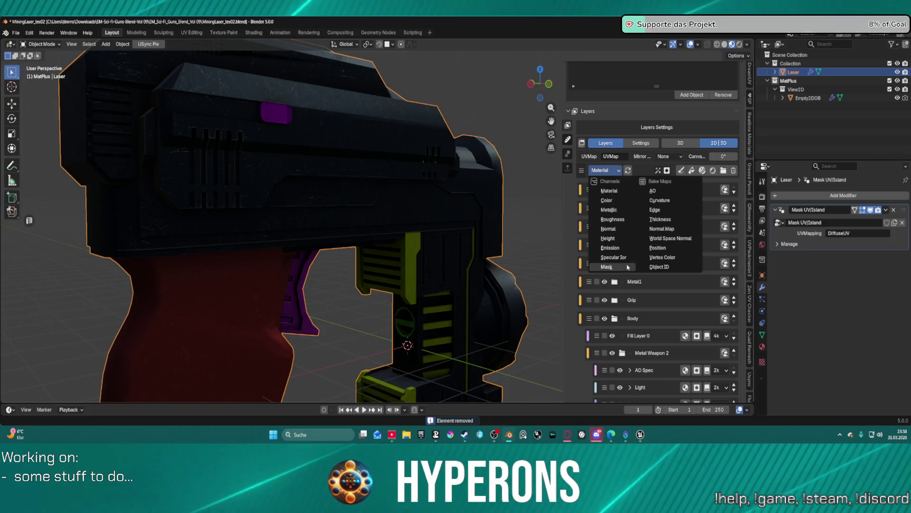
Switch the MatPlus preview channel to Mask and orbit around the gun
left_click(606, 266)
scroll(510, 214, "down", 3)
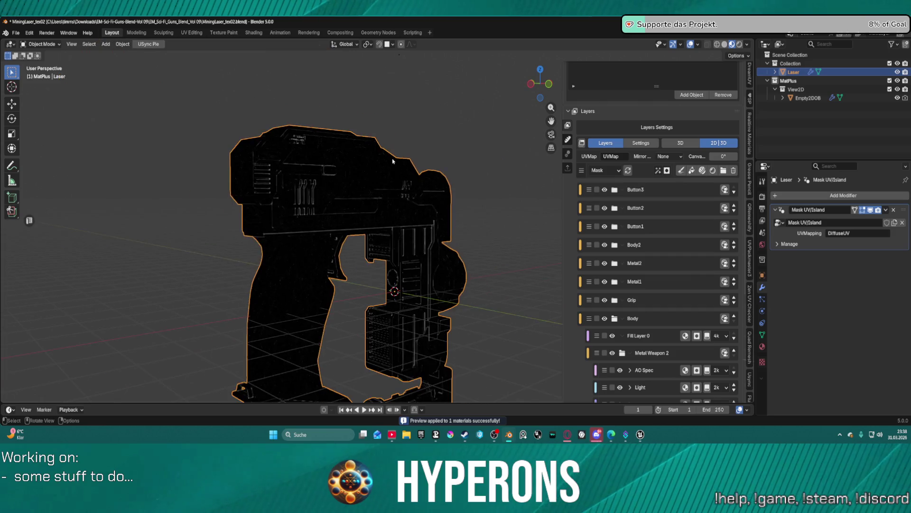
mouse_move(509, 214)
middle_mouse_down()
mouse_move(362, 178)
mouse_move(388, 161)
mouse_move(376, 184)
middle_mouse_up()
scroll(375, 184, "up", 2)
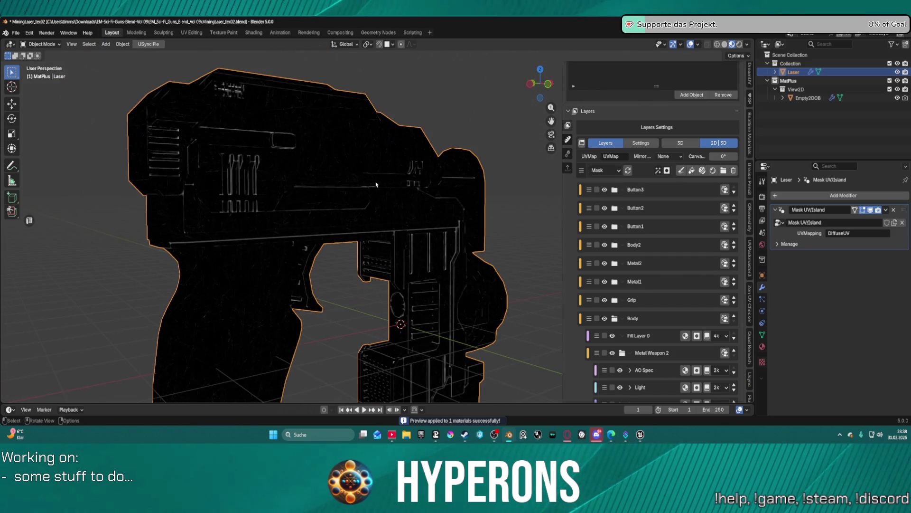
Inspect the AO Spec mask, then the Metallic layer's Fill Effect 0 mask
left_click(670, 372)
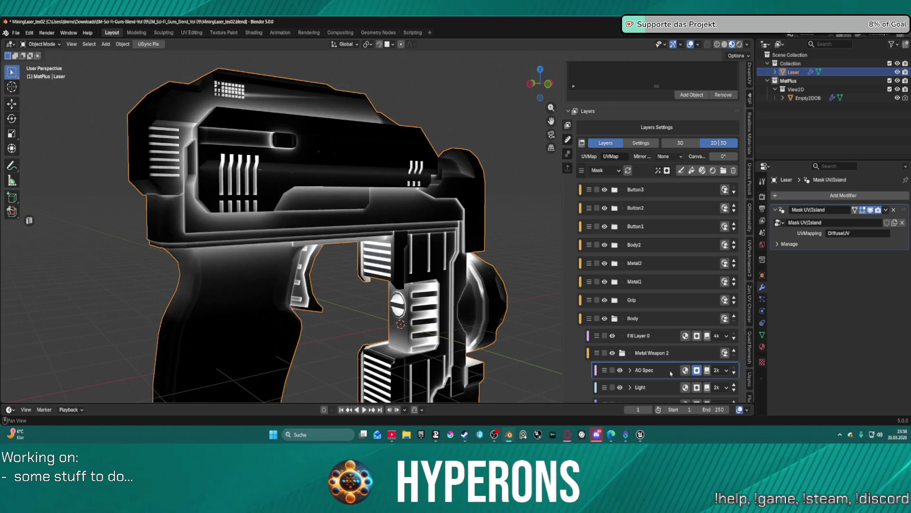
scroll(669, 376, "down", 4)
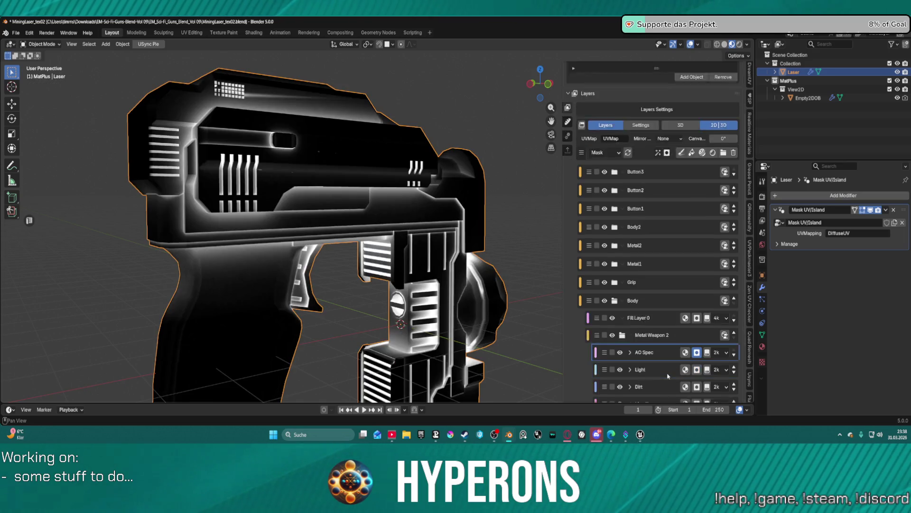
left_click(669, 371)
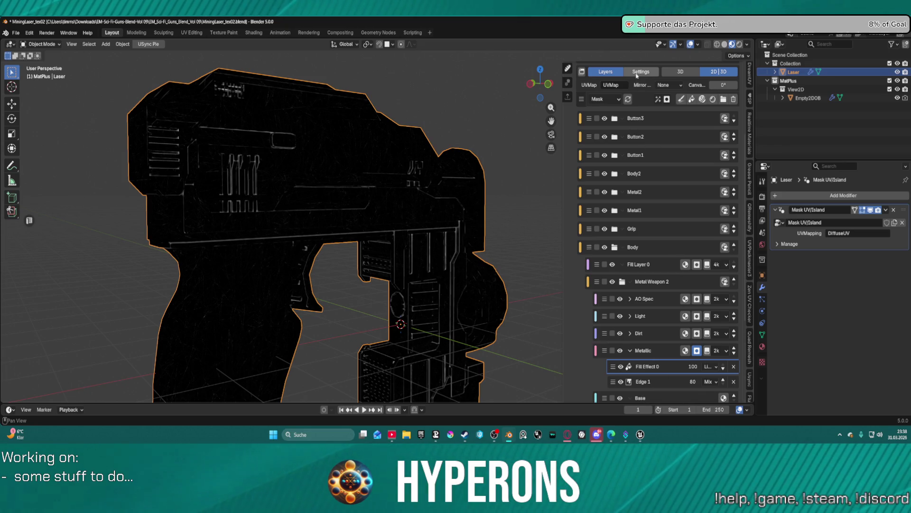
left_click(667, 99)
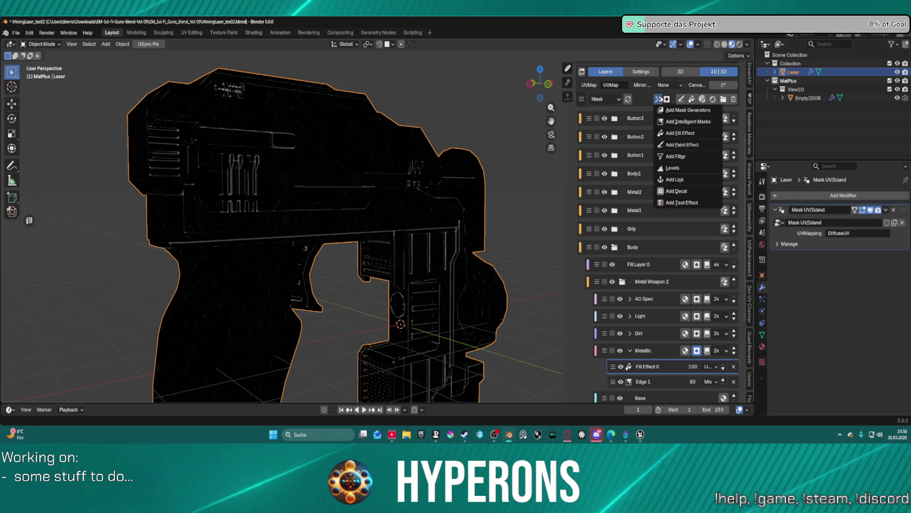
Add Fill Effect 1 on top of the Metallic mask stack from the Add Effects menu
left_click(658, 100)
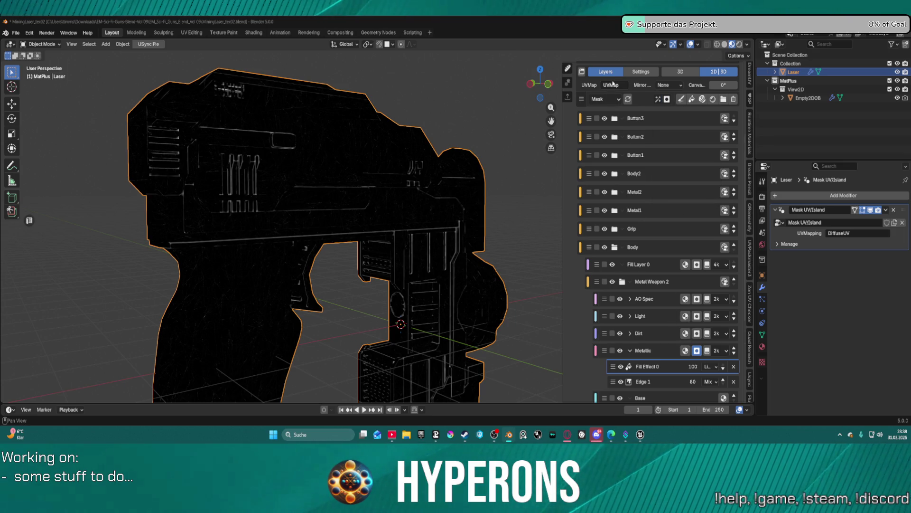
left_click(656, 100)
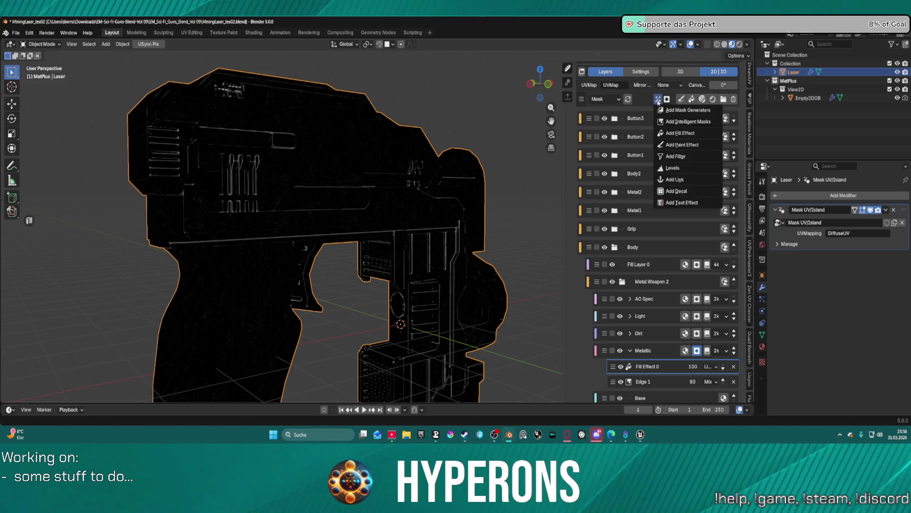
left_click(690, 135)
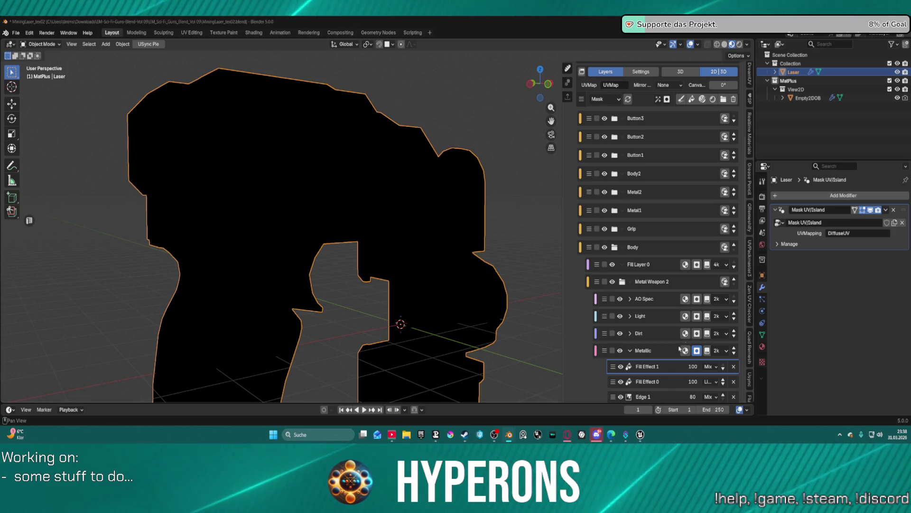
left_click(708, 367)
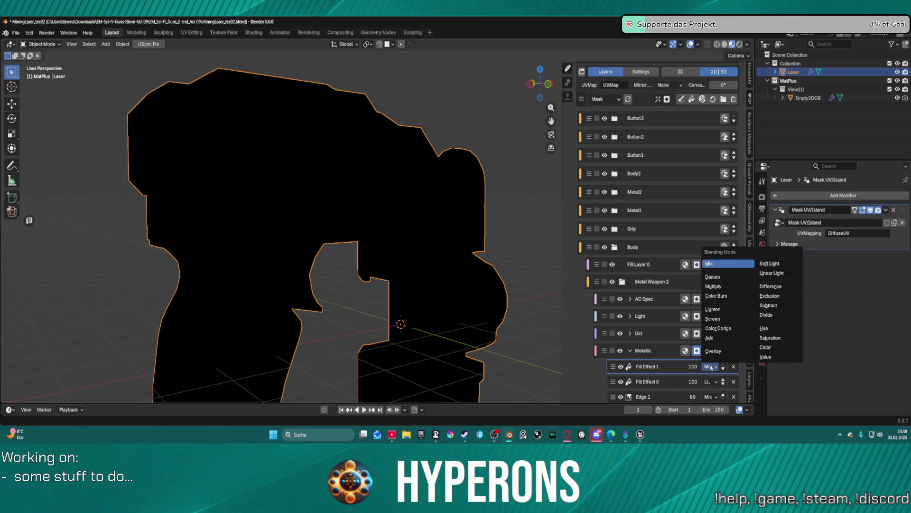
Set Fill Effect 1 to Multiply blending and expand the Metallic layer's effects
left_click(715, 286)
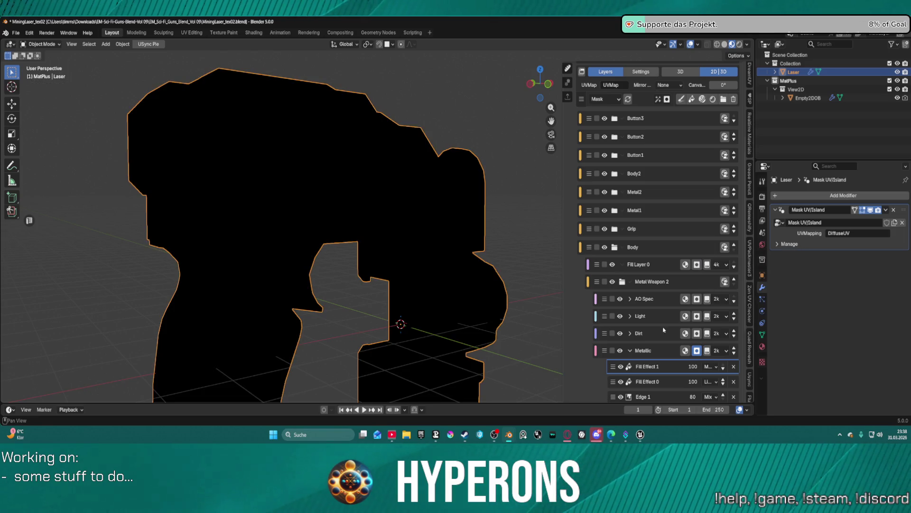
left_click(686, 351)
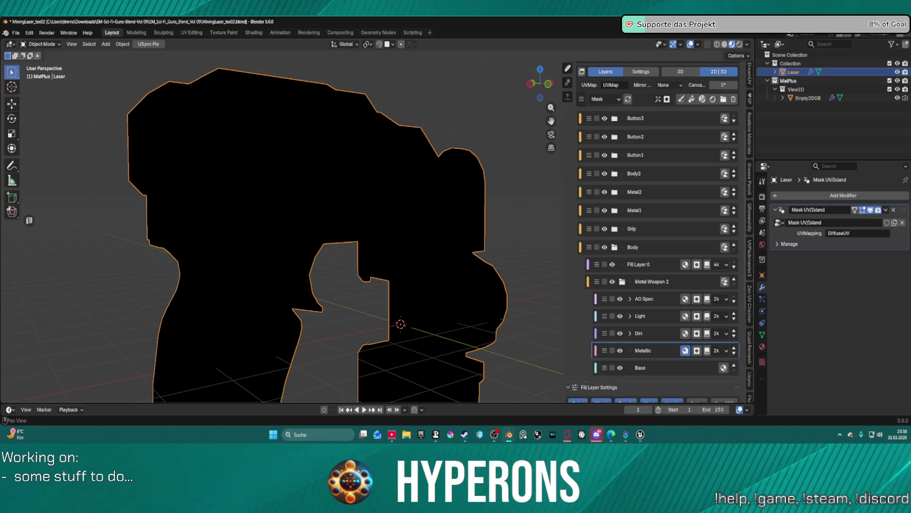
scroll(668, 368, "down", 7)
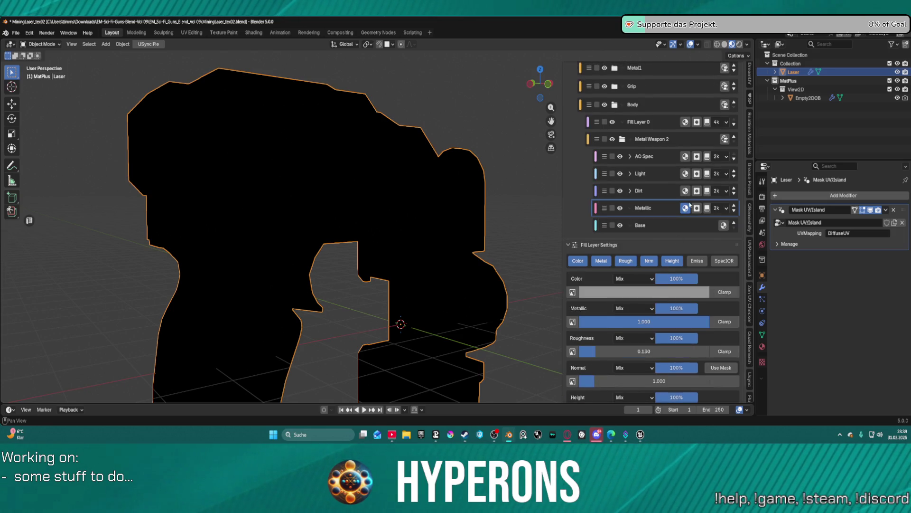
left_click(697, 209)
scroll(664, 284, "up", 5)
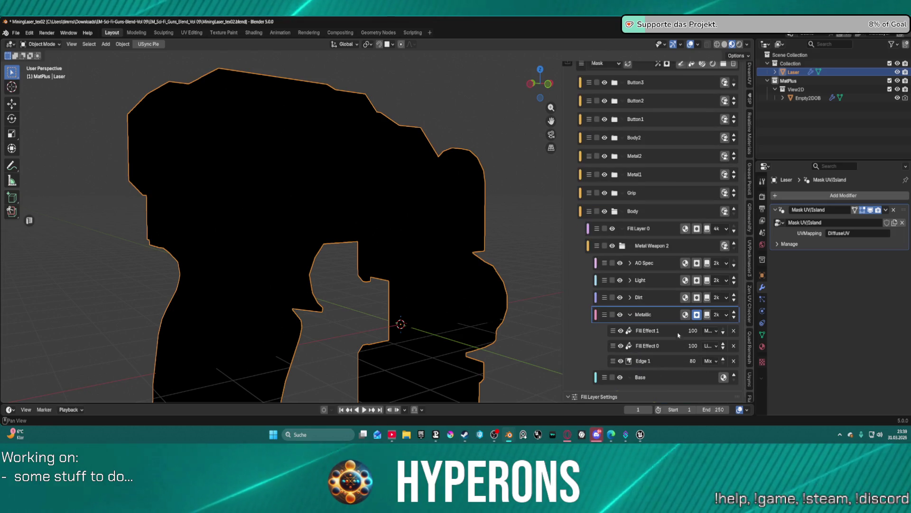
Apply the Grunge_8 texture to Fill Effect 1 and raise its Balance to 1.000
left_click(646, 331)
scroll(669, 356, "down", 4)
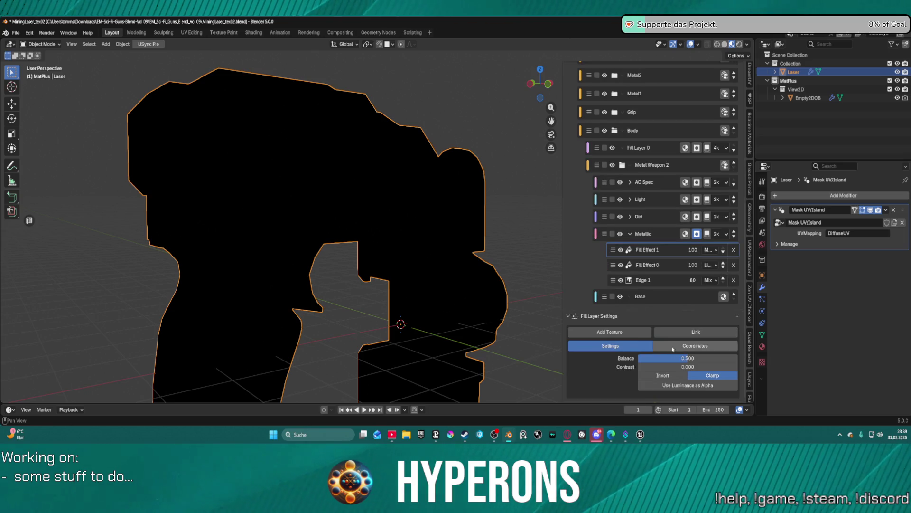
left_click(627, 331)
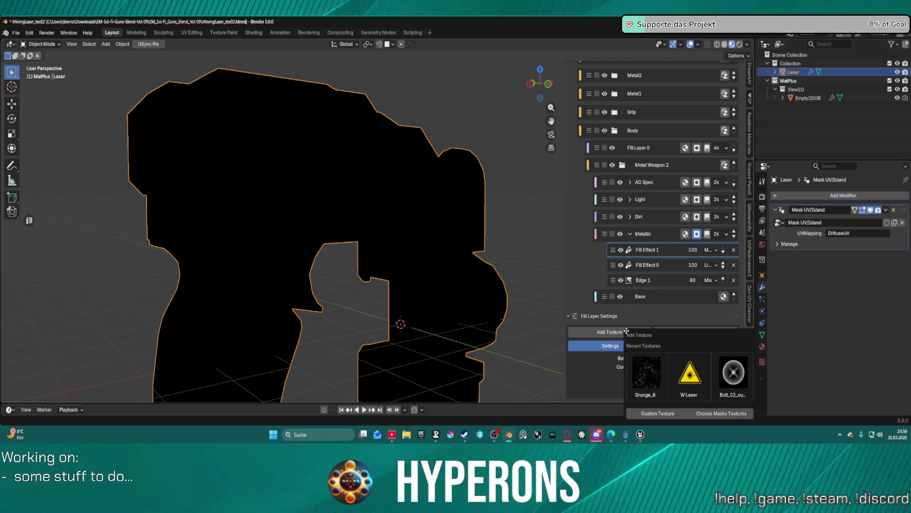
left_click(655, 378)
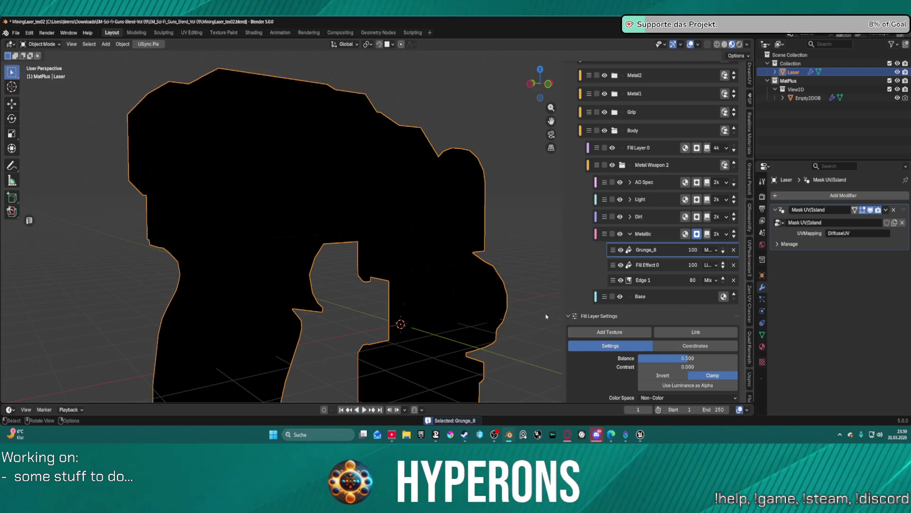
mouse_move(479, 269)
middle_mouse_down()
mouse_move(420, 246)
mouse_move(439, 267)
middle_mouse_up()
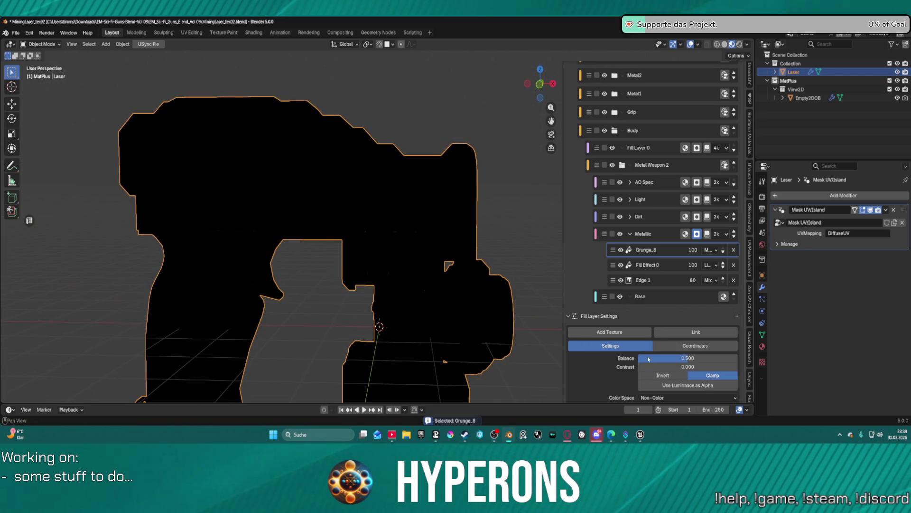
left_click_drag(687, 358, 738, 358)
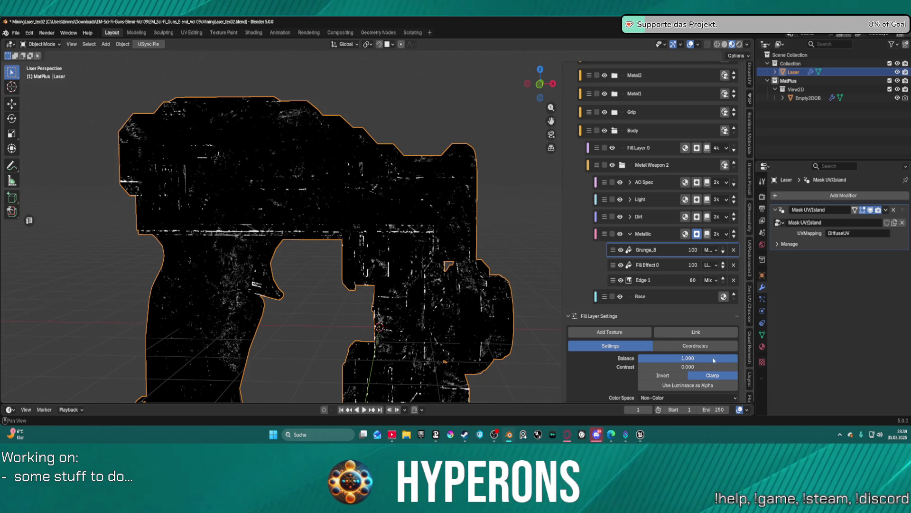
left_click(631, 332)
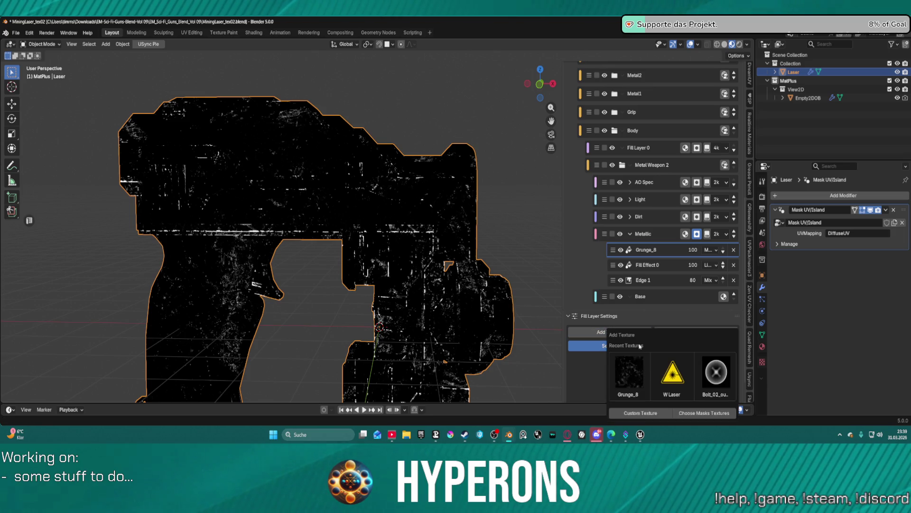
Pick Roughness_45 from the Roughness Imperfection masks and lower Balance to 0.912
left_click(704, 413)
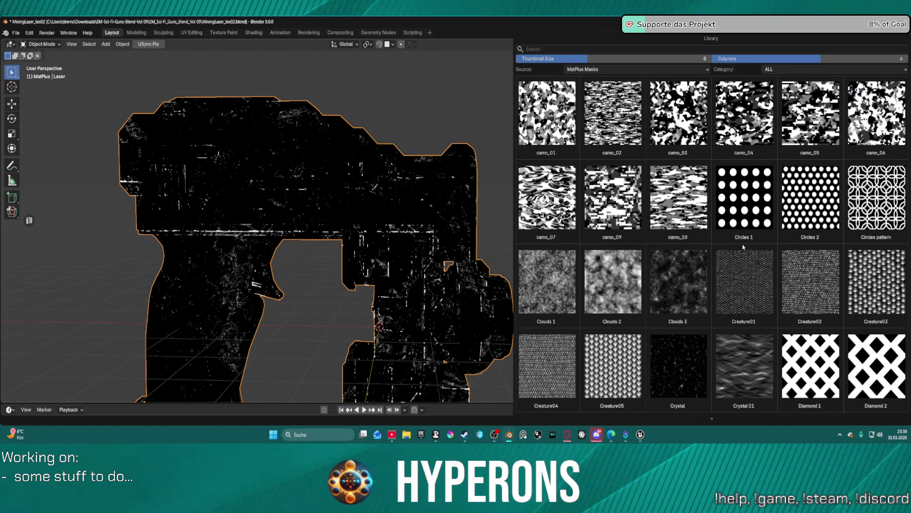
scroll(743, 247, "down", 15)
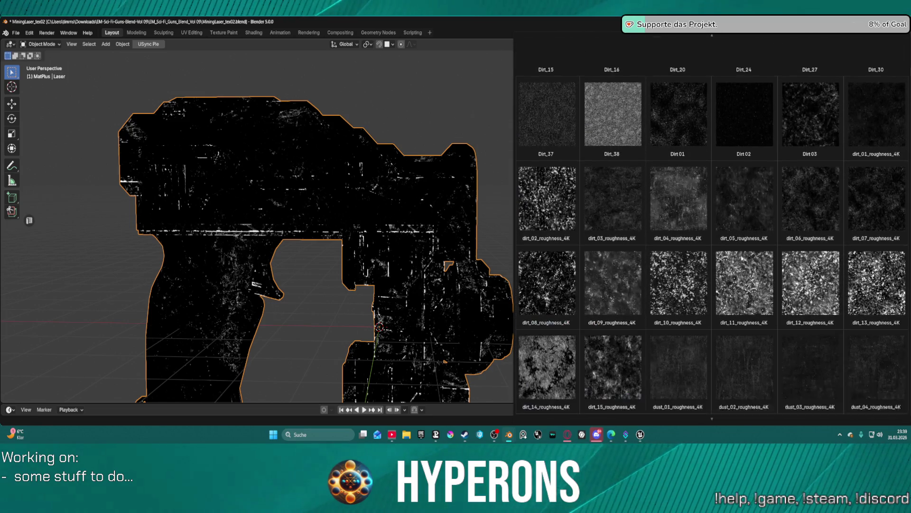
scroll(743, 258, "down", 10)
scroll(799, 91, "up", 4)
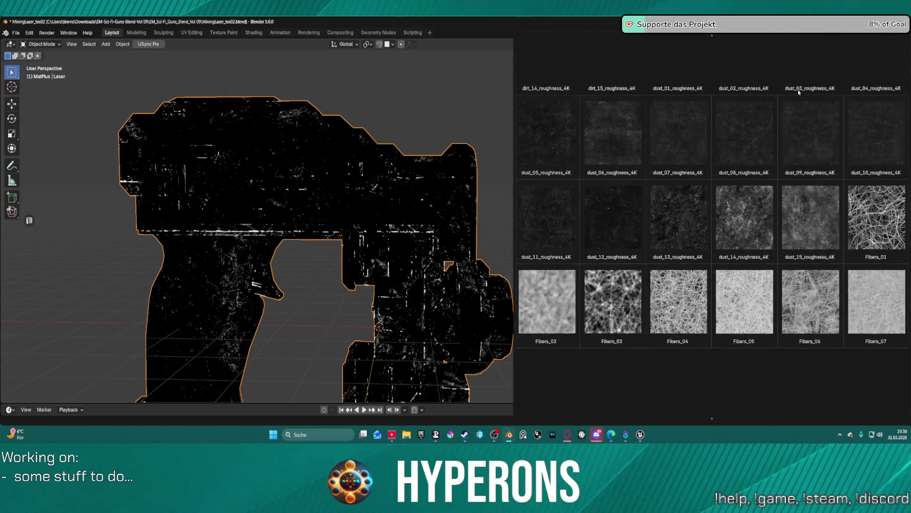
scroll(799, 92, "up", 20)
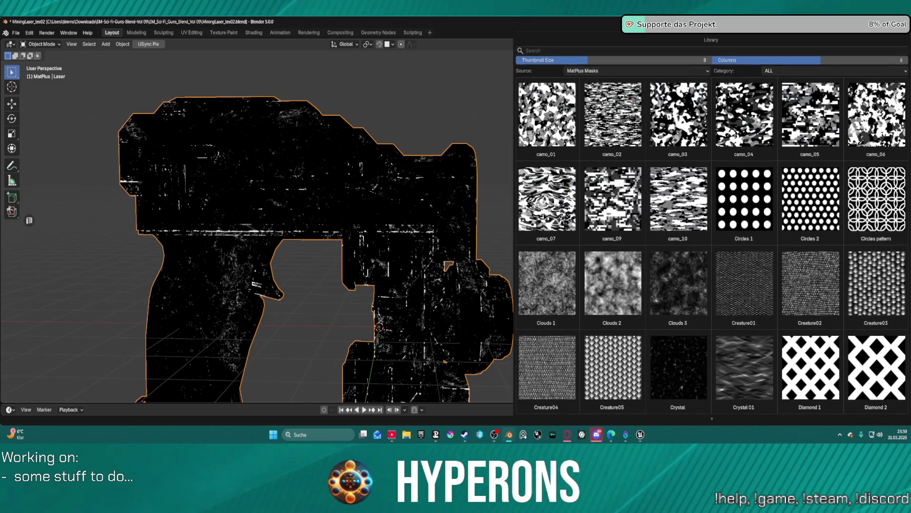
left_click(811, 72)
left_click(791, 213)
left_click(802, 70)
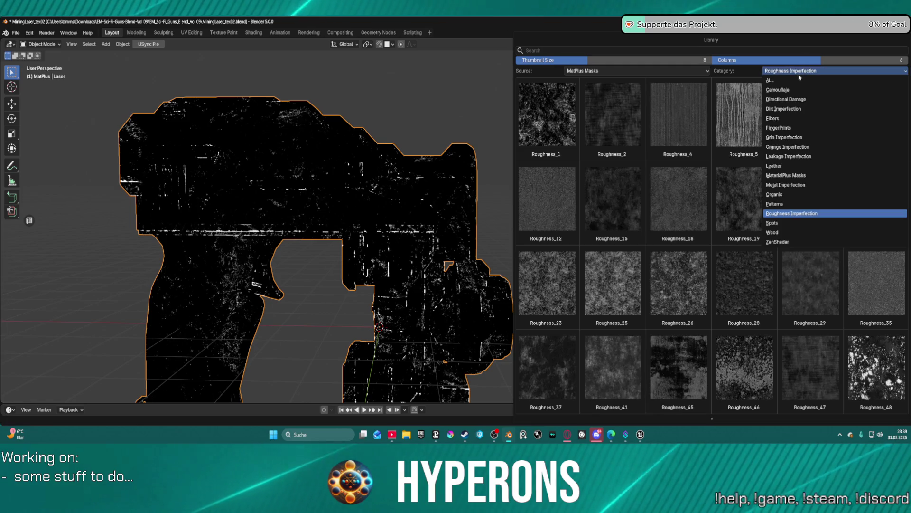
left_click(792, 215)
scroll(710, 259, "down", 3)
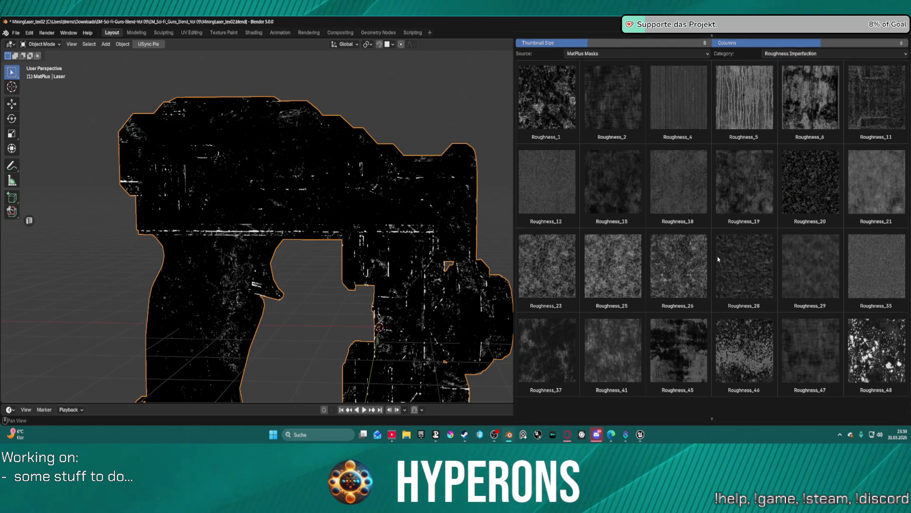
left_click(679, 339)
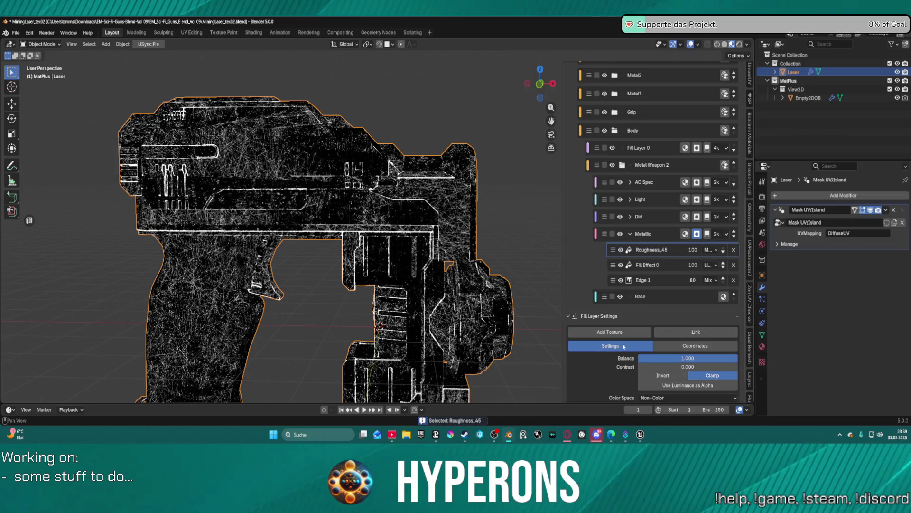
mouse_move(704, 361)
left_mouse_down()
mouse_move(679, 361)
mouse_move(730, 360)
left_mouse_up()
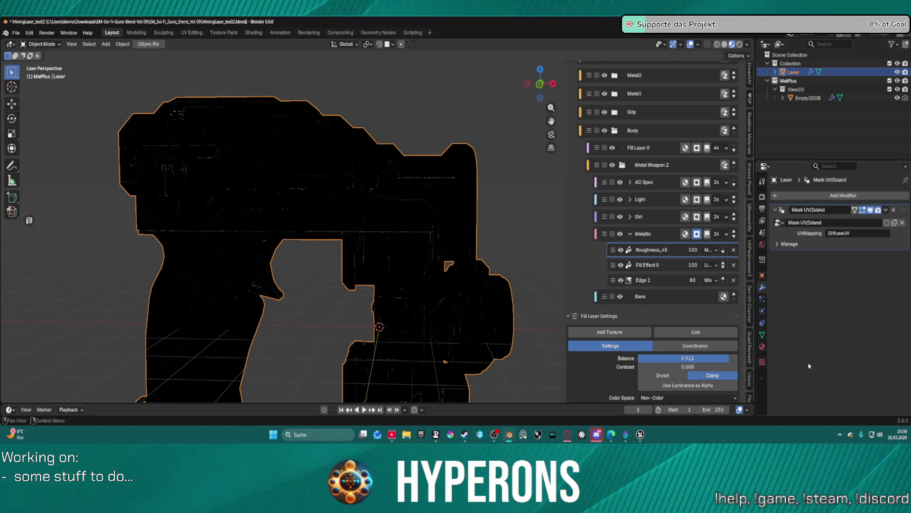
Apply the camo_03 mask from the mask library and adjust its Contrast
left_click(640, 331)
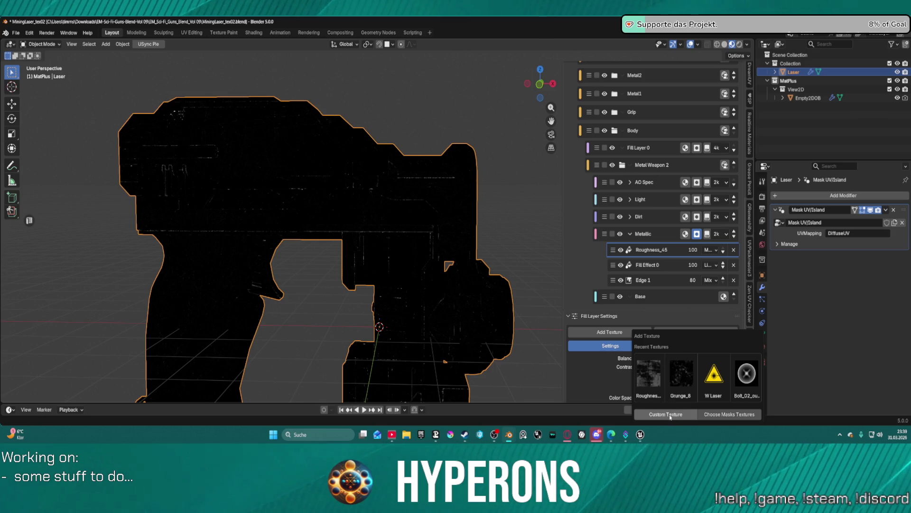
left_click(718, 411)
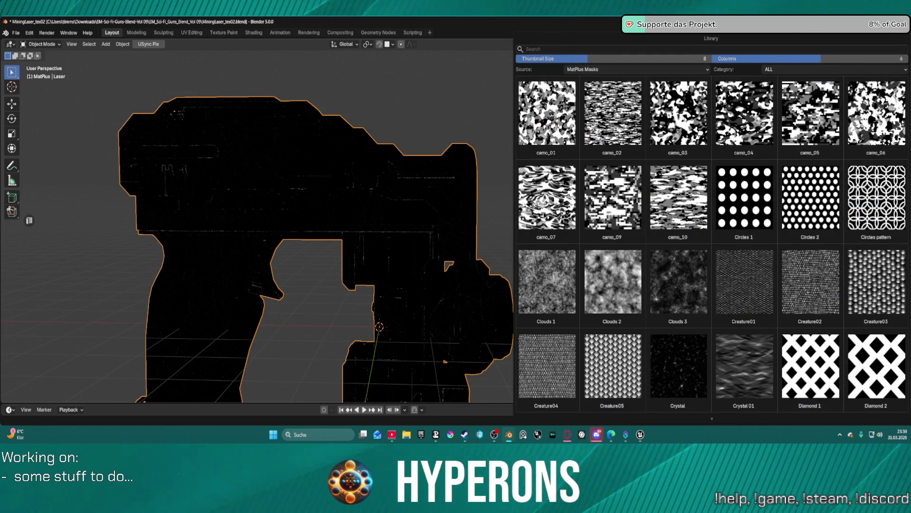
left_click(679, 113)
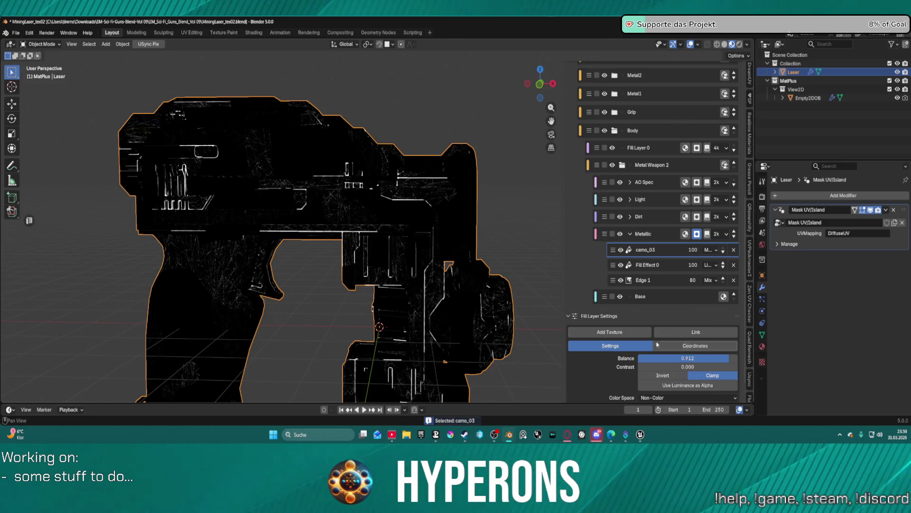
scroll(664, 284, "down", 2)
mouse_move(645, 339)
left_mouse_down()
mouse_move(697, 340)
mouse_move(638, 339)
mouse_move(679, 348)
left_mouse_up()
Raise the camo mask's Tiling X to about 10.5 on the Coordinates tab
left_click(696, 319)
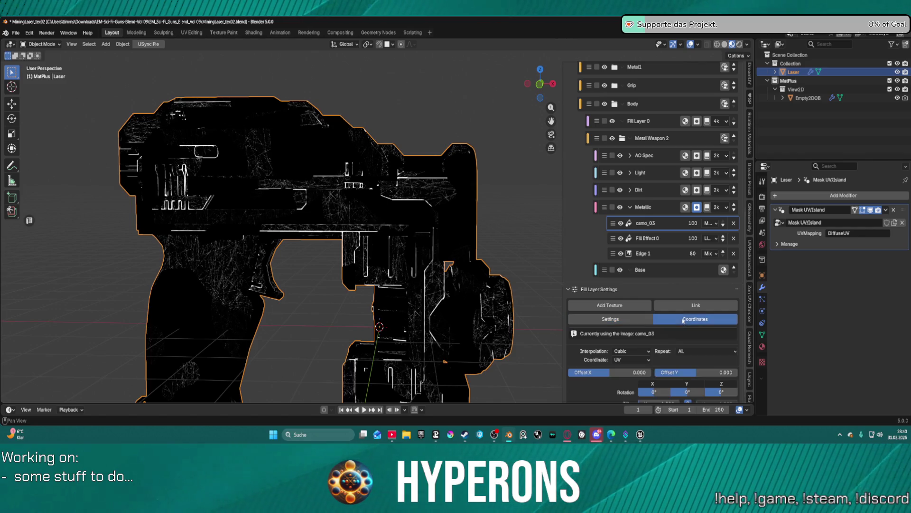
scroll(648, 374, "down", 1)
mouse_move(662, 392)
left_mouse_down()
mouse_move(712, 391)
mouse_move(671, 392)
left_mouse_up()
left_click(640, 295)
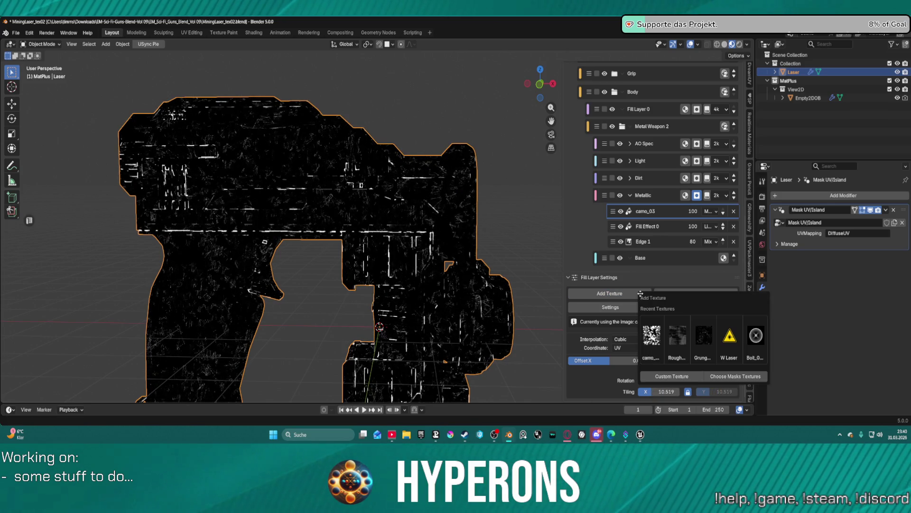
Filter the custom texture library to ZenShader and pick fingerprints_10_roughness_4K
left_click(672, 376)
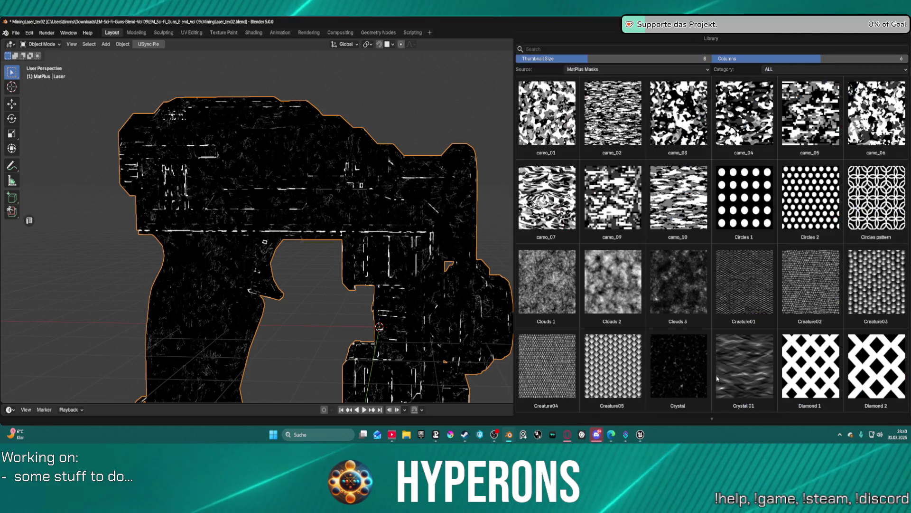
scroll(749, 224, "down", 5)
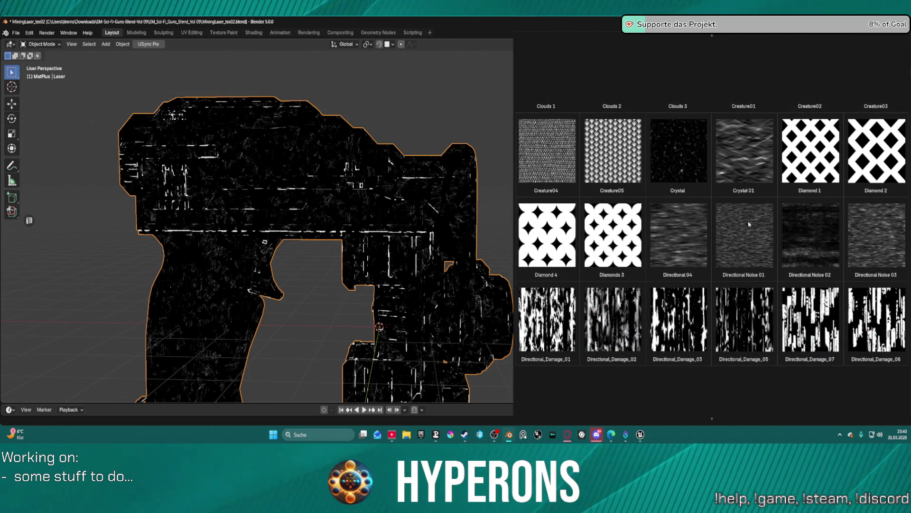
scroll(749, 224, "down", 3)
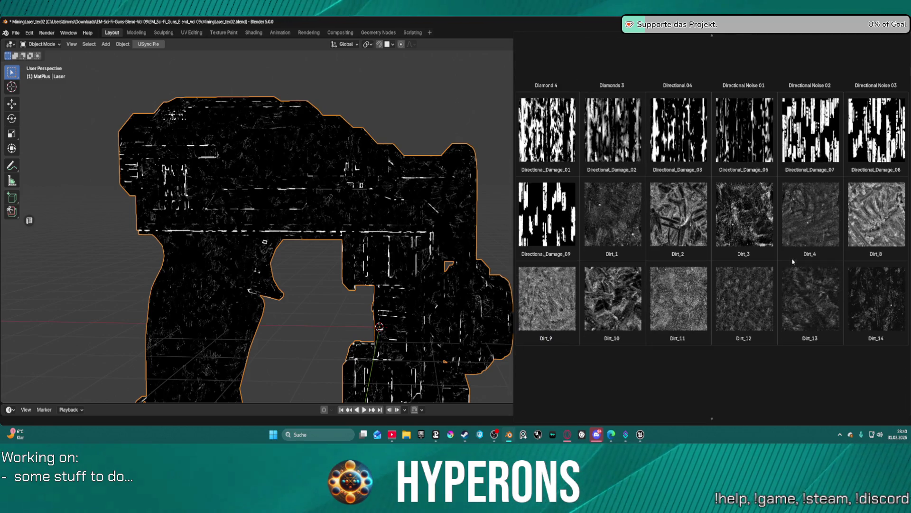
scroll(791, 250, "up", 6)
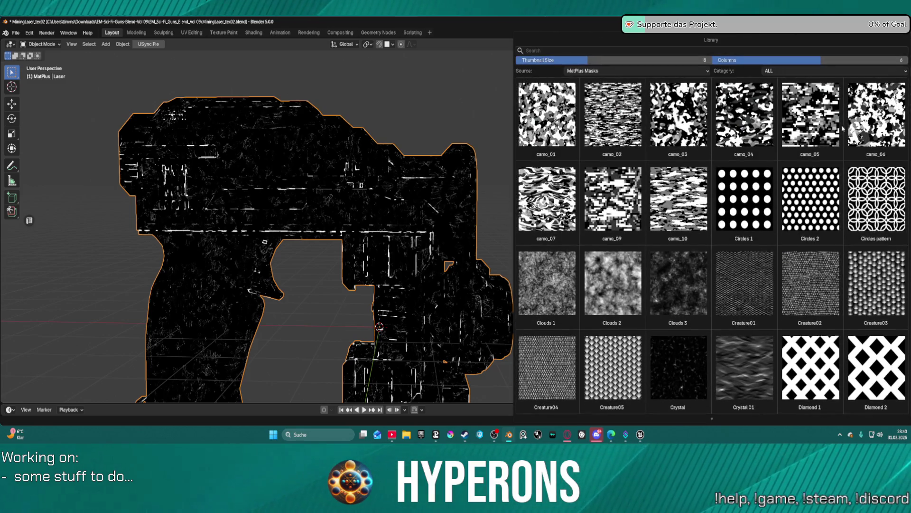
left_click(802, 71)
left_click(778, 242)
left_click(804, 73)
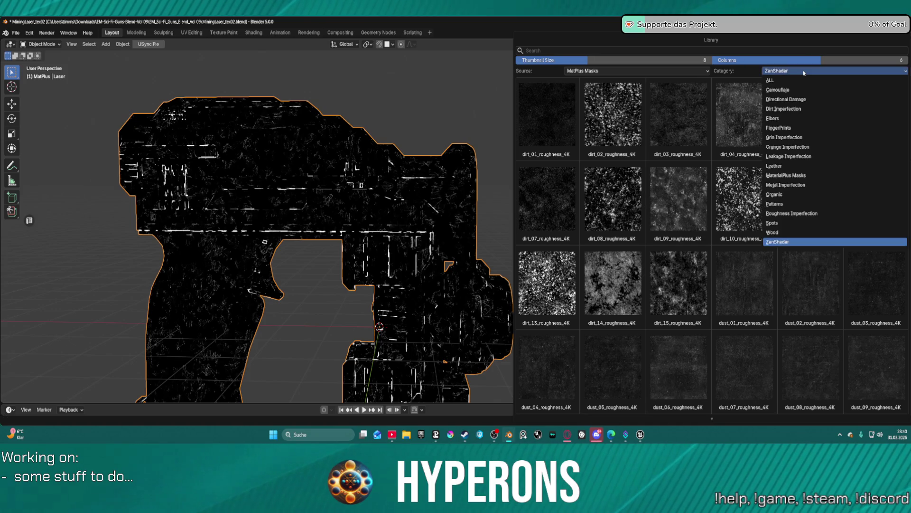
left_click(804, 72)
scroll(740, 228, "down", 8)
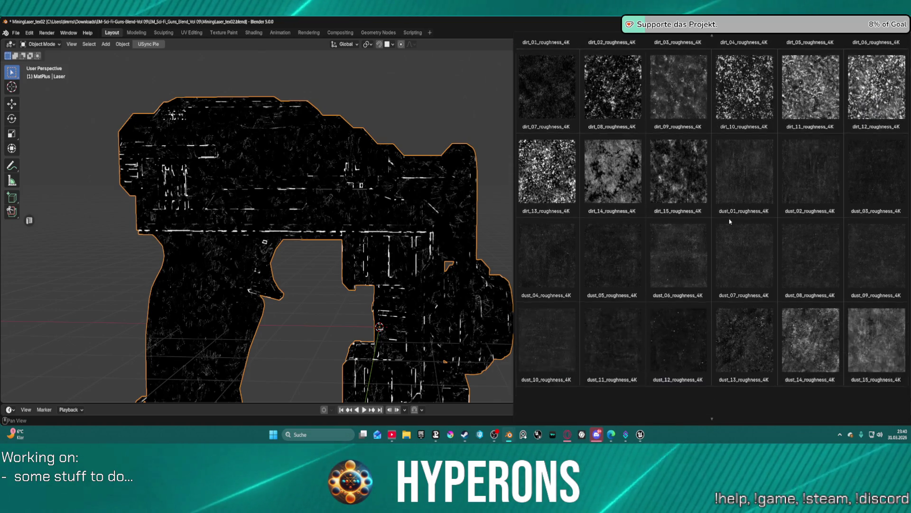
scroll(738, 238, "down", 2)
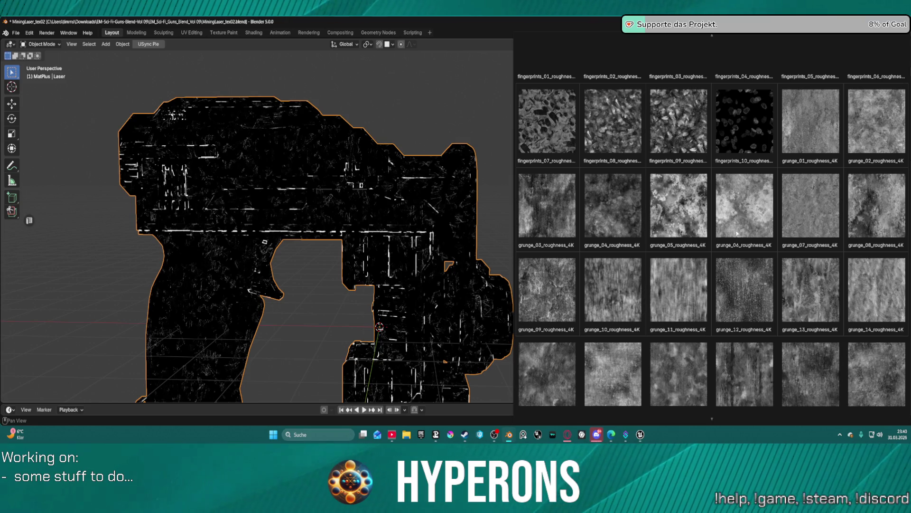
left_click(758, 127)
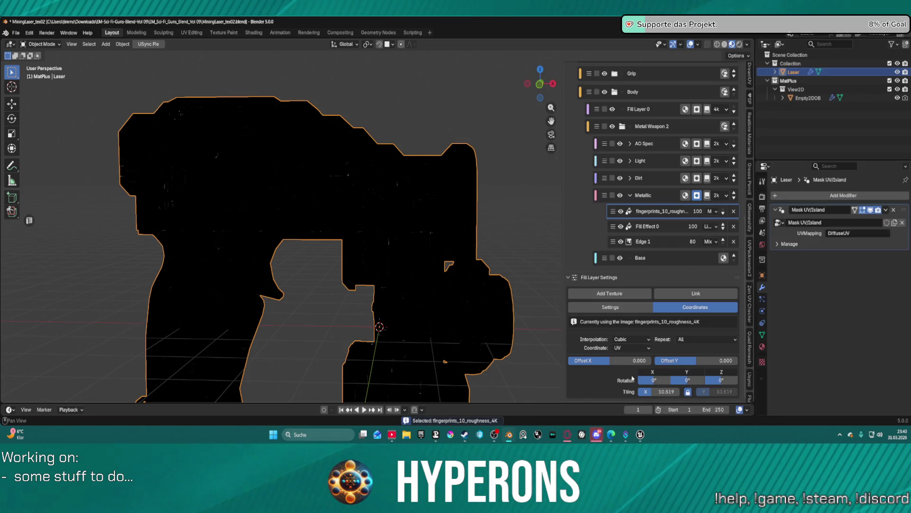
Reset the Metallic mask's tiling back to 1.000
key("BackSpace")
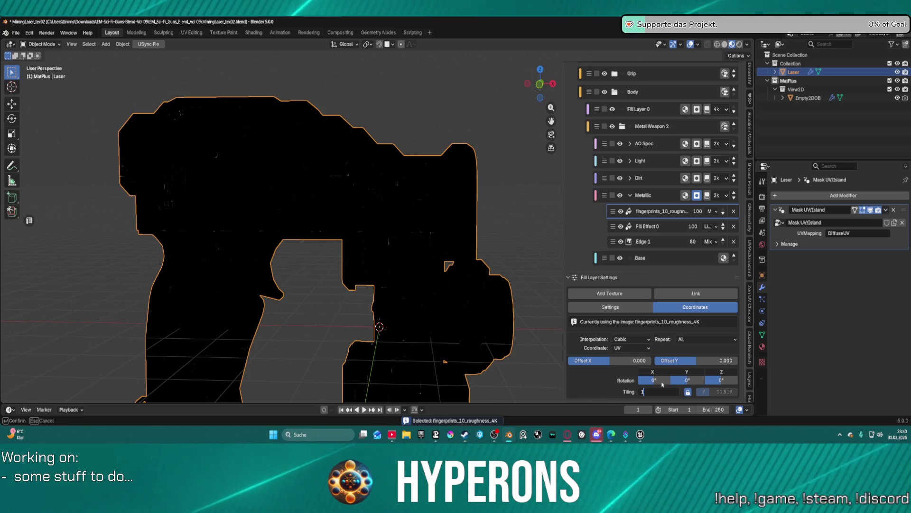
scroll(410, 199, "up", 6)
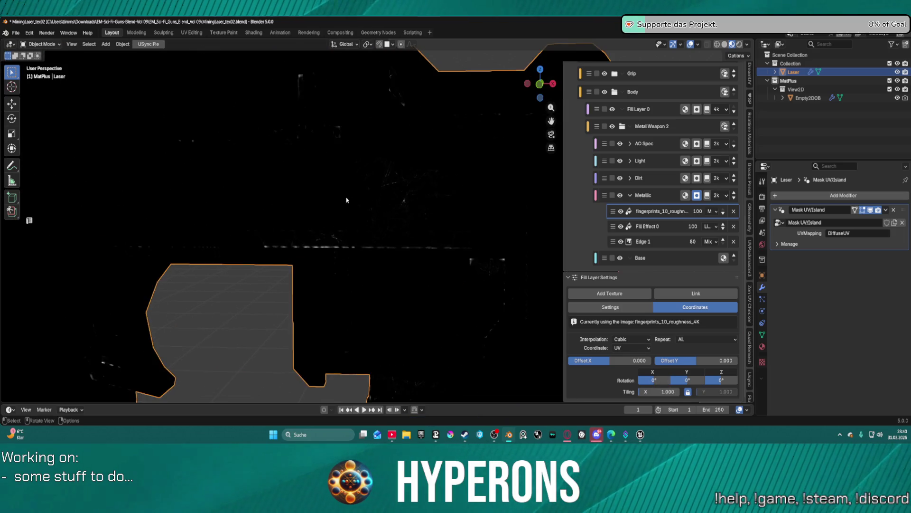
scroll(410, 199, "down", 5)
scroll(413, 203, "up", 2)
scroll(417, 207, "down", 3)
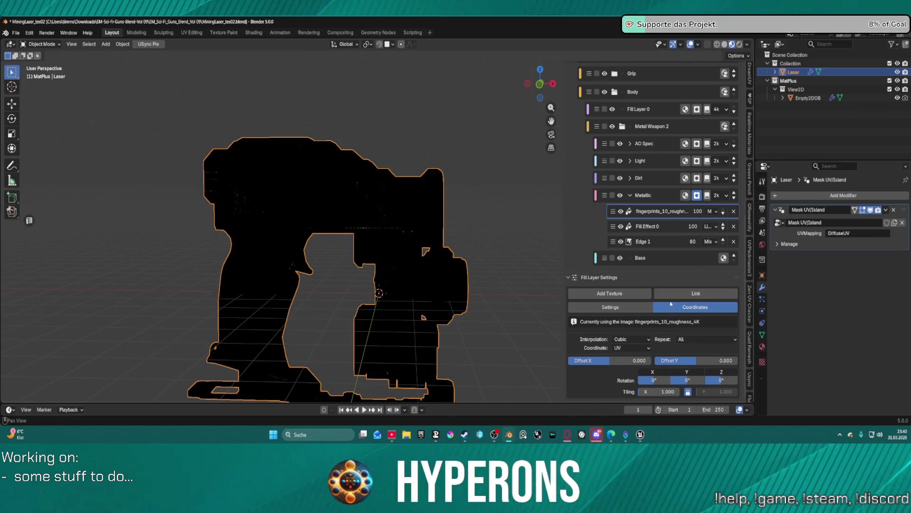
Browse the mask texture library filtered to the Spots category
left_click(636, 297)
left_click(720, 377)
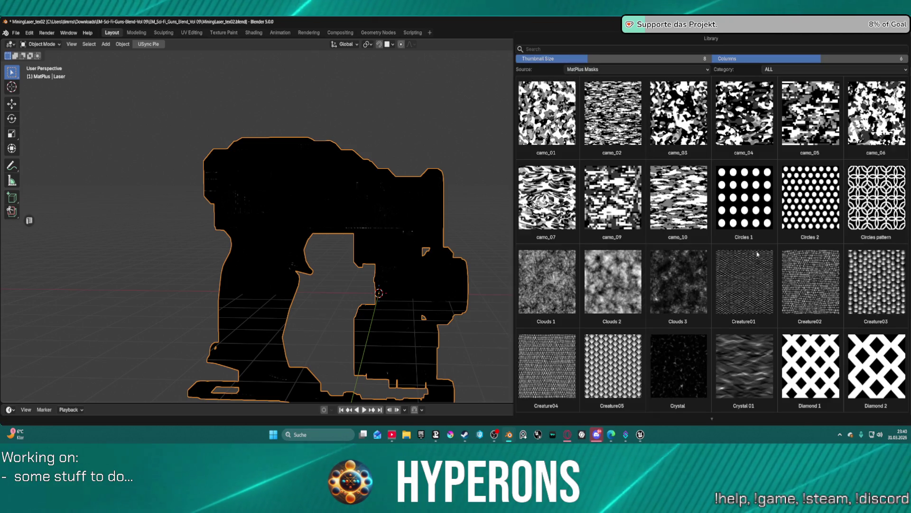
scroll(791, 259, "down", 8)
scroll(790, 259, "down", 5)
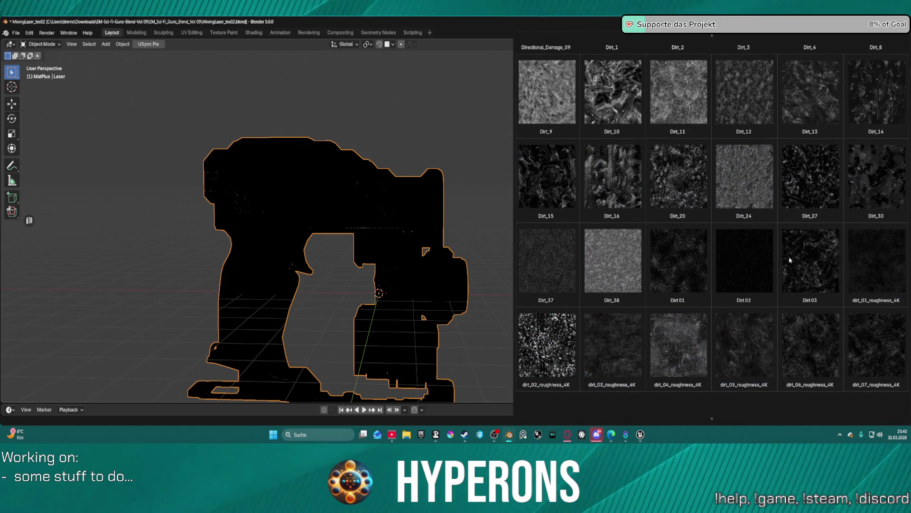
scroll(793, 263, "down", 2)
scroll(793, 263, "up", 15)
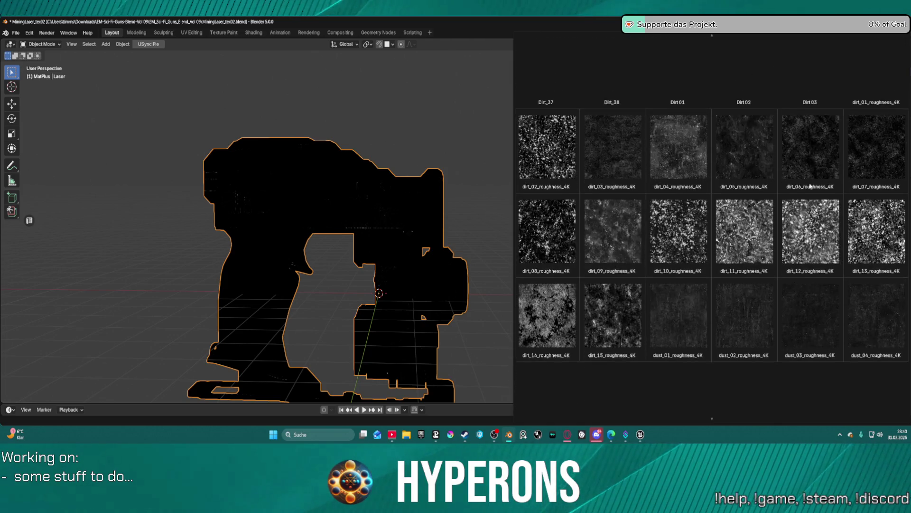
left_click(793, 71)
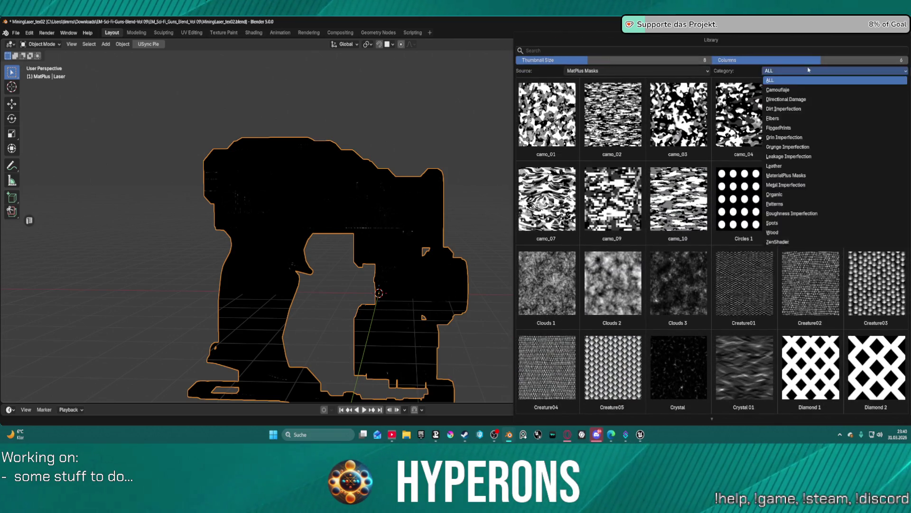
left_click(772, 223)
left_click(794, 71)
left_click(792, 73)
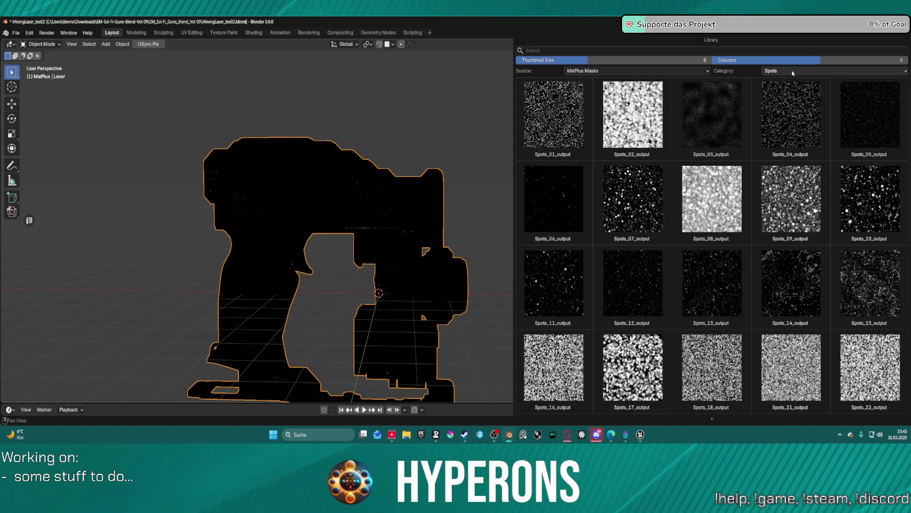
scroll(802, 197, "down", 5)
scroll(802, 195, "up", 5)
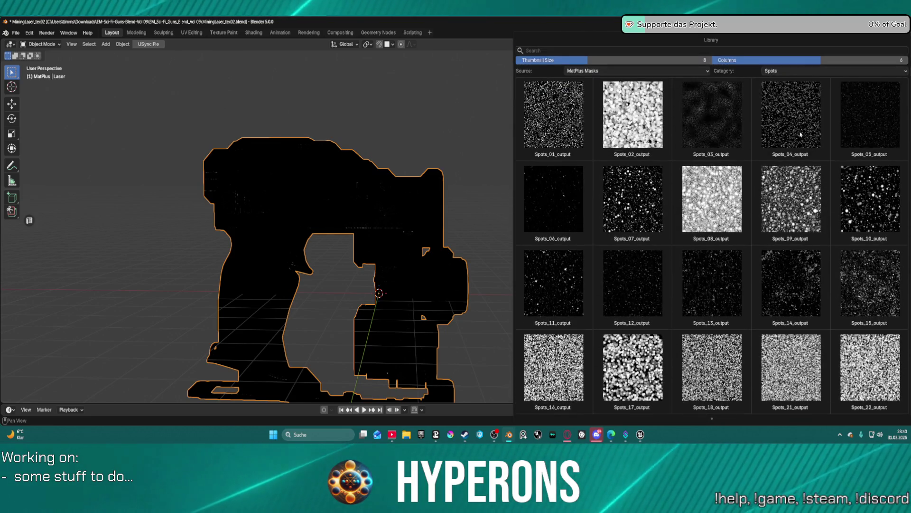
Check the Metal Imperfection and MaterialPlus Masks categories, then apply Grunge spots
left_click(800, 73)
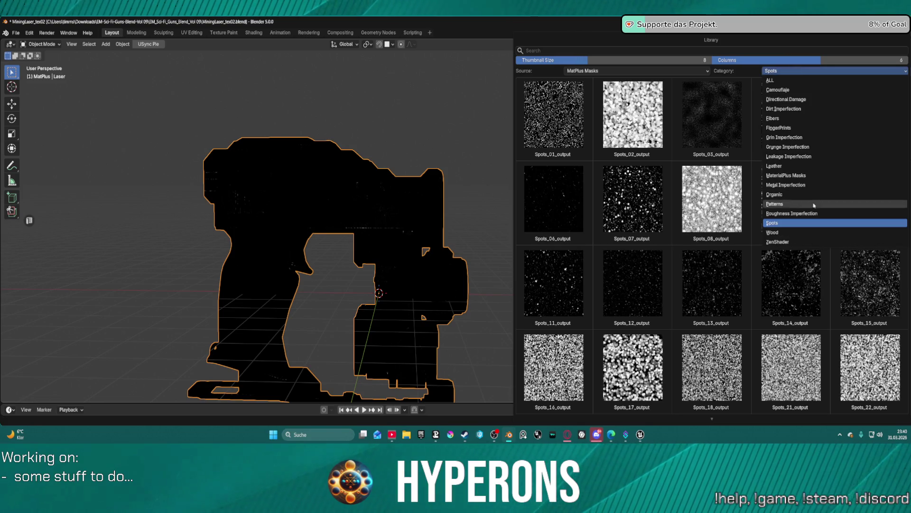
left_click(795, 186)
scroll(788, 186, "down", 5)
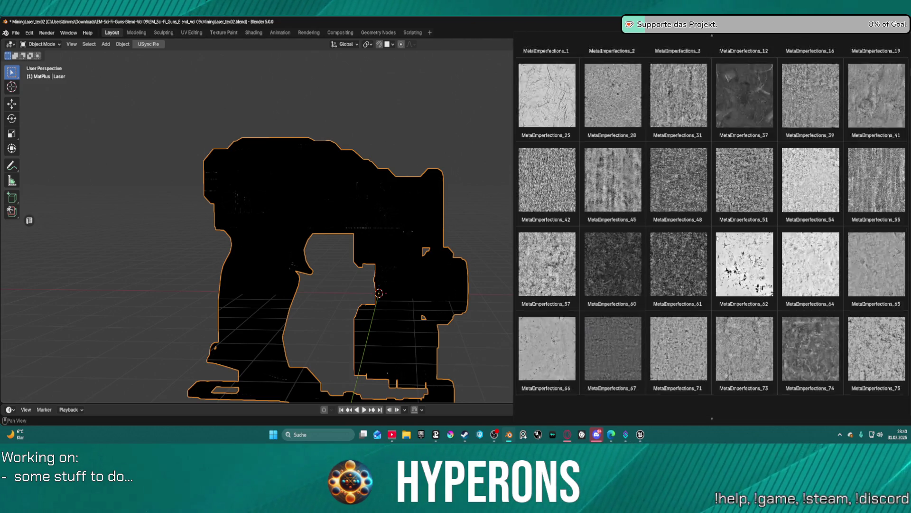
scroll(773, 197, "up", 5)
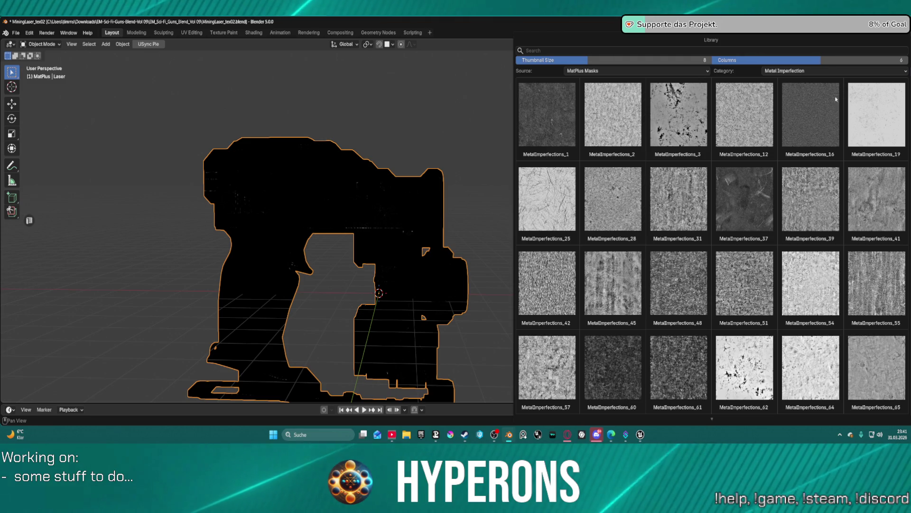
left_click(798, 71)
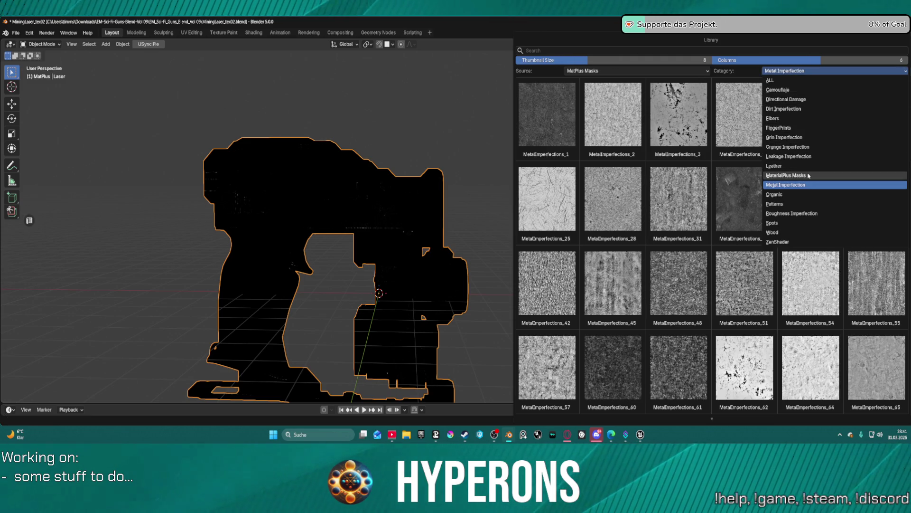
left_click(809, 175)
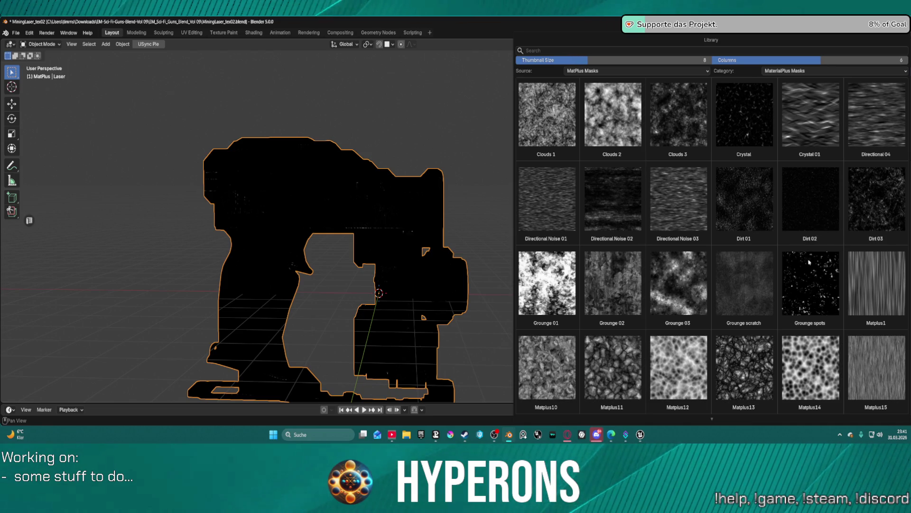
scroll(832, 291, "down", 10)
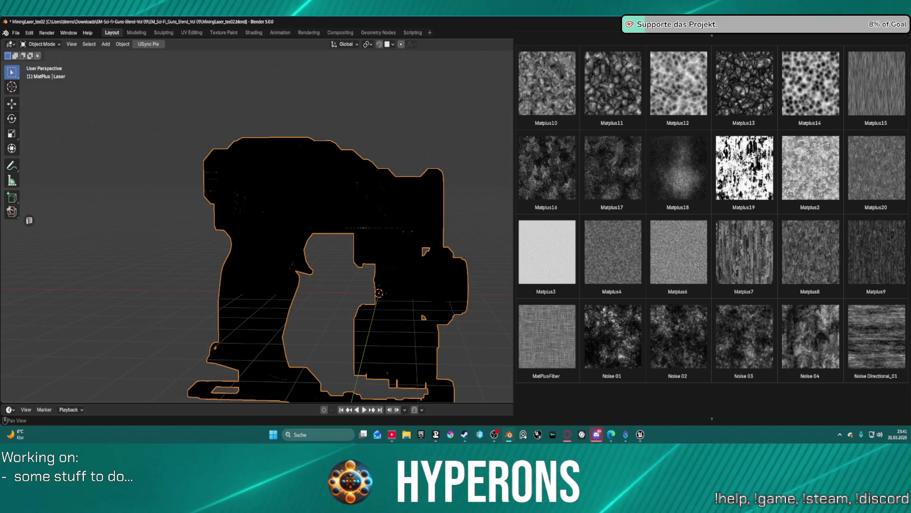
scroll(765, 171, "up", 3)
scroll(788, 237, "down", 8)
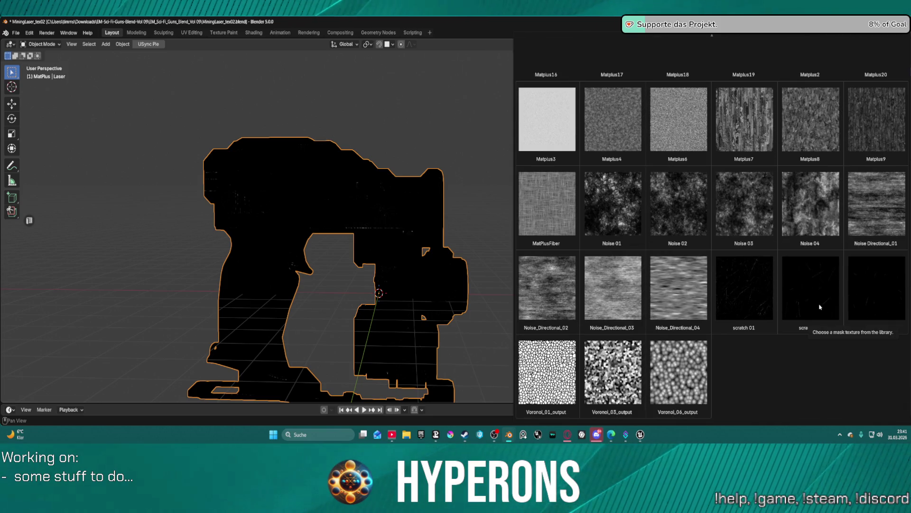
scroll(868, 275, "up", 10)
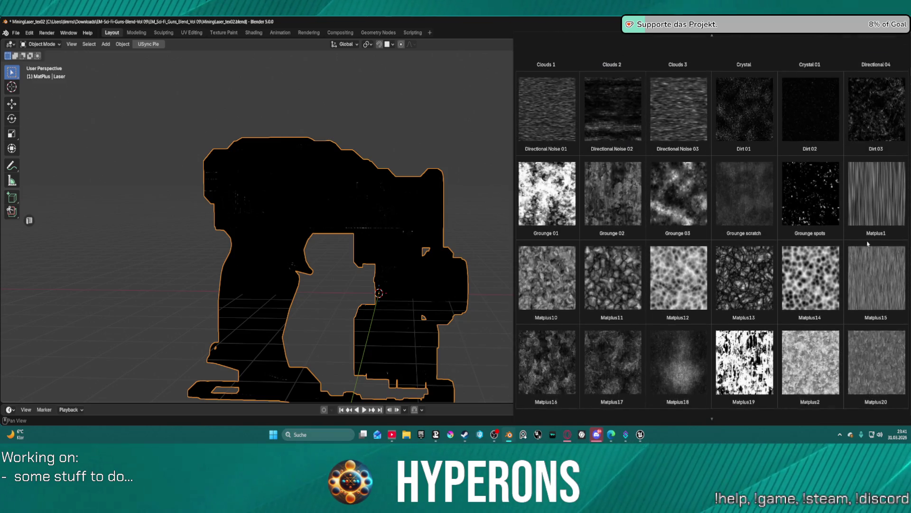
scroll(868, 244, "up", 4)
scroll(857, 170, "down", 3)
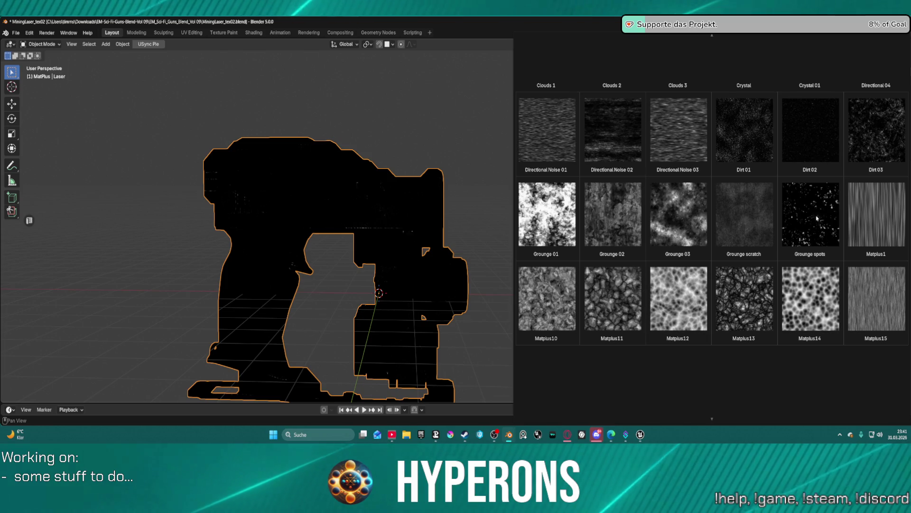
left_click(817, 235)
scroll(488, 300, "up", 5)
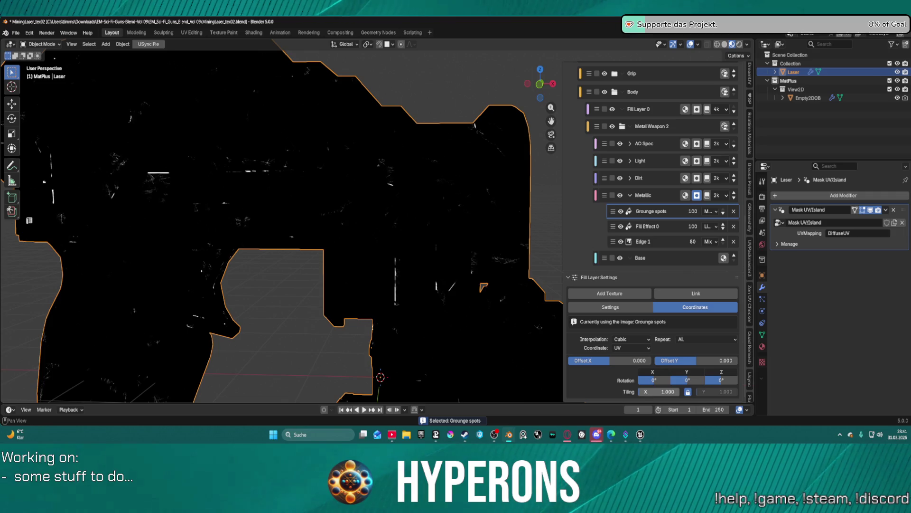
Choose the Dirt_30 custom texture for the Metallic mask
mouse_move(664, 392)
left_mouse_down()
mouse_move(645, 391)
mouse_move(667, 392)
left_mouse_up()
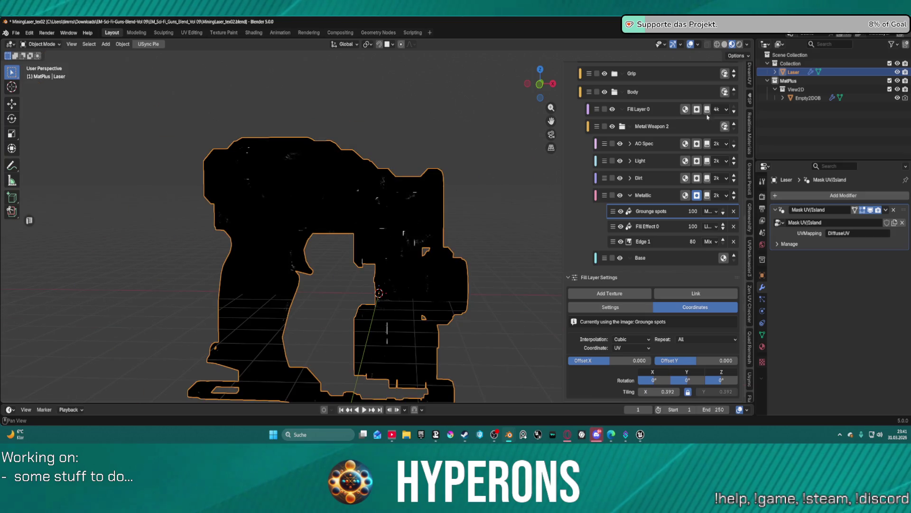
left_click(612, 293)
left_click(663, 378)
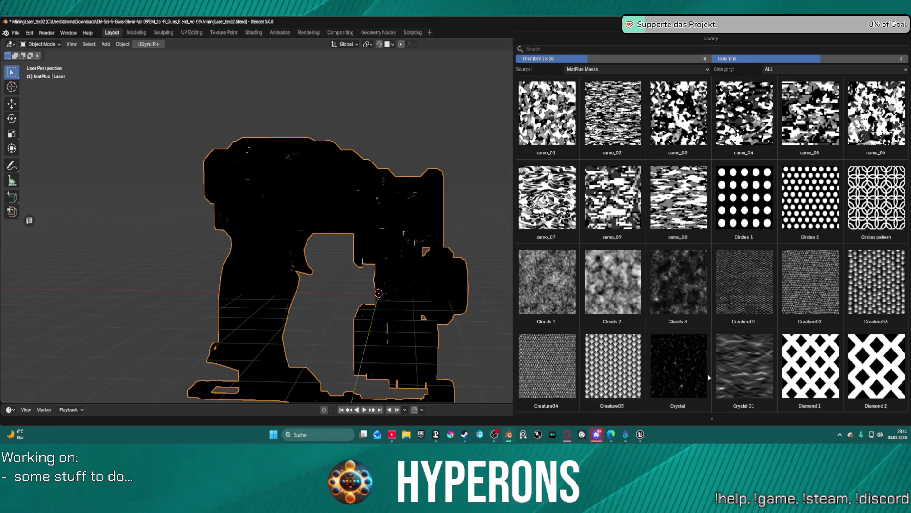
scroll(765, 240, "down", 10)
scroll(765, 239, "down", 2)
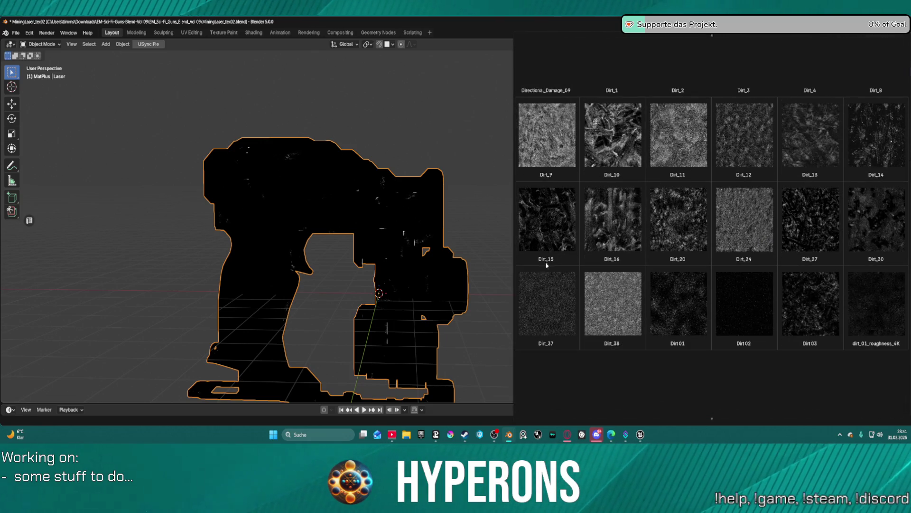
left_click(874, 229)
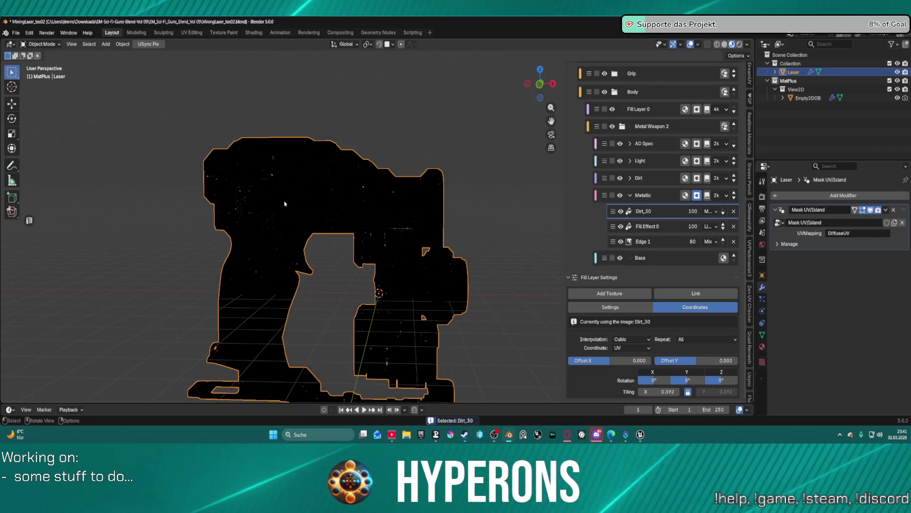
Set the Dirt_30 mask's Tiling X to 1 and preview it on the gun
scroll(299, 205, "up", 5)
scroll(299, 205, "down", 5)
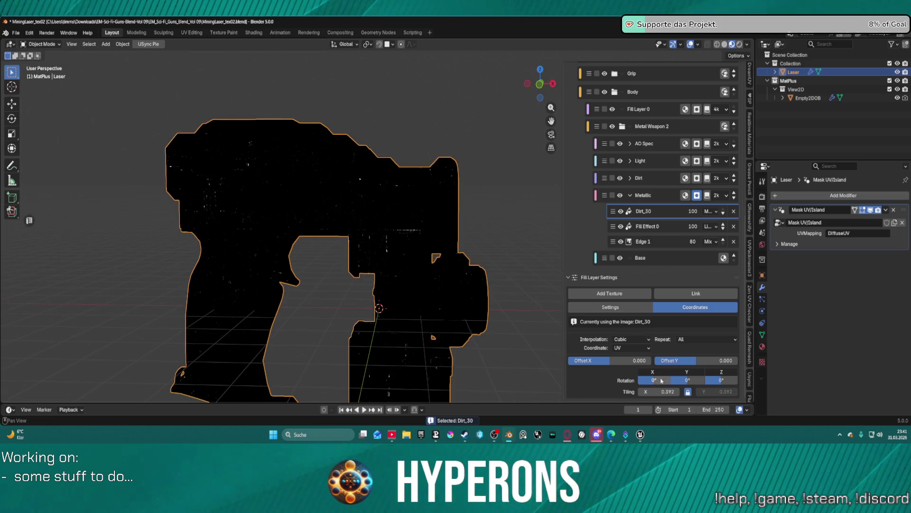
left_click(664, 392)
type("1")
key("Return")
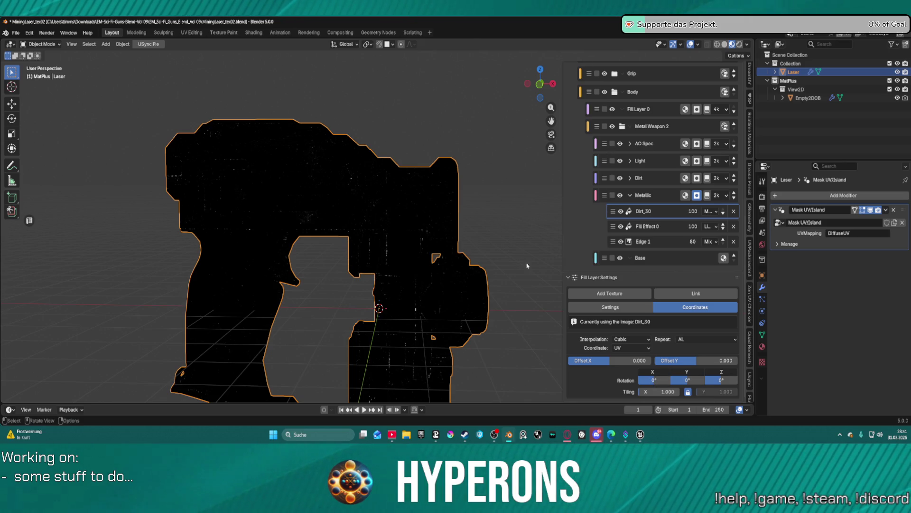
left_click(657, 215)
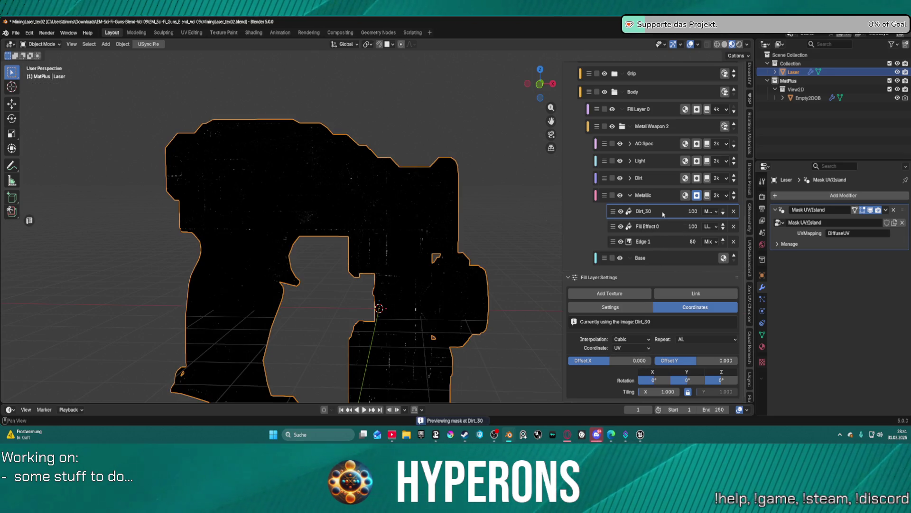
scroll(617, 181, "up", 10)
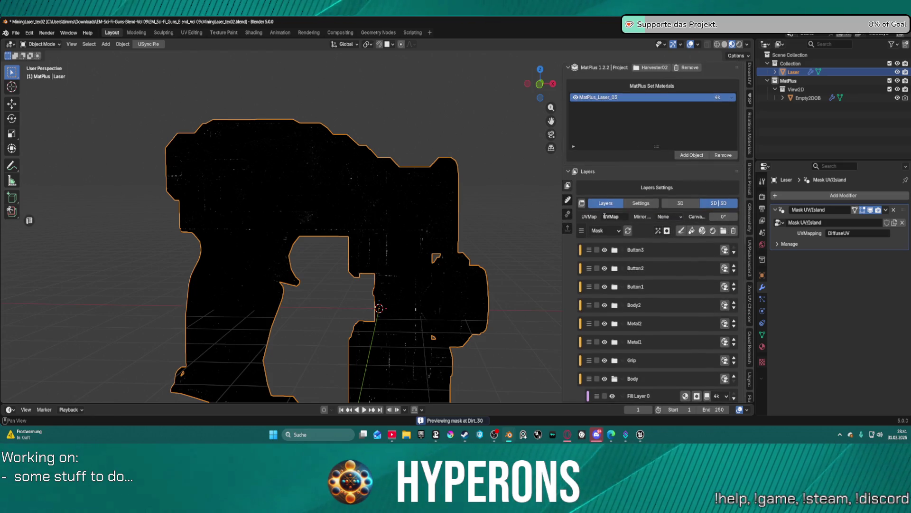
Switch the MatPlus preview channel from Mask to Material
left_click(605, 217)
left_click(598, 232)
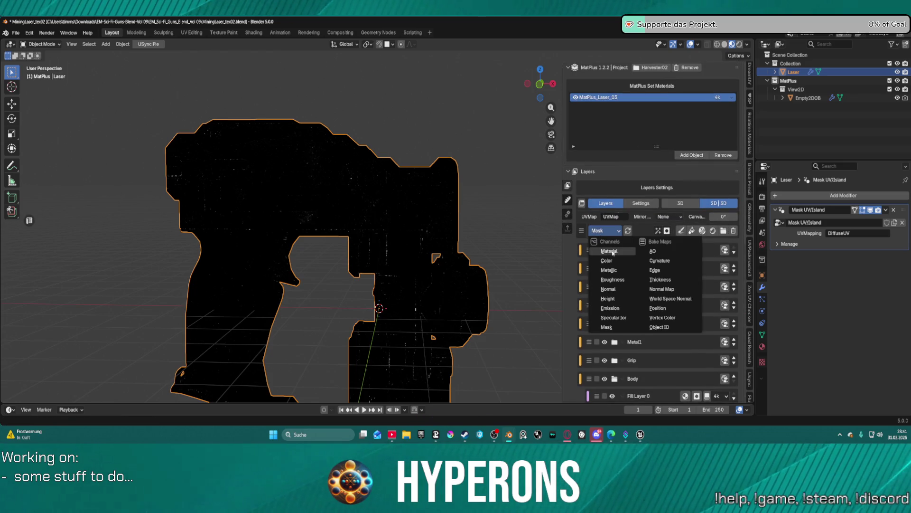
left_click(612, 252)
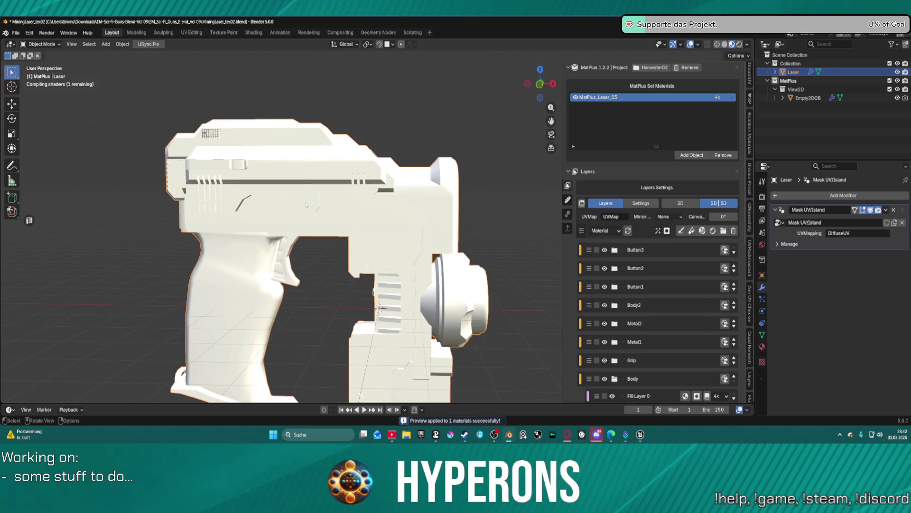
scroll(309, 198, "up", 5)
Orbit and zoom around the gun to inspect its body, red grip and yellow panels
mouse_move(309, 197)
middle_mouse_down()
mouse_move(362, 211)
mouse_move(386, 183)
middle_mouse_up()
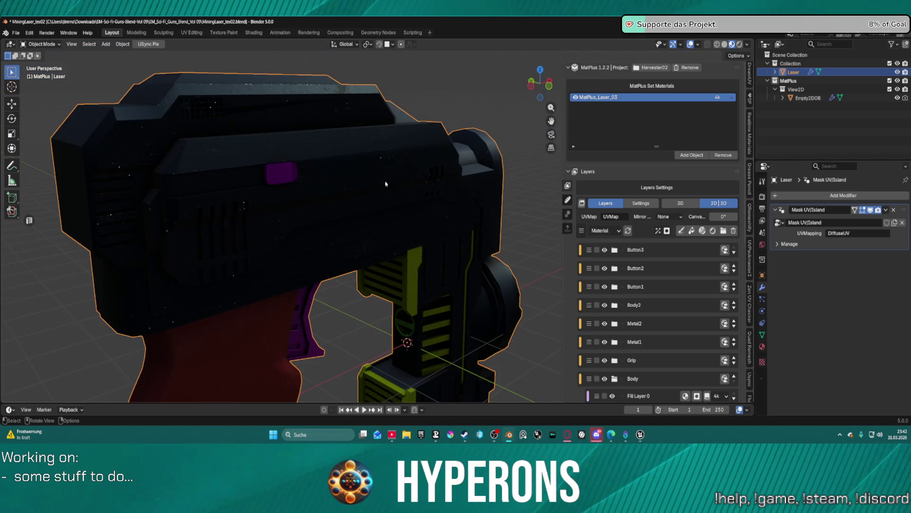
scroll(386, 184, "up", 3)
mouse_move(386, 185)
left_mouse_down()
mouse_move(457, 185)
mouse_move(433, 196)
left_mouse_up()
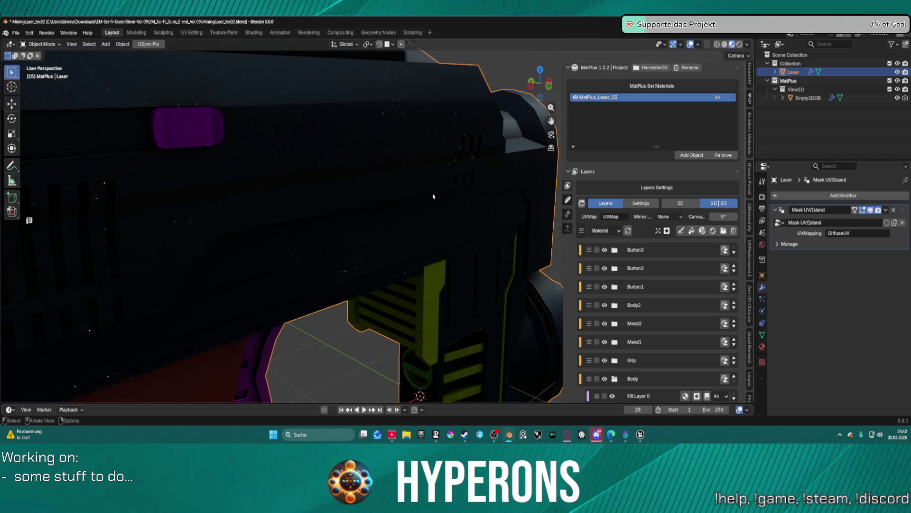
scroll(418, 192, "down", 5)
scroll(380, 190, "up", 2)
scroll(338, 187, "down", 2)
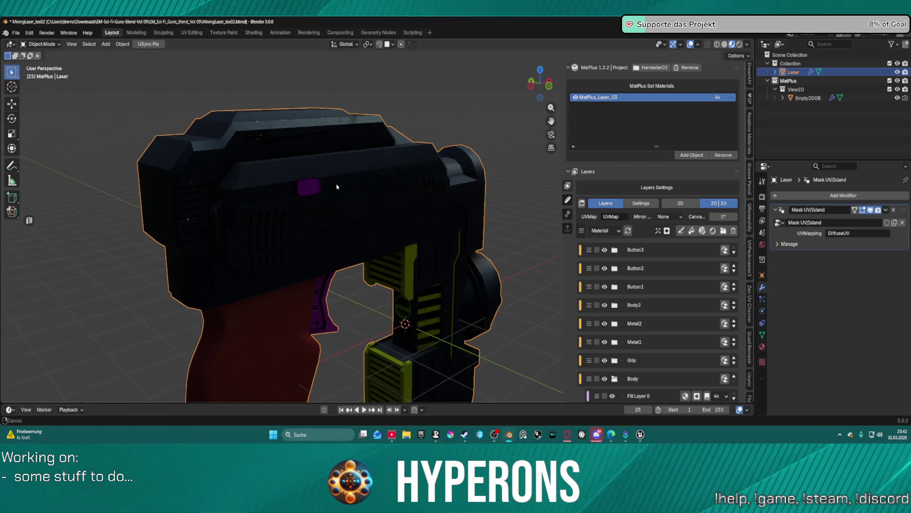
mouse_move(375, 195)
middle_mouse_down()
mouse_move(521, 177)
mouse_move(507, 154)
mouse_move(532, 162)
mouse_move(350, 190)
middle_mouse_up()
scroll(350, 189, "up", 4)
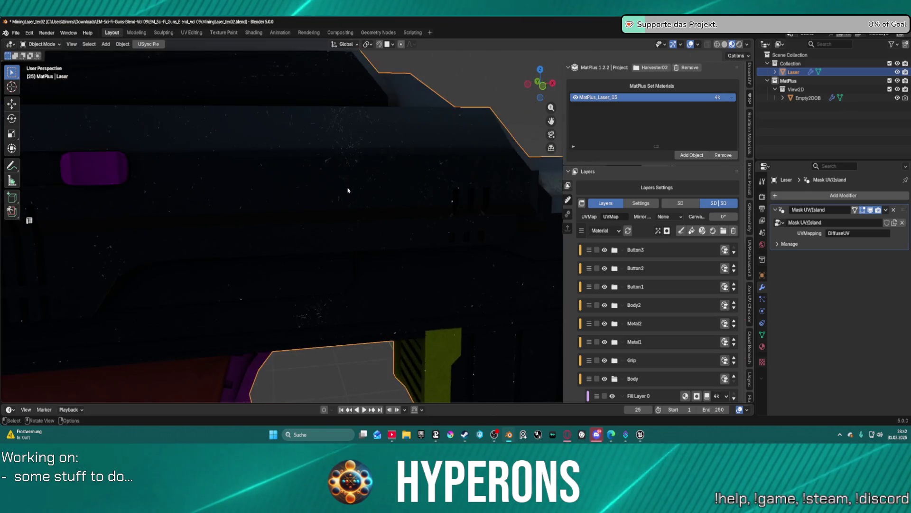
scroll(309, 205, "down", 5)
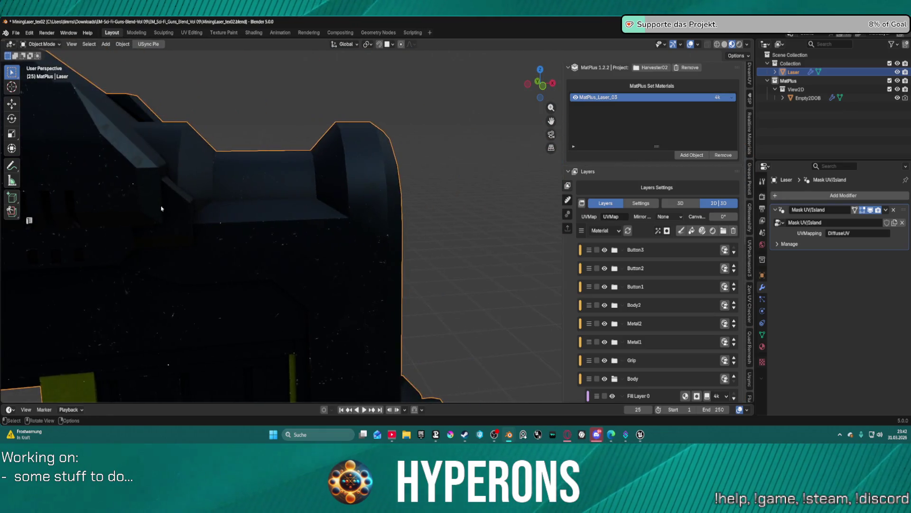
scroll(224, 236, "down", 3)
mouse_move(240, 244)
middle_mouse_down()
mouse_move(267, 220)
mouse_move(291, 249)
mouse_move(305, 204)
mouse_move(331, 178)
middle_mouse_up()
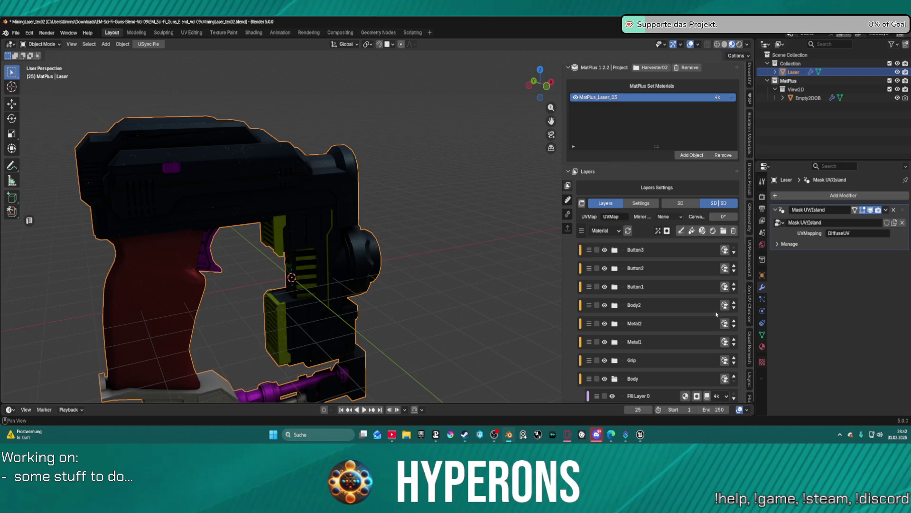
scroll(716, 315, "down", 15)
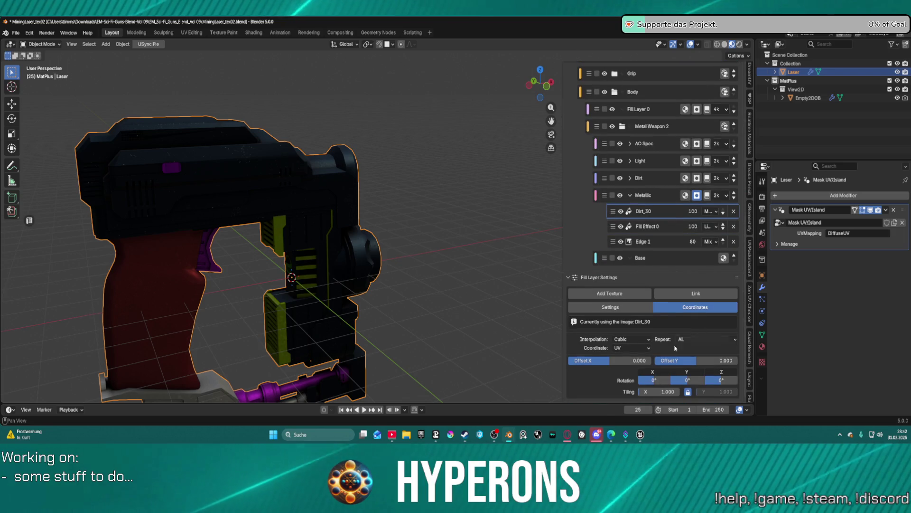
Raise the Dirt_30 mask's Tiling X to 17.608
left_click_drag(665, 392, 703, 392)
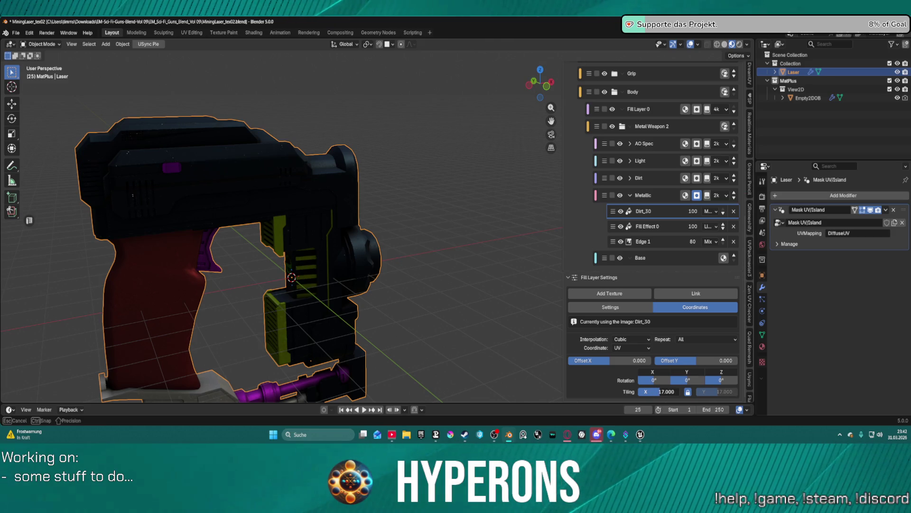
left_click_drag(285, 54, 285, 54)
scroll(224, 168, "up", 10)
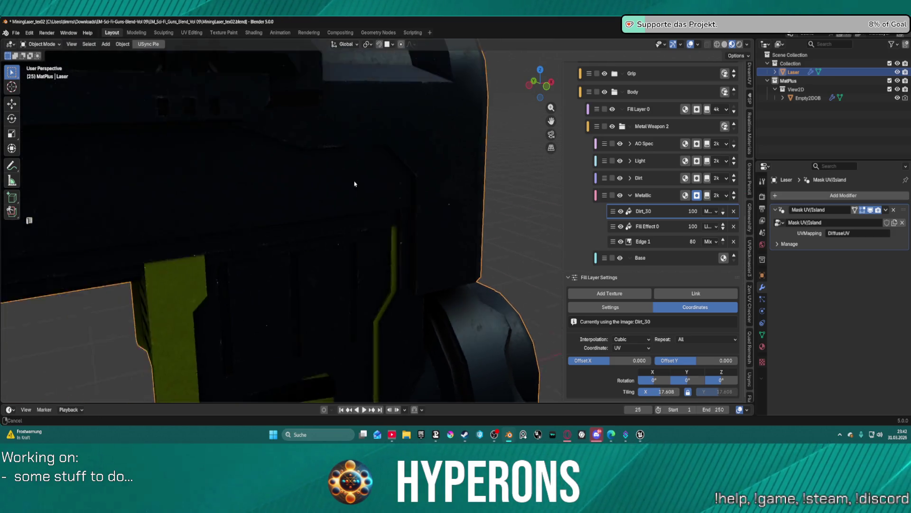
scroll(383, 172, "down", 8)
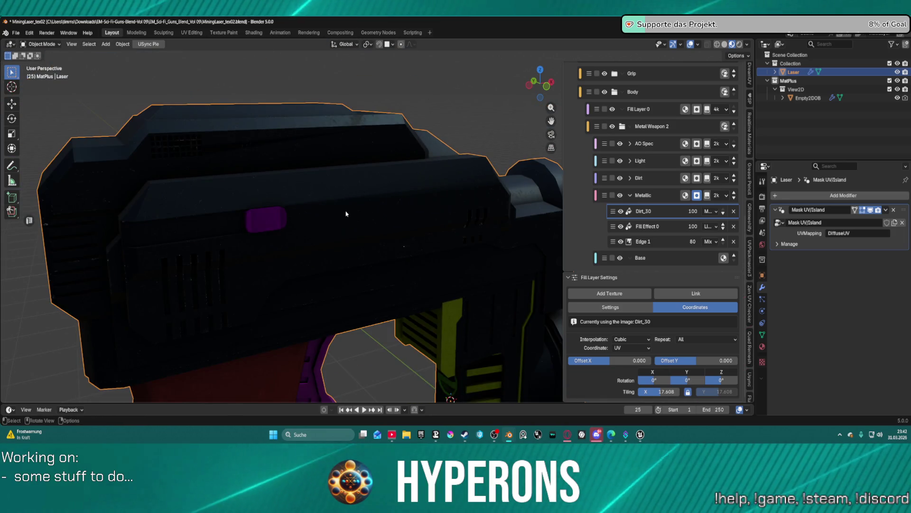
mouse_move(346, 212)
middle_mouse_down()
mouse_move(423, 212)
mouse_move(387, 207)
middle_mouse_up()
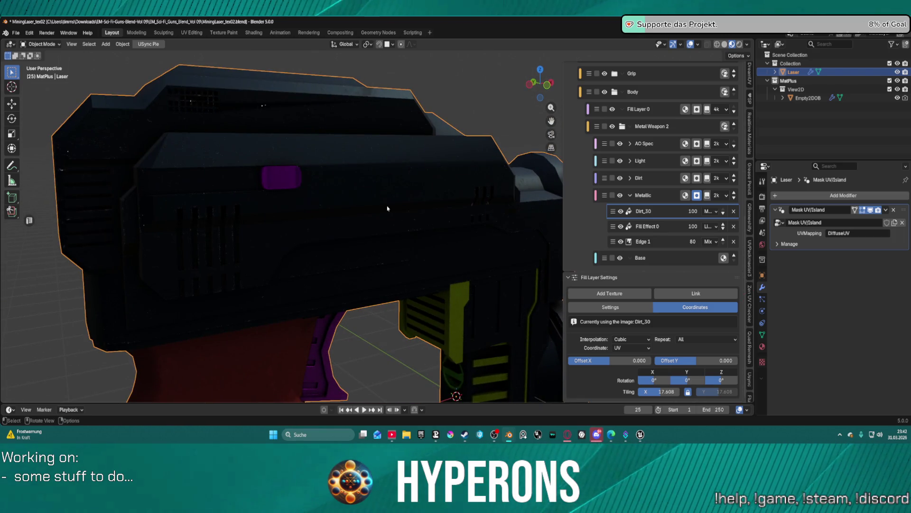
Expand the Dirt layer and lower the Dirt 1 sublayer's strength from 35
left_click(674, 242)
scroll(674, 242, "up", 2)
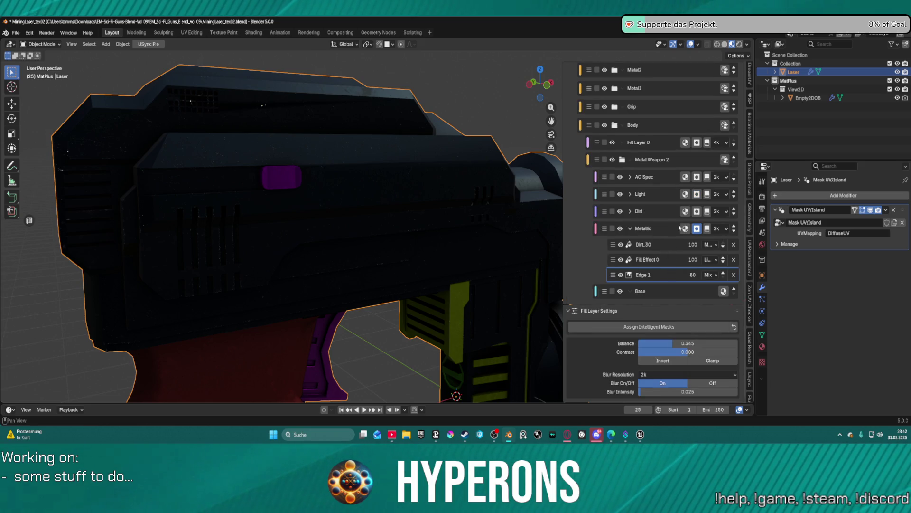
scroll(670, 285, "up", 4)
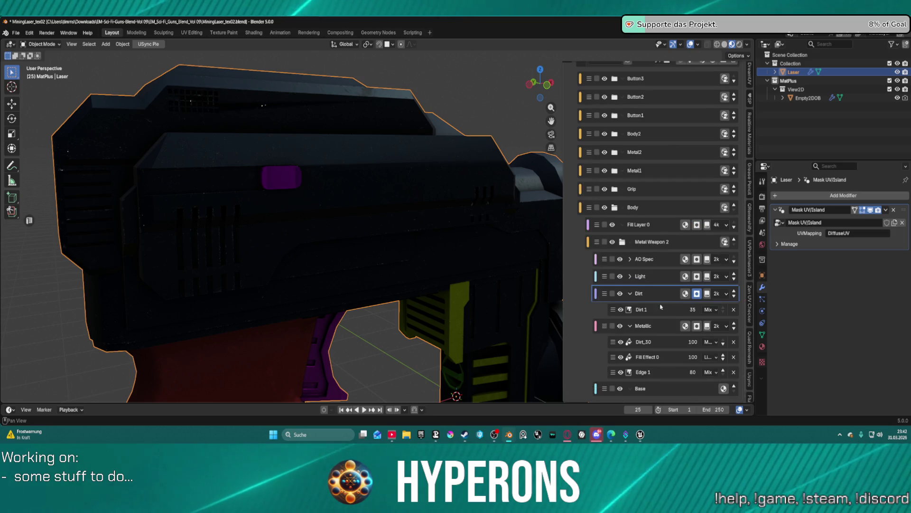
left_click(671, 282)
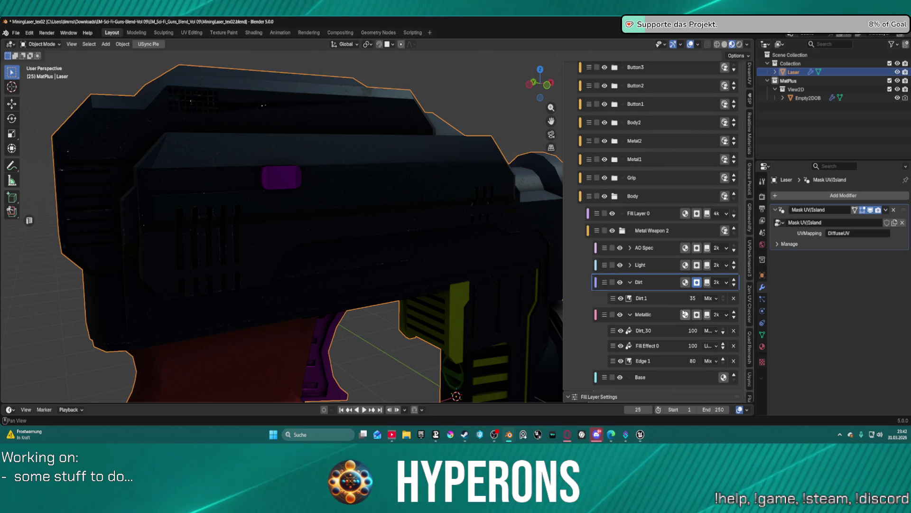
left_click(659, 300)
scroll(690, 307, "down", 4)
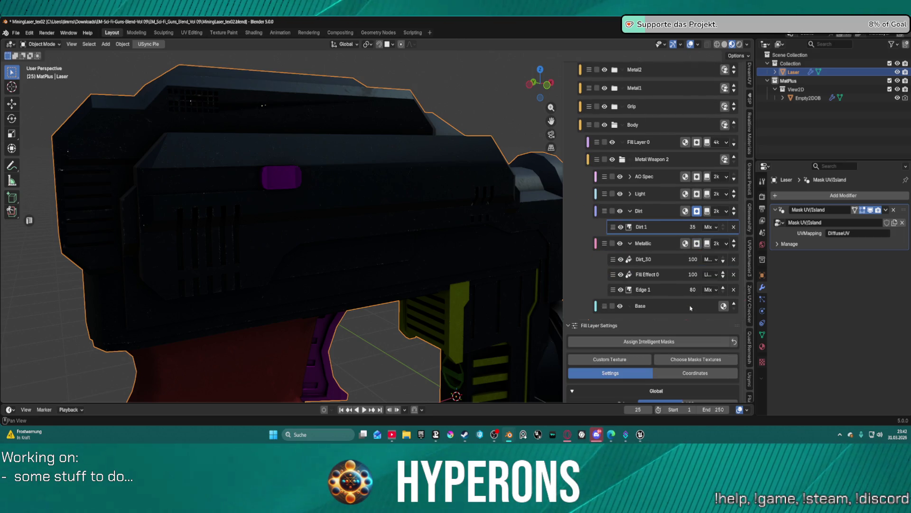
scroll(690, 308, "down", 2)
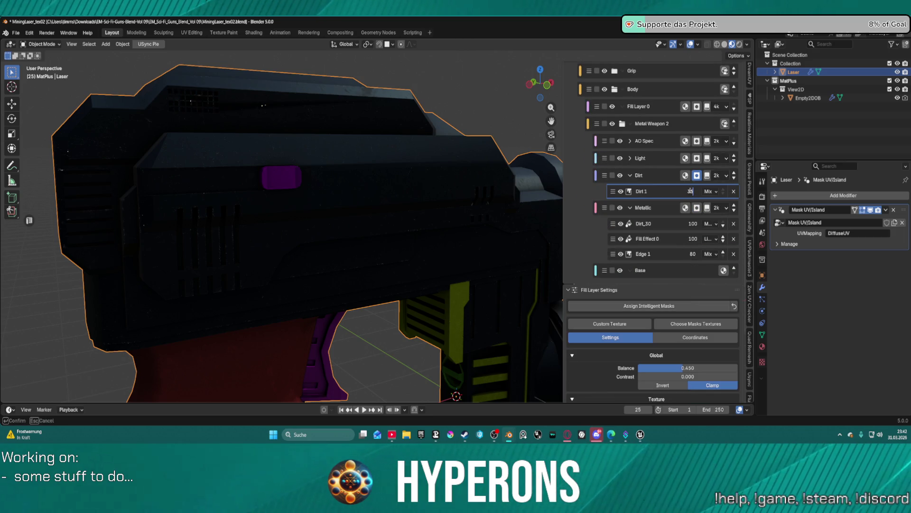
type("5")
key("Return")
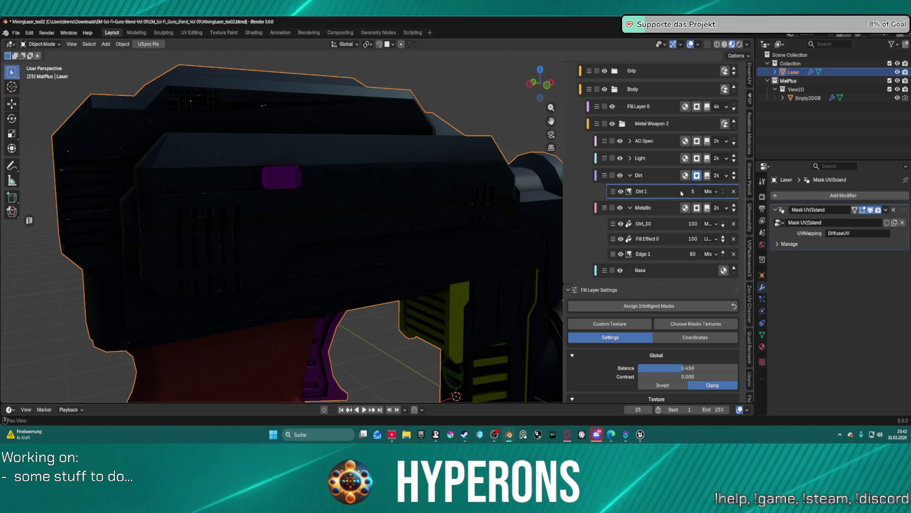
left_click(690, 191)
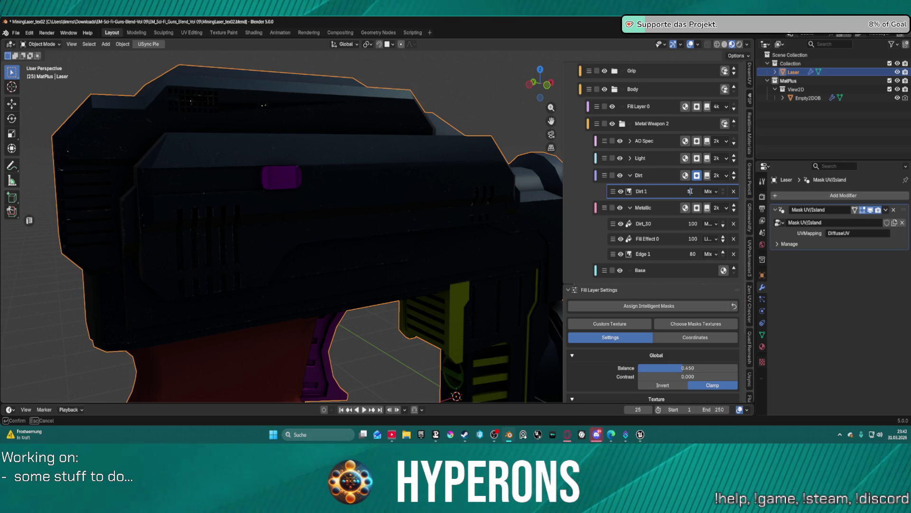
type("10")
key("Return")
scroll(308, 162, "down", 5)
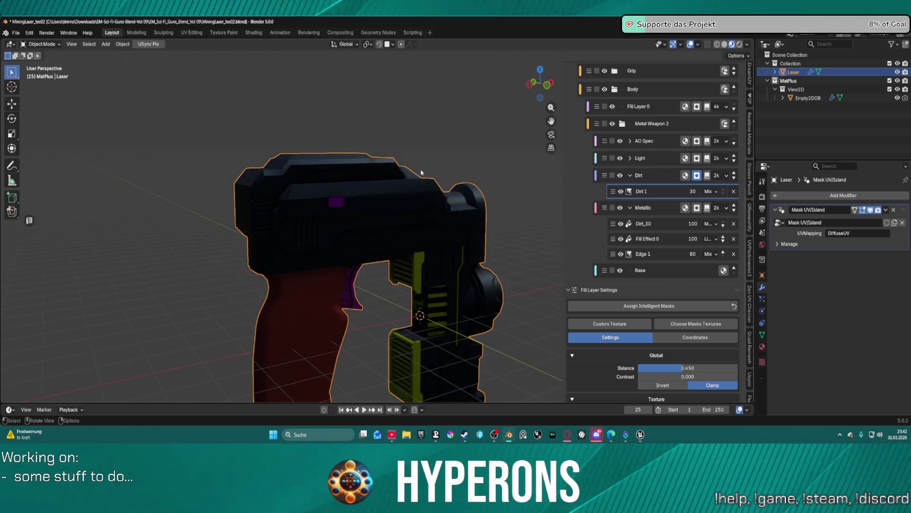
Orbit and zoom out the viewport to bring the whole laser gun into view
mouse_move(308, 162)
middle_mouse_down()
mouse_move(379, 158)
mouse_move(352, 170)
mouse_move(288, 128)
mouse_move(401, 174)
mouse_move(319, 158)
mouse_move(366, 158)
mouse_move(366, 146)
middle_mouse_up()
scroll(300, 134, "up", 5)
mouse_move(300, 135)
middle_mouse_down()
mouse_move(318, 147)
mouse_move(289, 146)
middle_mouse_up()
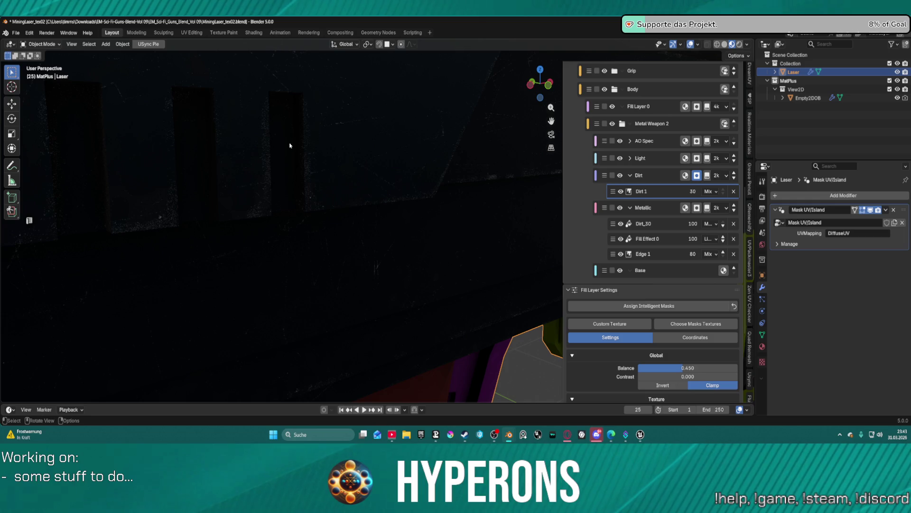
scroll(290, 145, "down", 5)
mouse_move(380, 167)
middle_mouse_down()
mouse_move(391, 177)
mouse_move(198, 198)
mouse_move(260, 113)
mouse_move(358, 209)
middle_mouse_up()
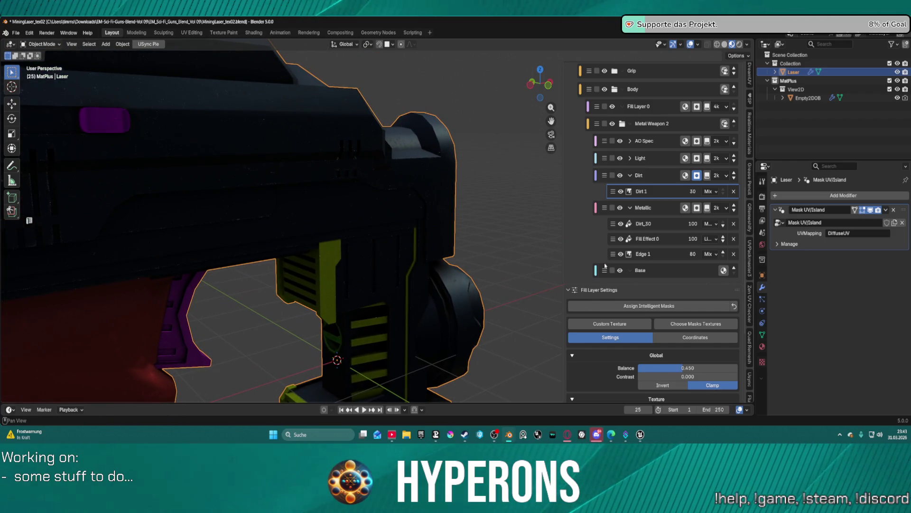
mouse_move(605, 266)
middle_mouse_down()
mouse_move(332, 190)
mouse_move(326, 158)
mouse_move(301, 194)
mouse_move(332, 187)
mouse_move(368, 156)
mouse_move(433, 189)
mouse_move(368, 169)
mouse_move(394, 176)
middle_mouse_up()
scroll(368, 169, "up", 4)
scroll(394, 176, "down", 6)
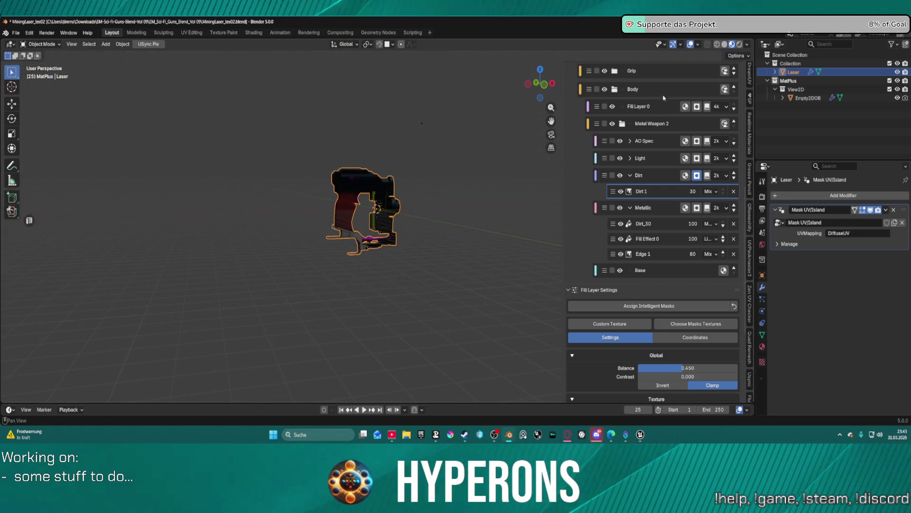
scroll(675, 127, "up", 3)
Make Metal Weapon 2 active, frame the gun, and expand the Grip folder
left_click(700, 159)
scroll(699, 159, "up", 6)
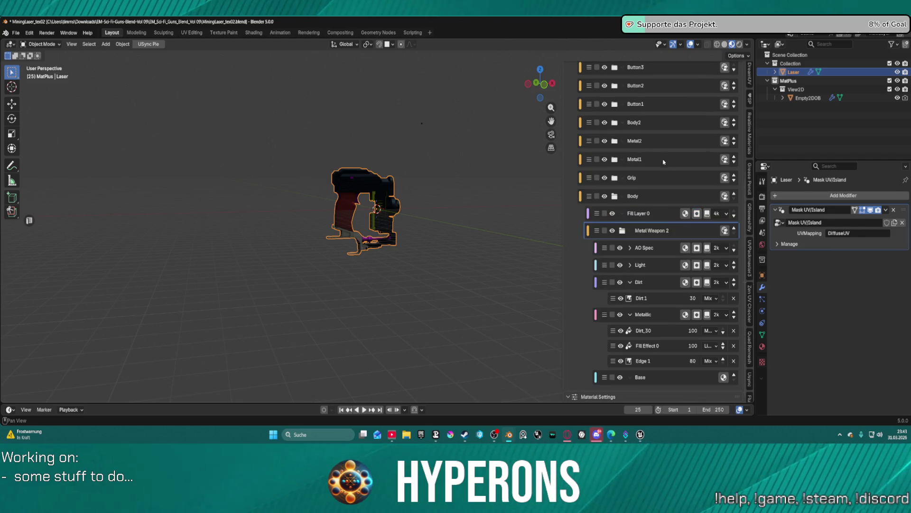
key("KP_Decimal")
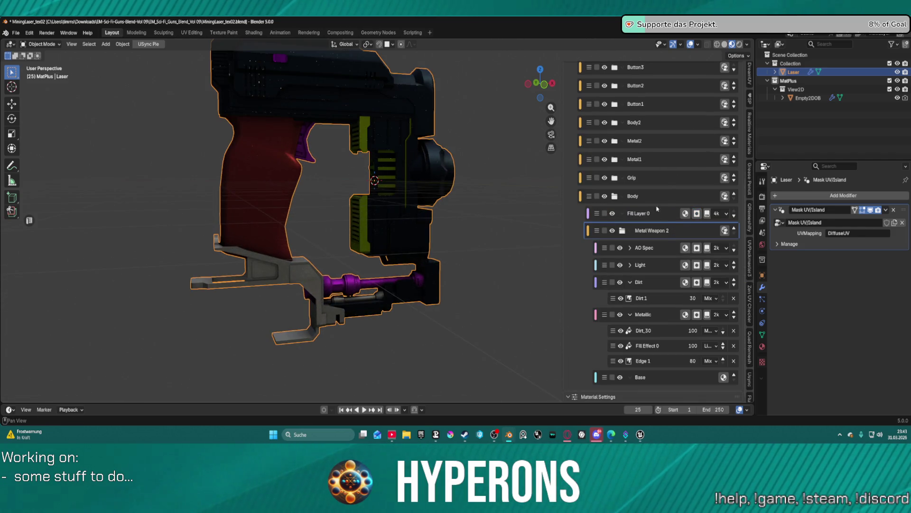
scroll(616, 198, "up", 10)
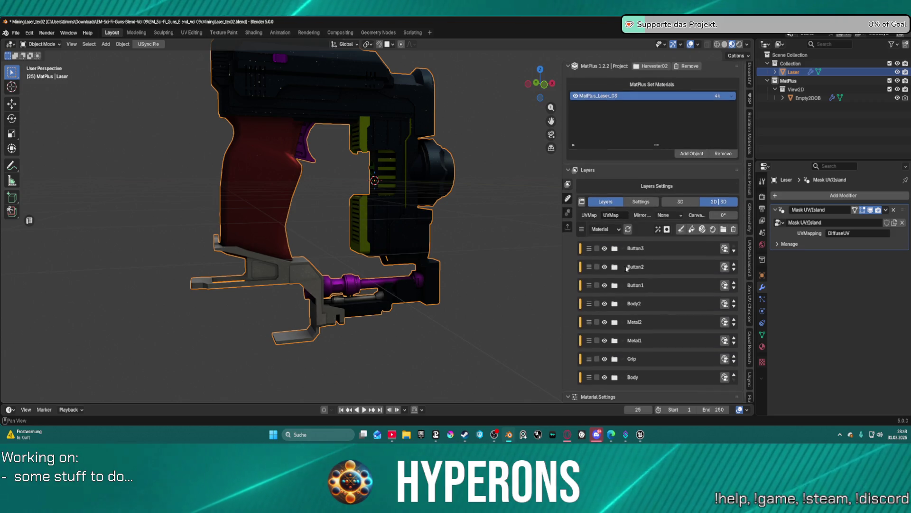
left_click(614, 359)
scroll(615, 361, "down", 1)
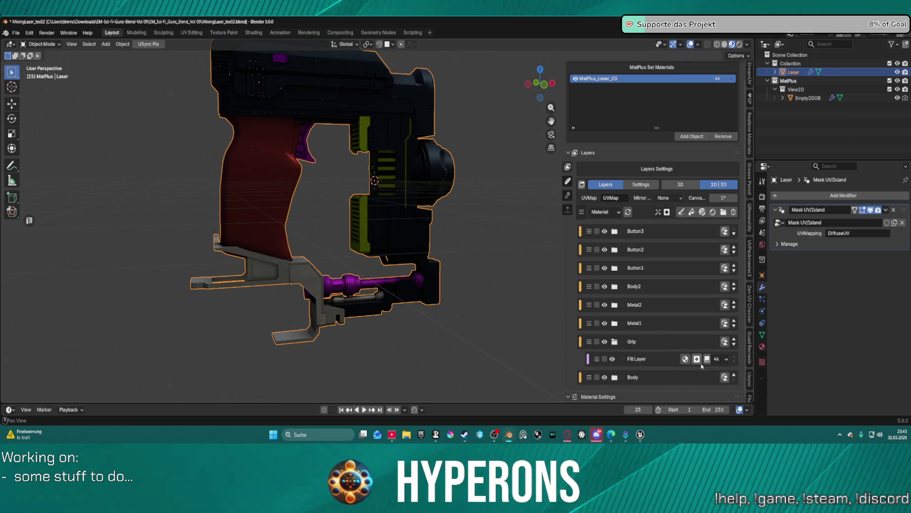
Select the Grip's Fill Layer and turn off its Color channel
left_click(672, 361)
scroll(665, 359, "down", 5)
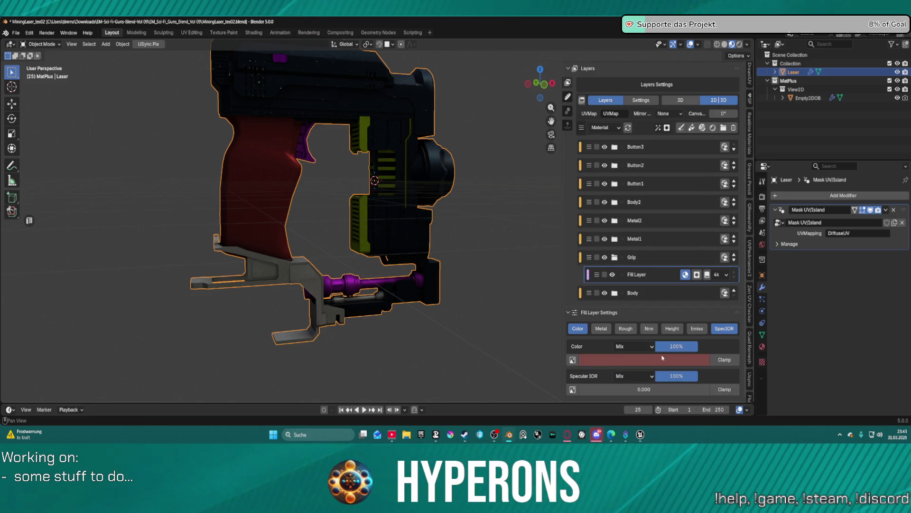
left_click(575, 332)
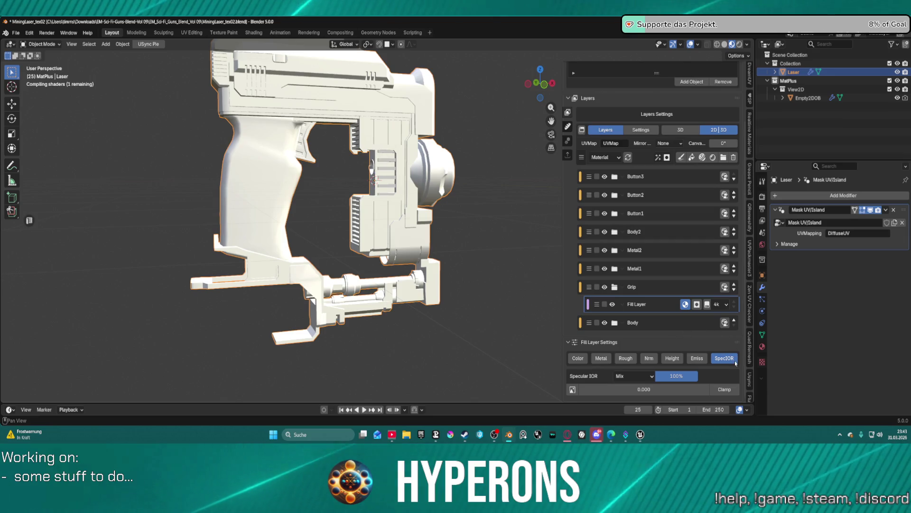
scroll(736, 361, "up", 3)
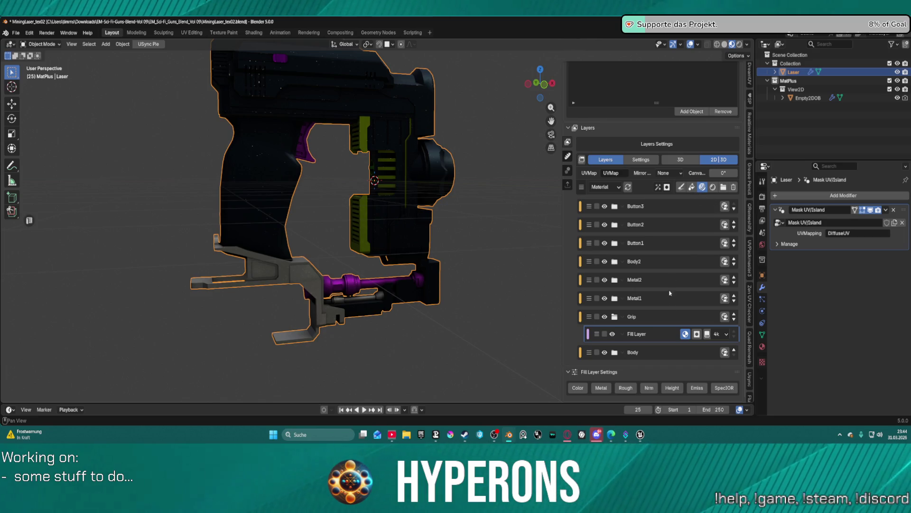
left_click(725, 298)
Add the Metal Circles smart material to Grip and move it below Fill Layer
scroll(874, 282, "down", 5)
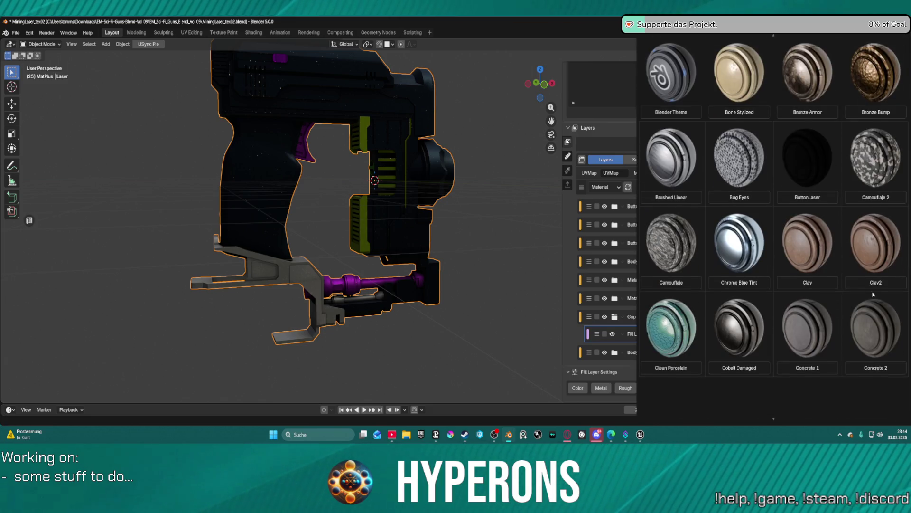
scroll(874, 281, "down", 5)
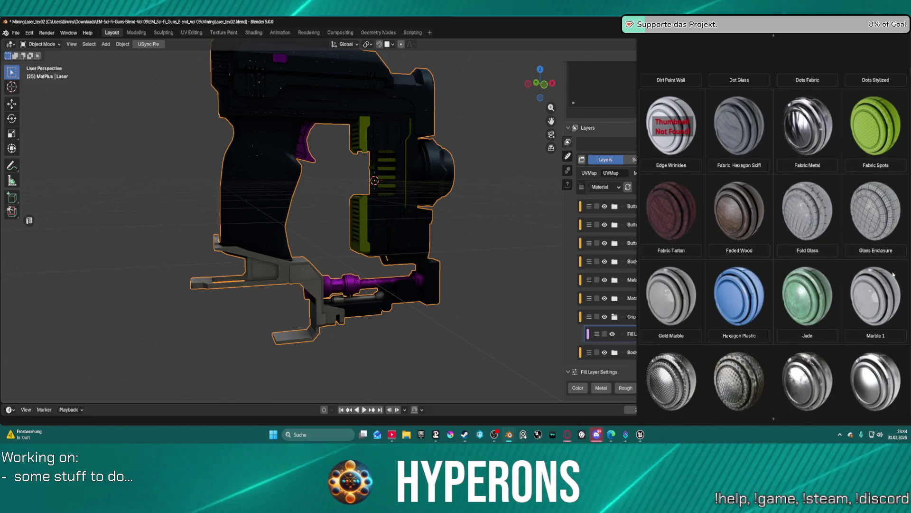
scroll(893, 275, "down", 3)
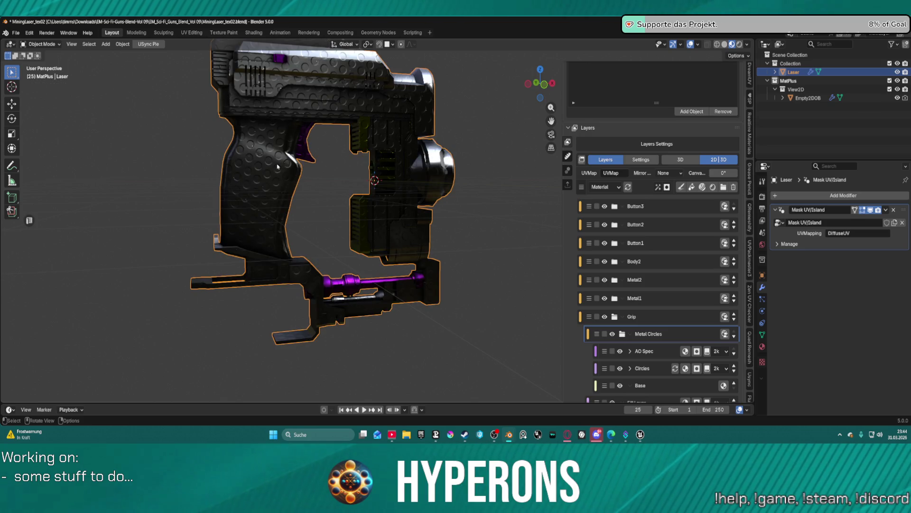
scroll(677, 289, "down", 3)
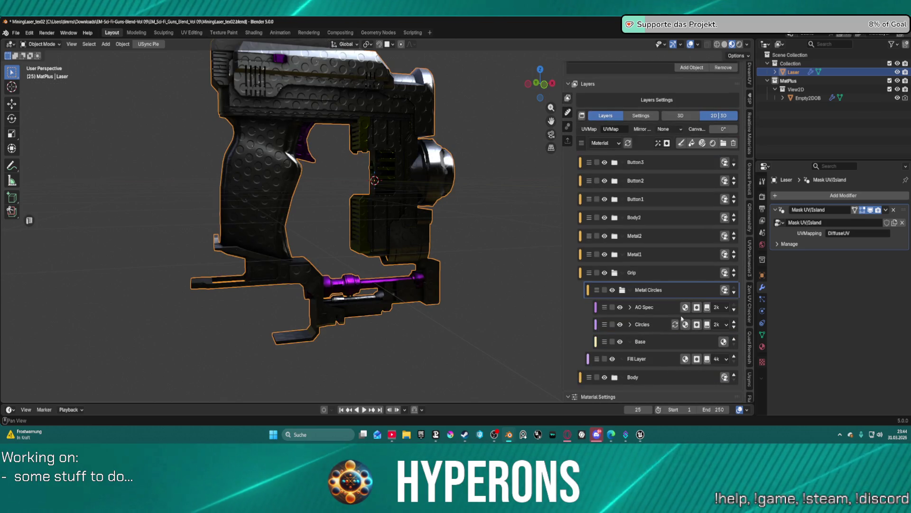
left_click(733, 295)
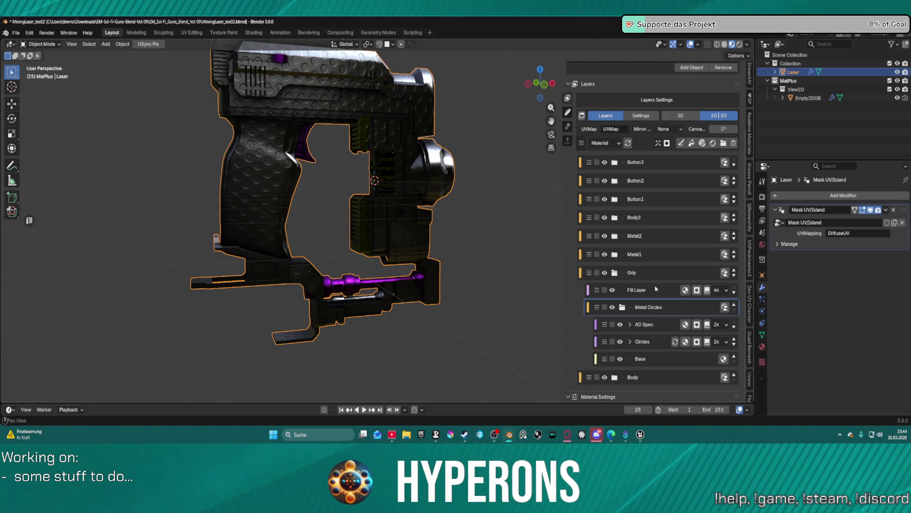
Add a Mask Island mask to the Grip's Fill Layer, then collapse that layer
left_click(687, 291)
left_click(697, 290)
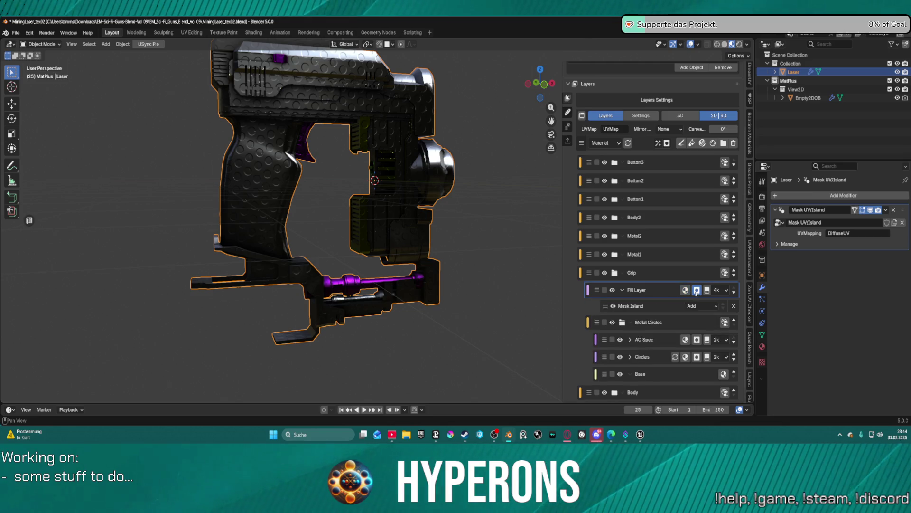
left_click(658, 306)
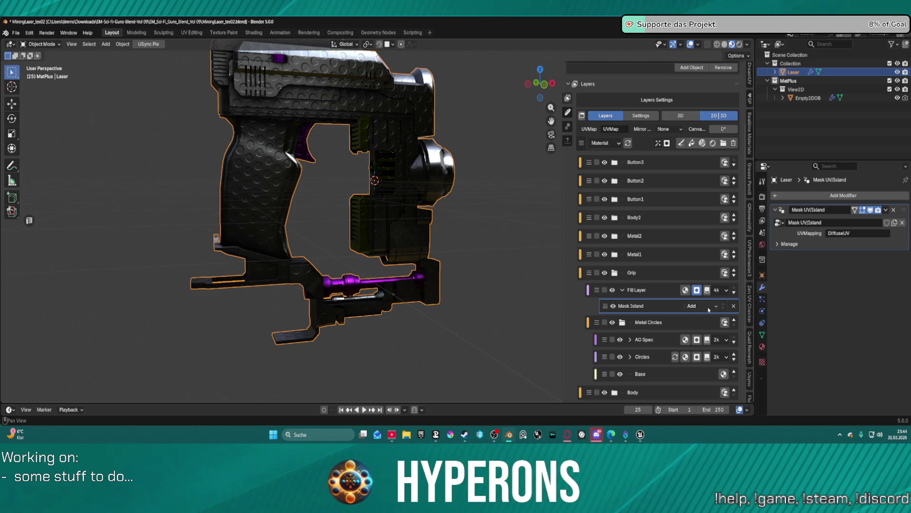
scroll(710, 333, "down", 3)
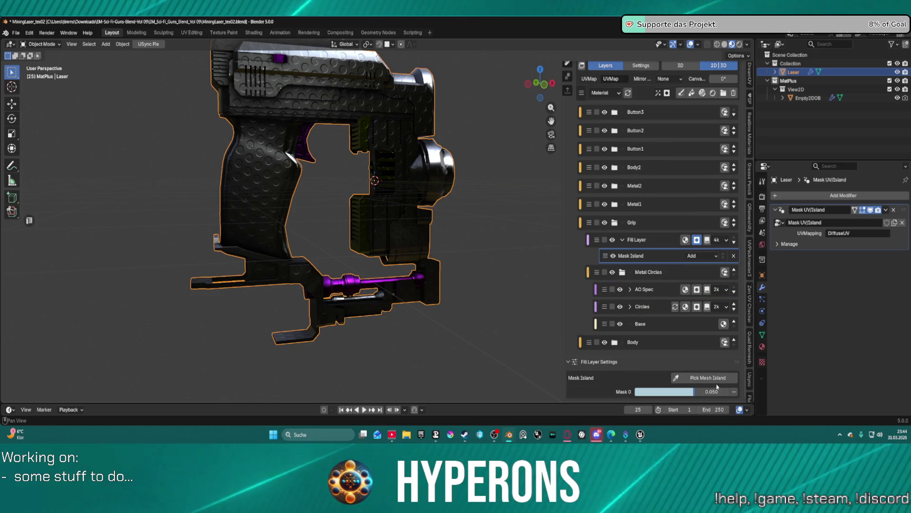
left_click(717, 377)
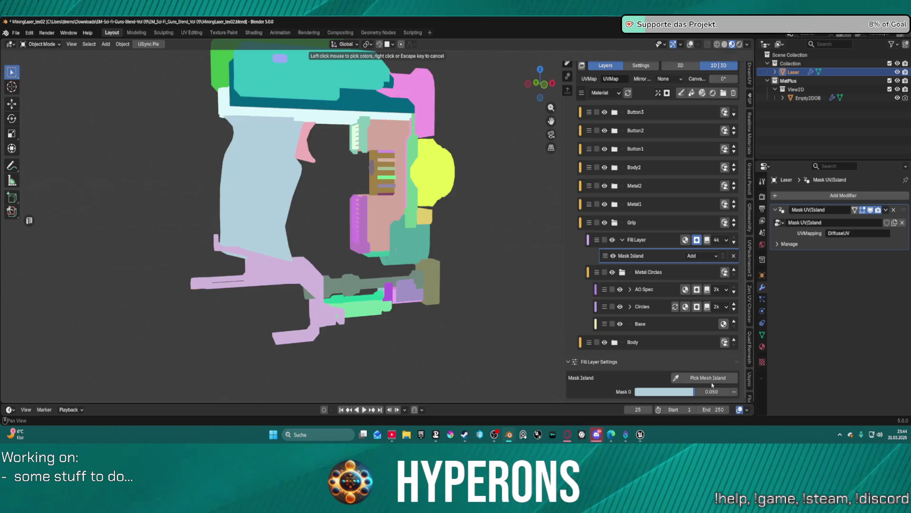
key("Escape")
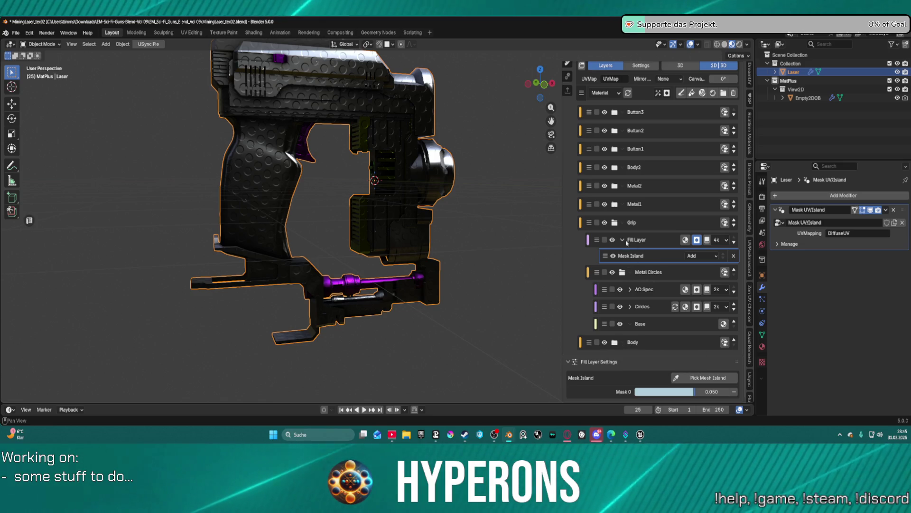
left_click(622, 240)
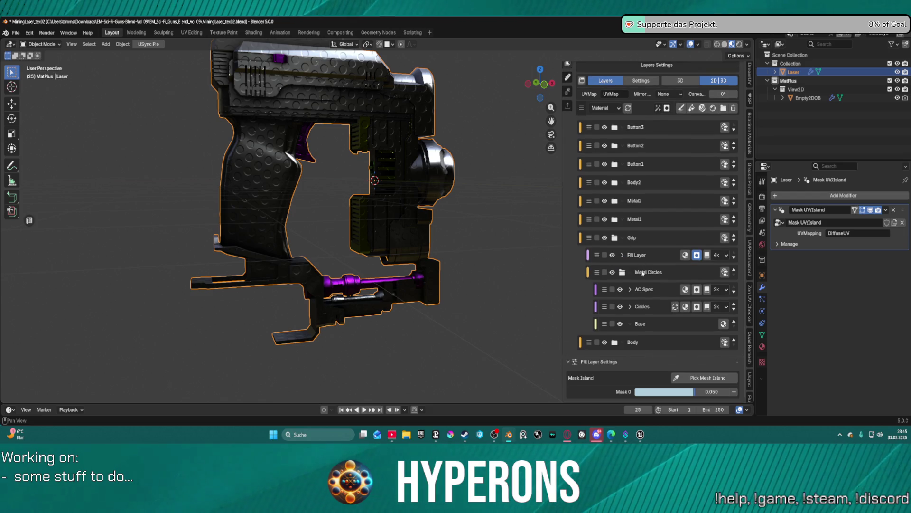
Tidy the layer stack by expanding Body and collapsing the Metallic and Dirt layers
left_click(649, 344)
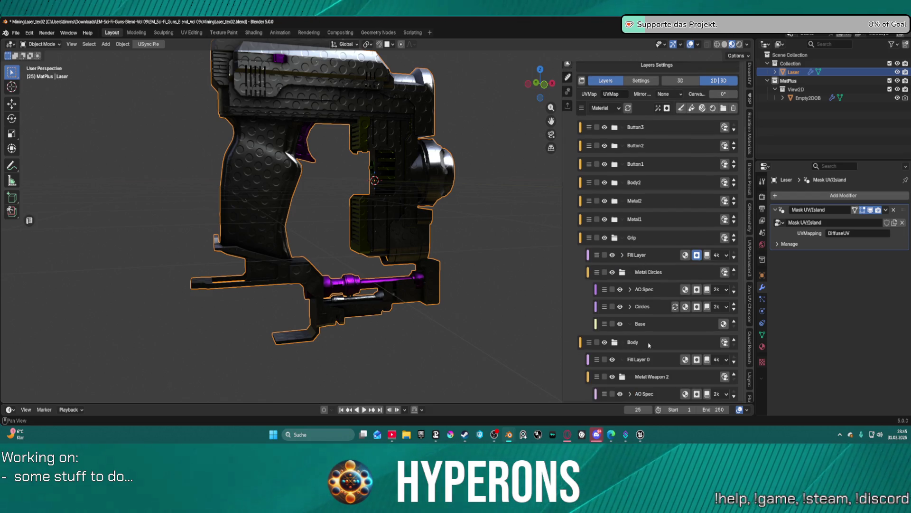
scroll(649, 345, "down", 5)
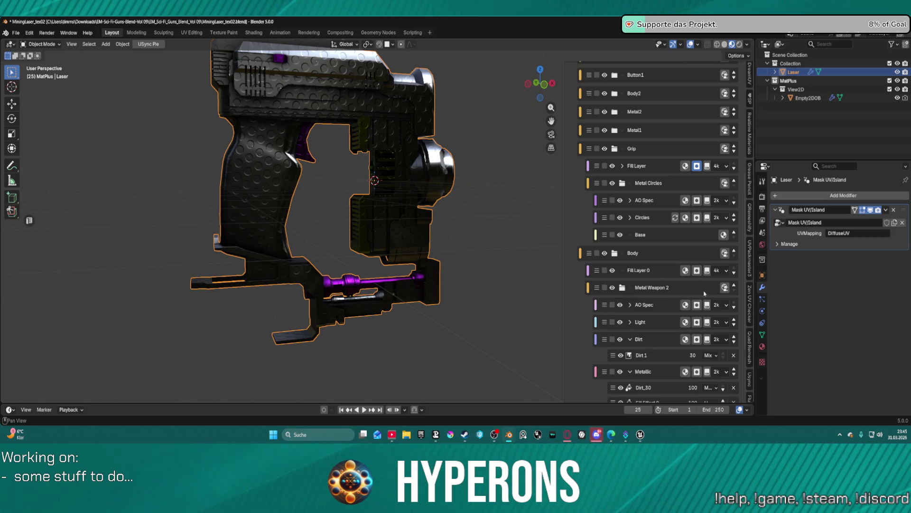
scroll(650, 275, "up", 3)
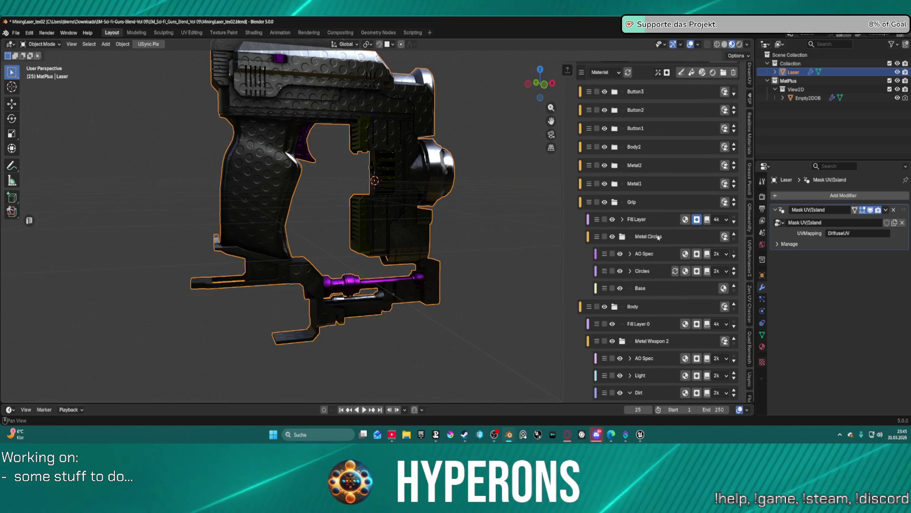
scroll(664, 322, "down", 8)
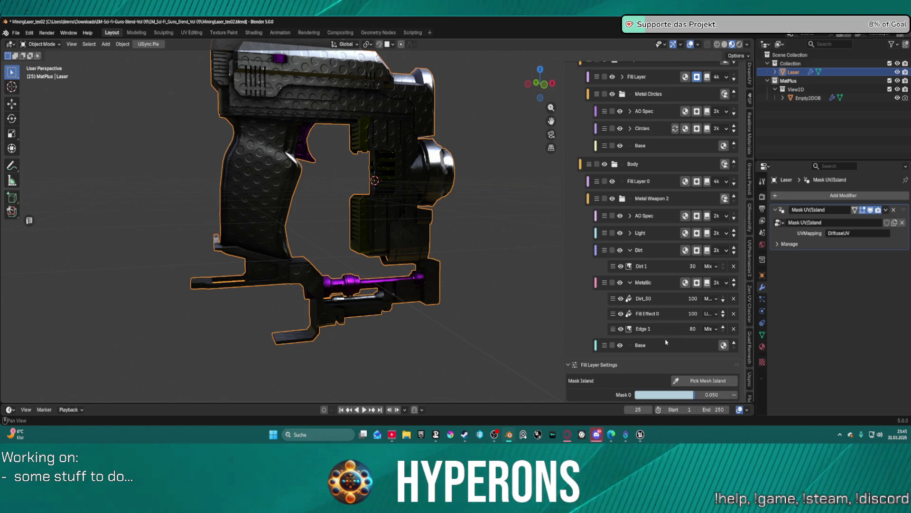
left_click(631, 283)
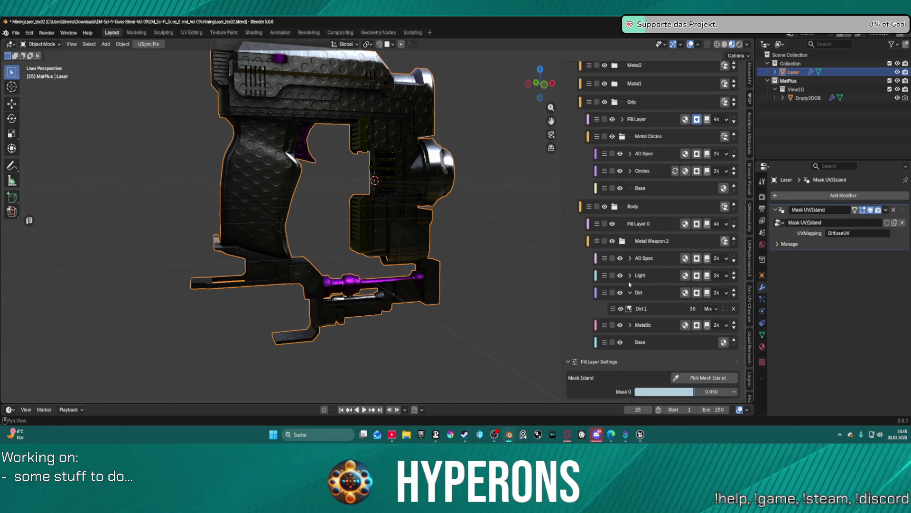
left_click(630, 292)
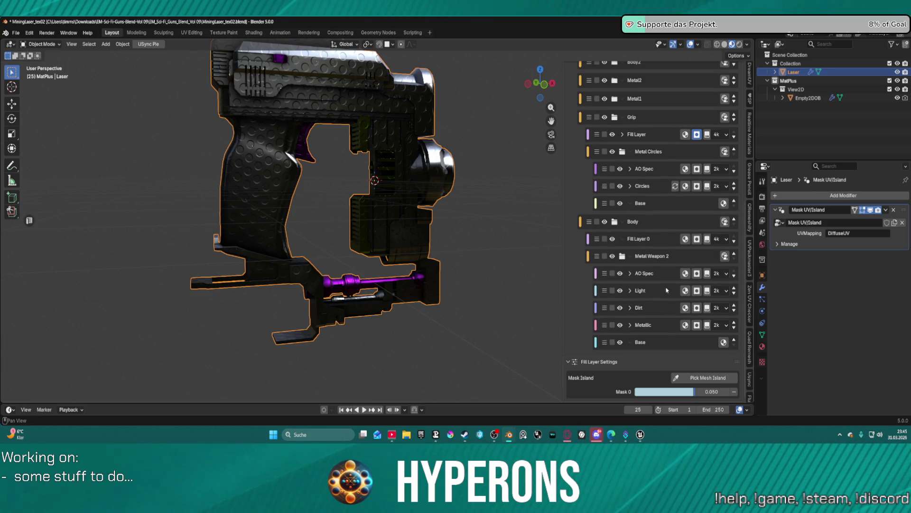
scroll(659, 281, "up", 4)
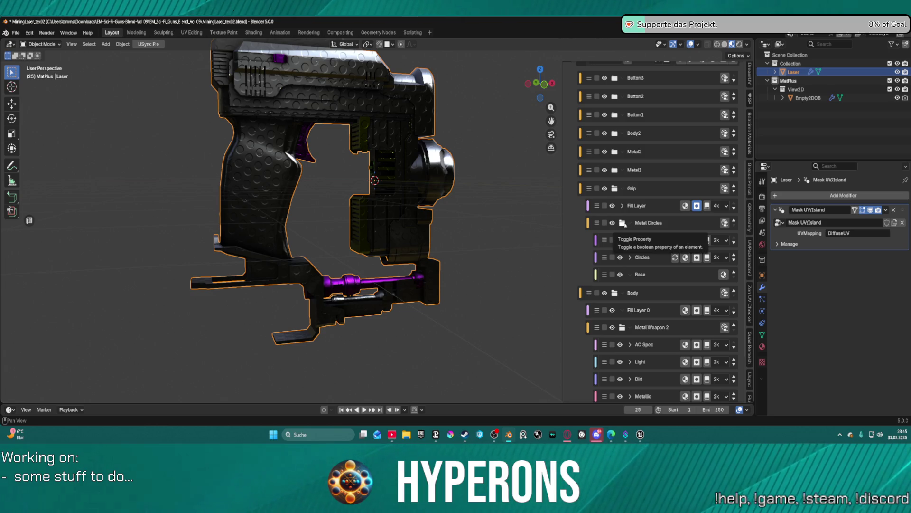
Make the Metal Circles group under Grip the active layer
left_click(672, 227)
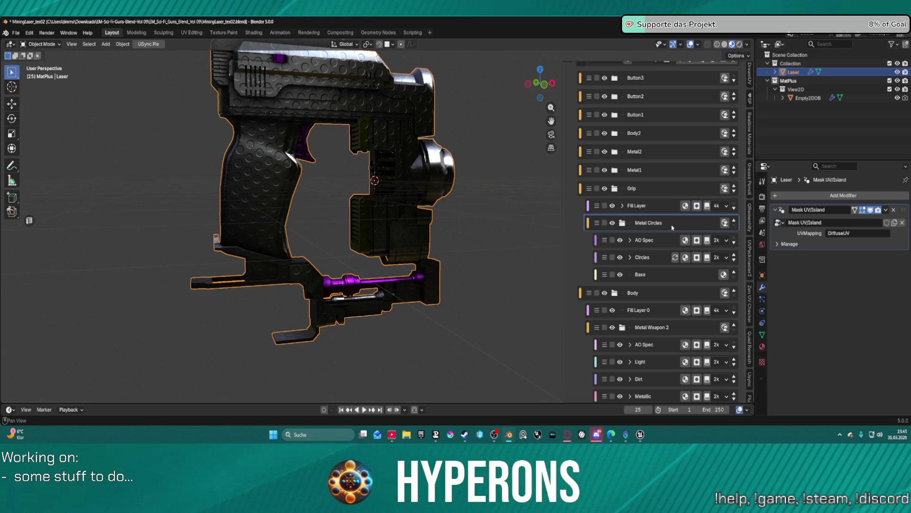
key("ctrl+z")
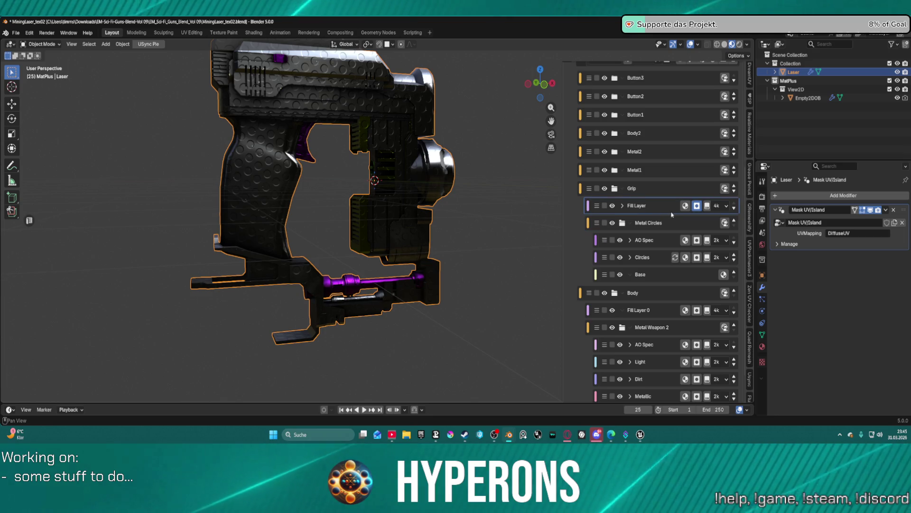
left_click(693, 226)
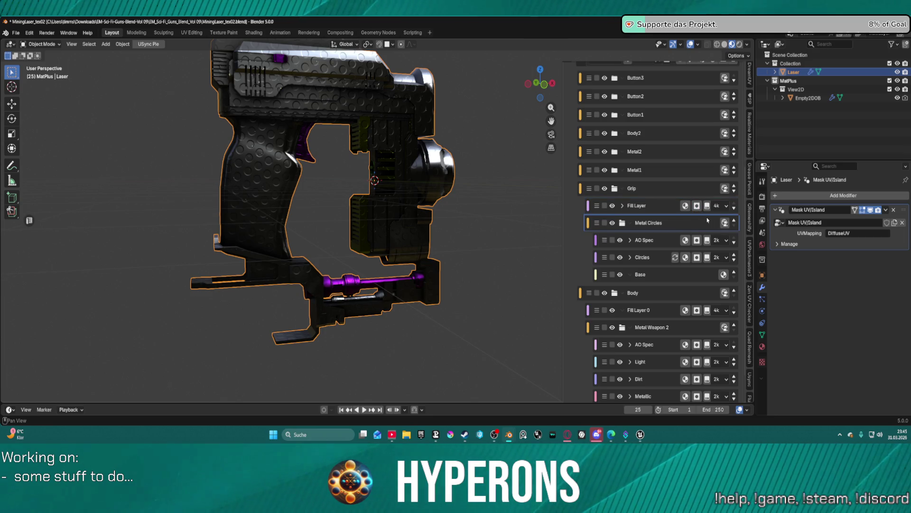
scroll(707, 220, "up", 5)
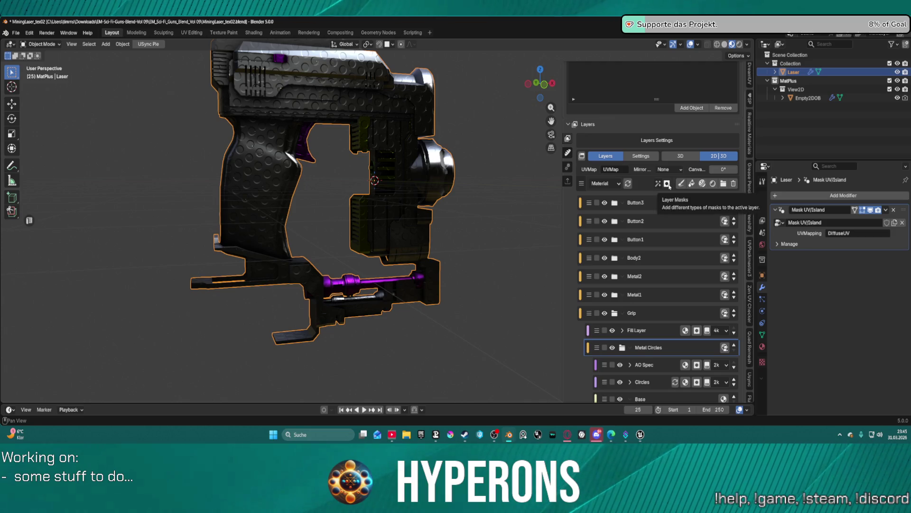
Add Mask Island 8 to Metal Circles, picking the grip's island in the viewport
left_click(667, 183)
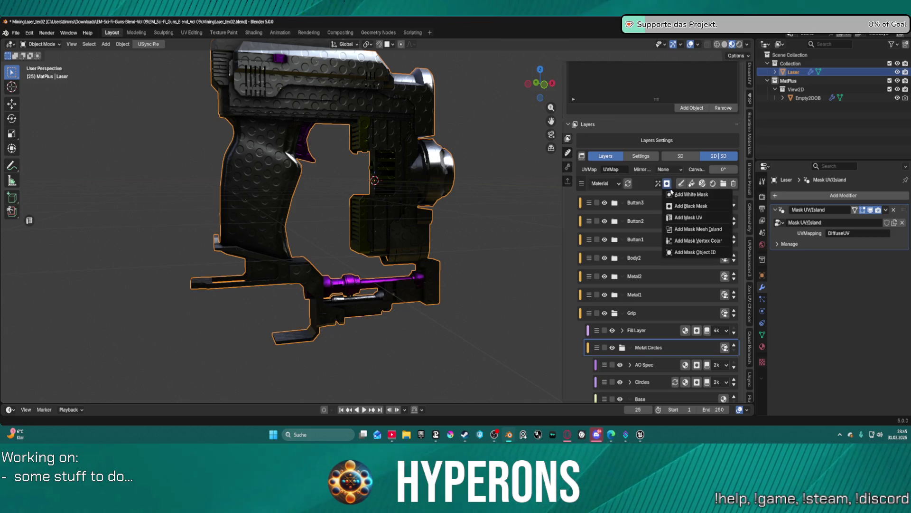
left_click(699, 229)
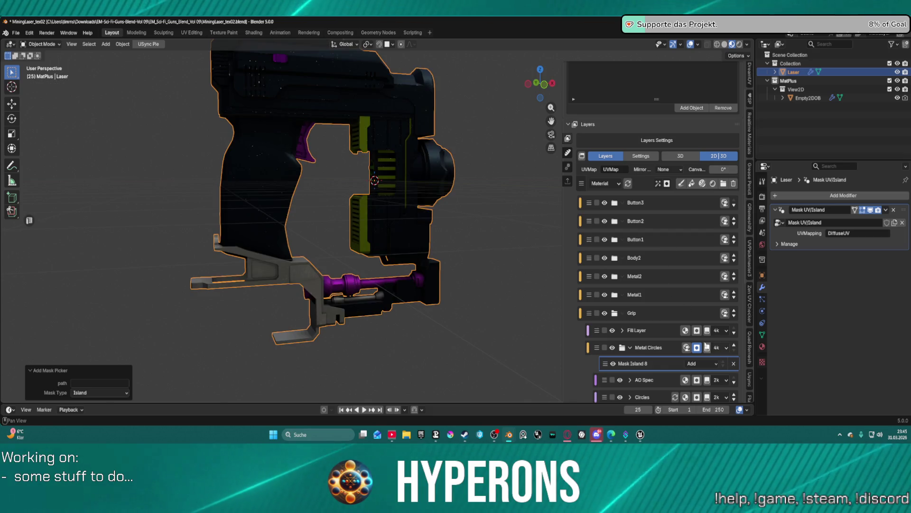
scroll(736, 363, "down", 6)
scroll(735, 363, "down", 2)
left_click(708, 390)
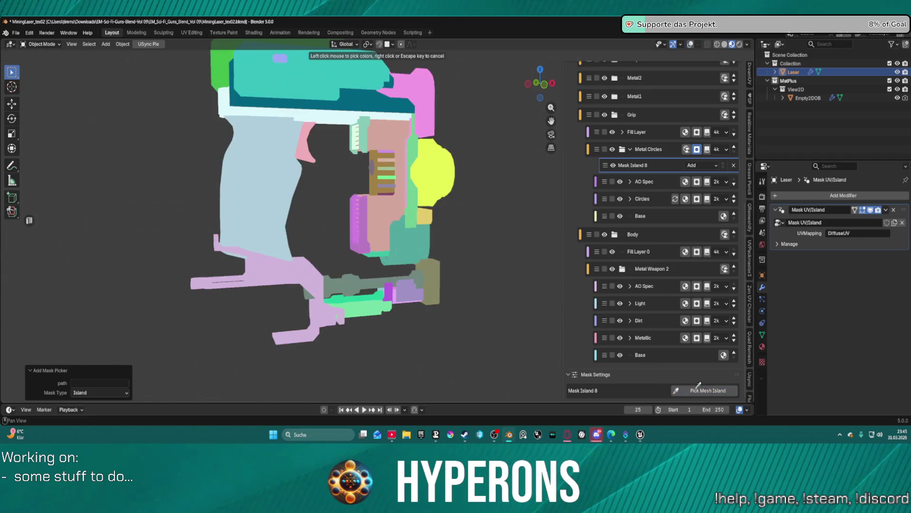
left_click(411, 210)
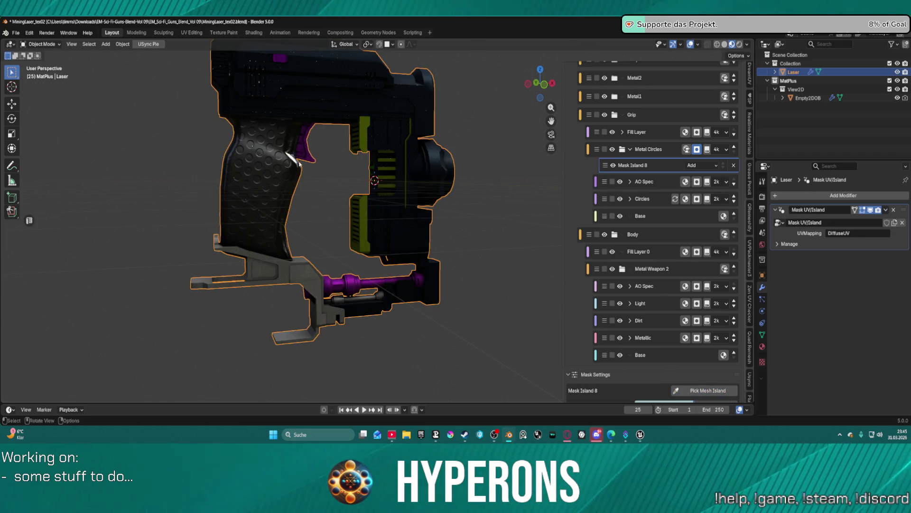
mouse_move(299, 163)
middle_mouse_down()
mouse_move(375, 169)
mouse_move(302, 170)
mouse_move(398, 199)
middle_mouse_up()
scroll(307, 172, "up", 2)
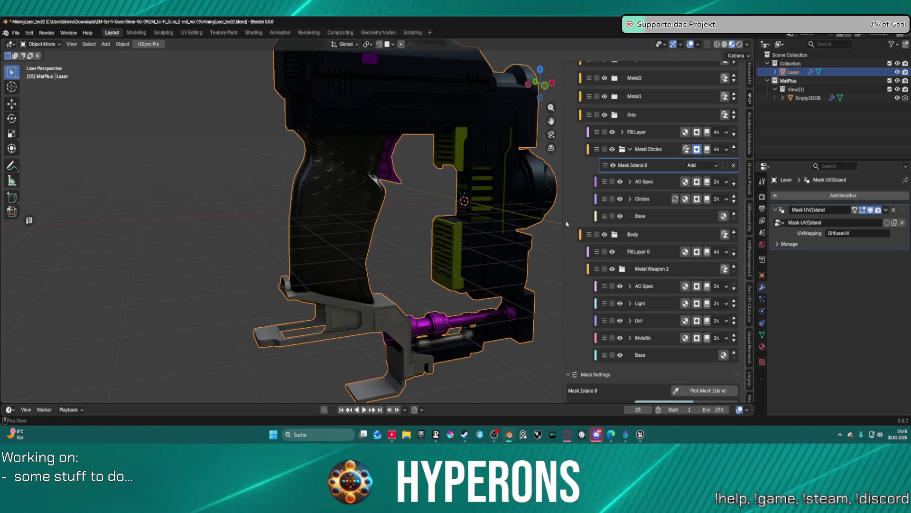
Set the Circles layer's Fill Effect 1 tiling to 20 on both axes
left_click(641, 199)
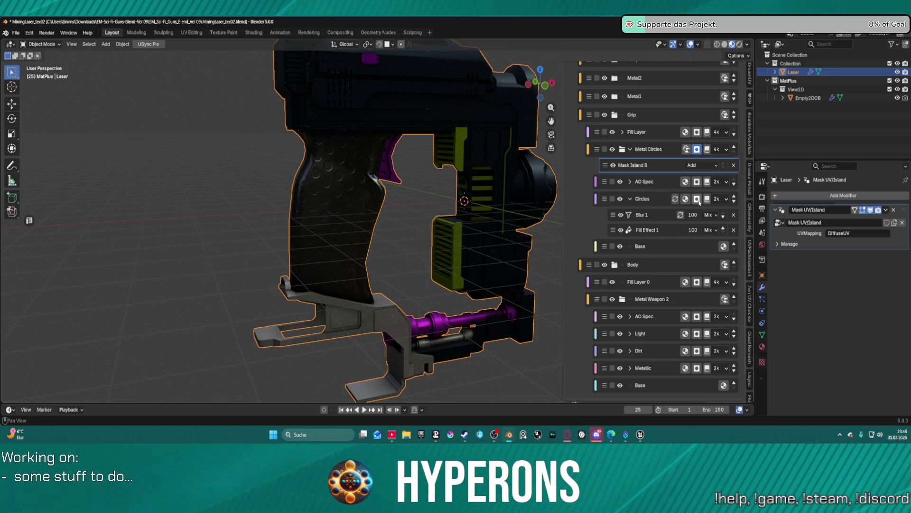
left_click(667, 215)
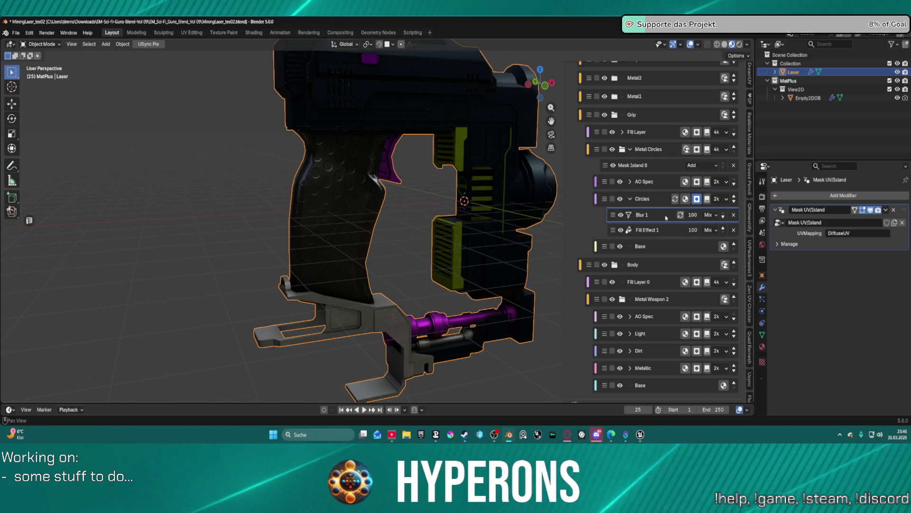
left_click(671, 232)
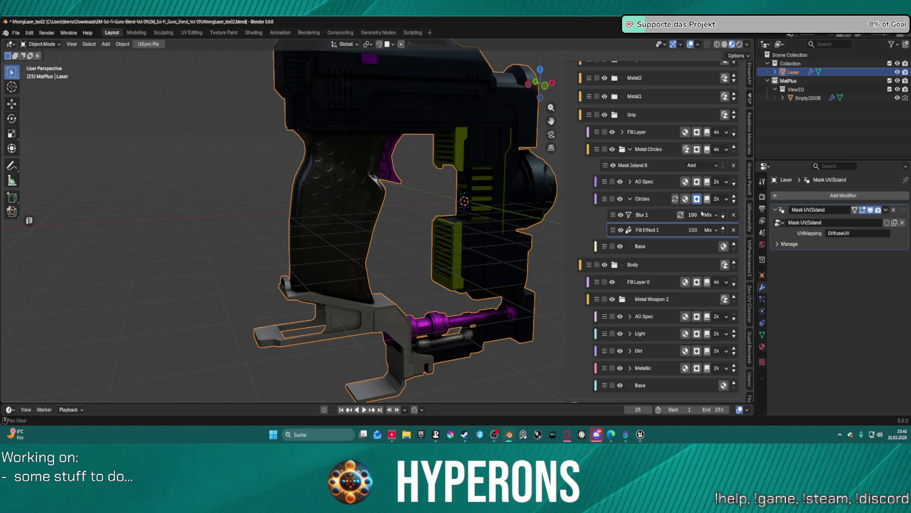
scroll(698, 228, "down", 6)
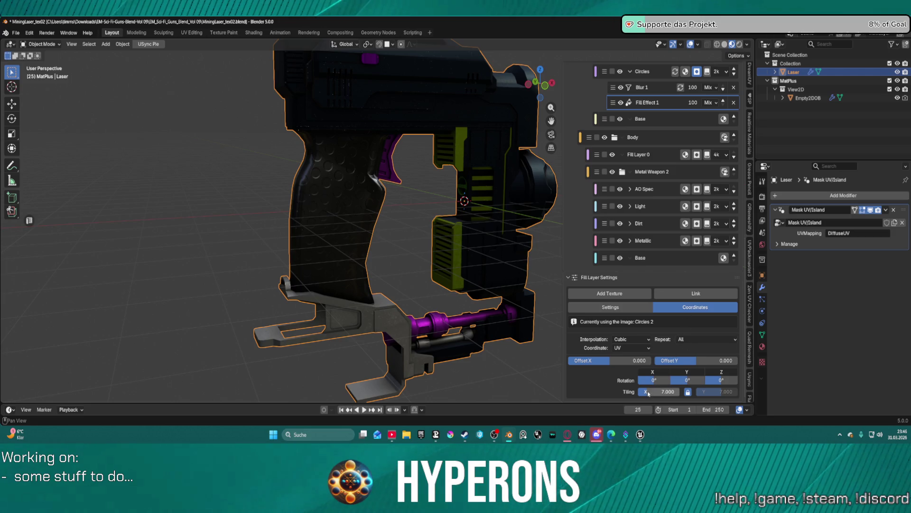
mouse_move(649, 394)
left_mouse_down()
mouse_move(657, 394)
mouse_move(645, 392)
left_mouse_up()
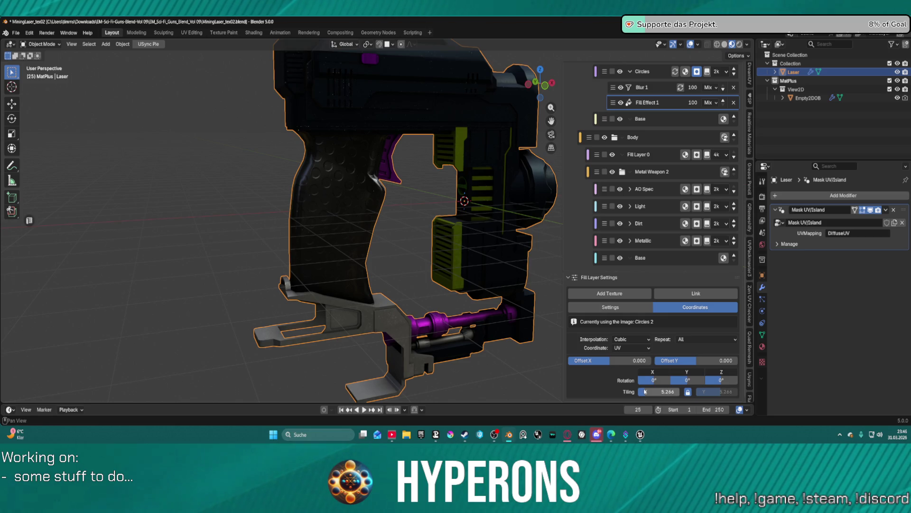
left_click(645, 392)
type("1")
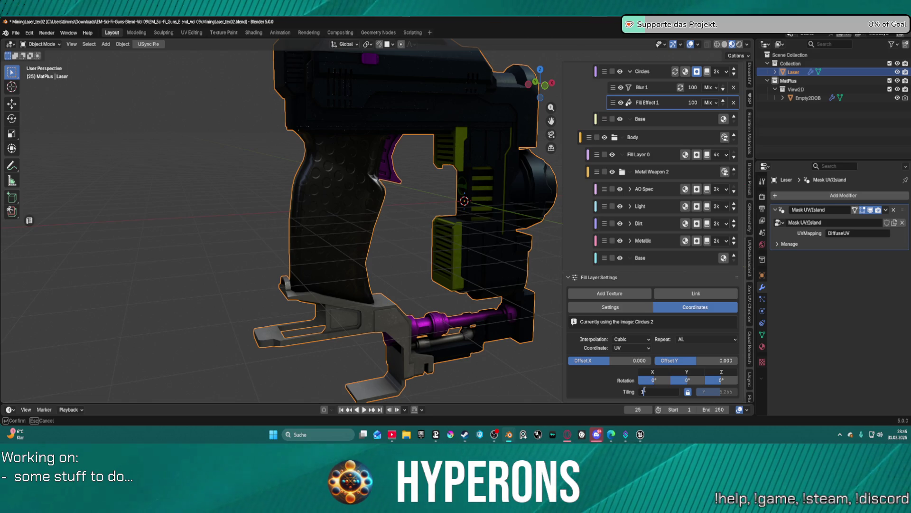
key("BackSpace")
type("20")
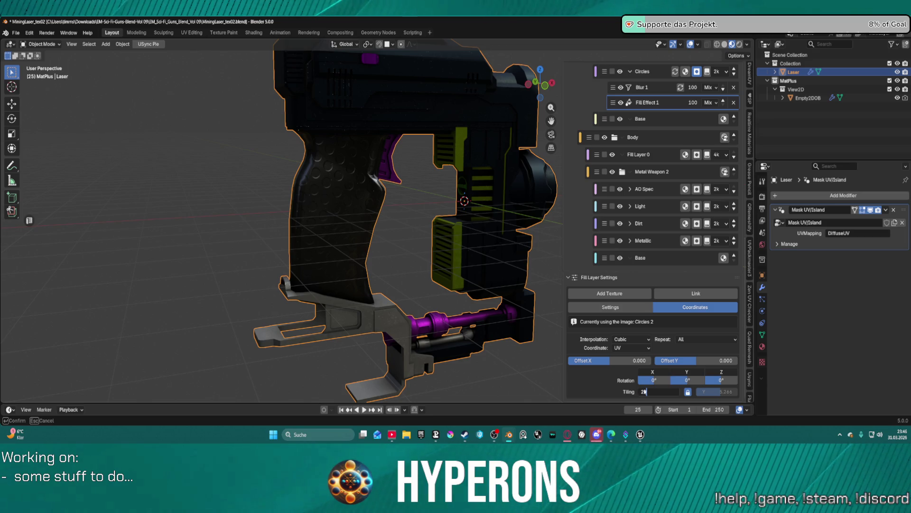
key("Return")
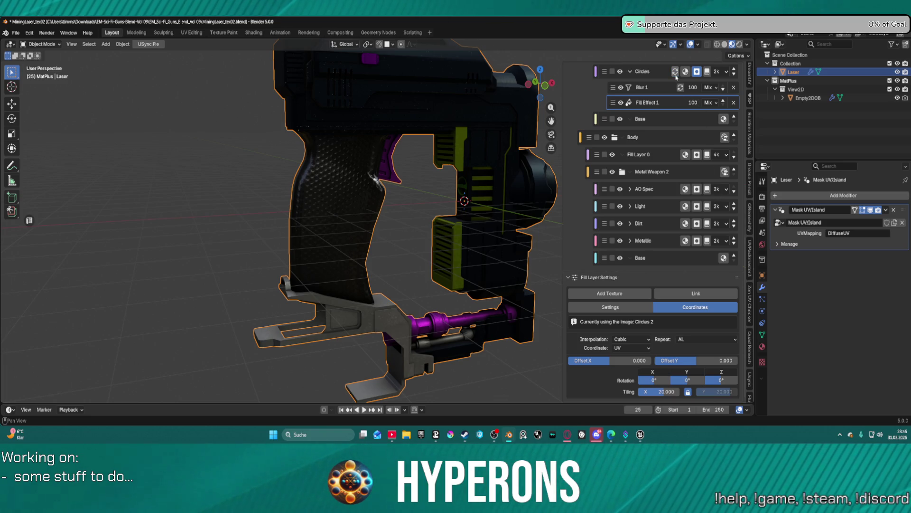
Select the Base layer of the Metal Circles group
mouse_move(376, 183)
middle_mouse_down()
mouse_move(403, 189)
mouse_move(336, 187)
middle_mouse_up()
scroll(336, 186, "up", 2)
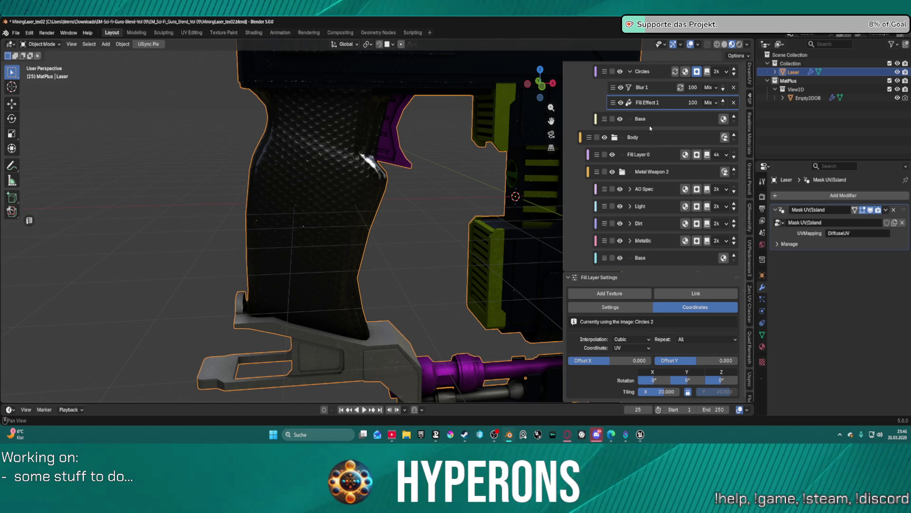
scroll(666, 154, "up", 3)
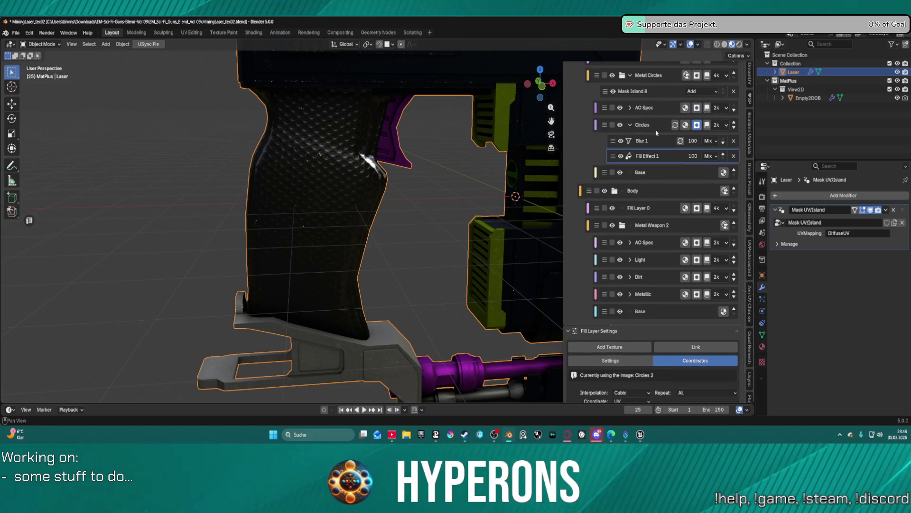
left_click(653, 129)
scroll(653, 130, "up", 4)
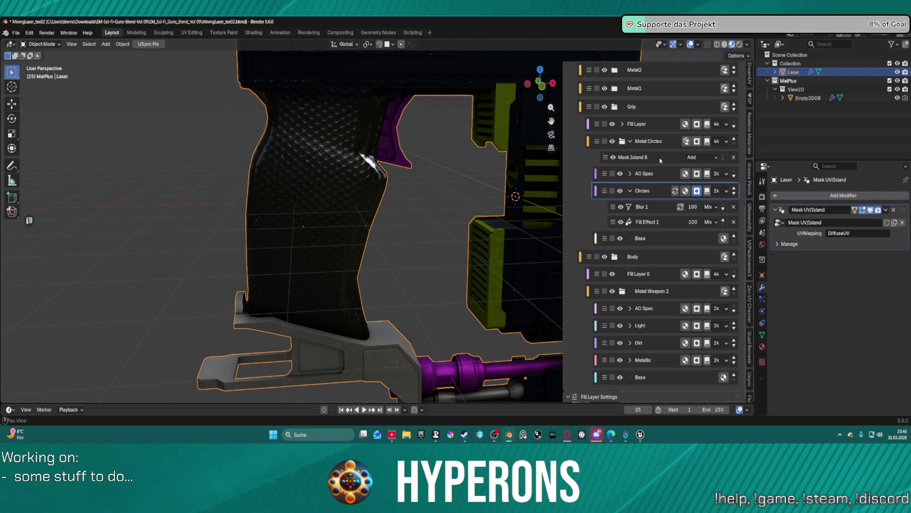
left_click(663, 141)
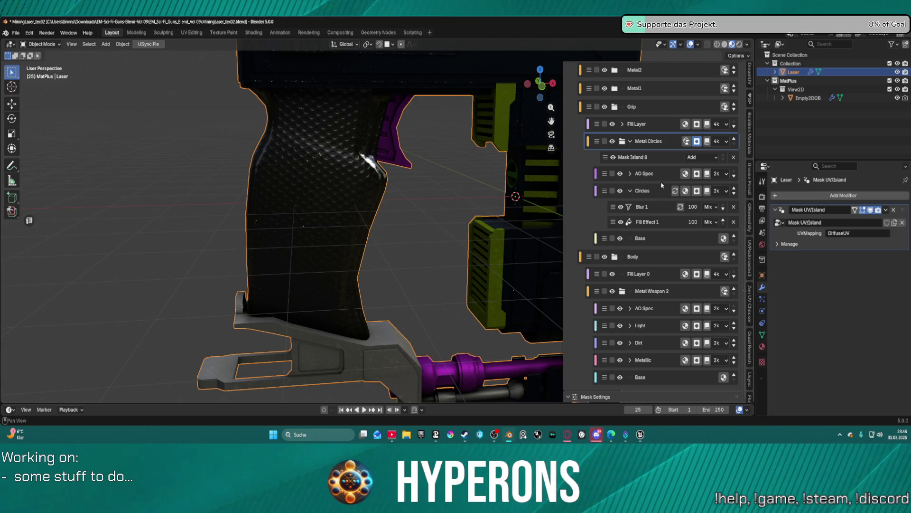
left_click(669, 236)
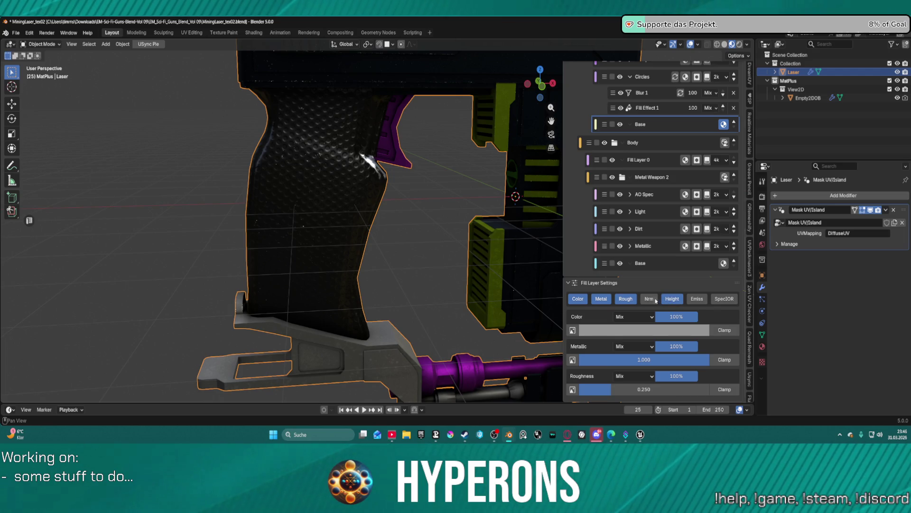
Enable Nrm on the Base layer, set metallic 0.542, and darken its colour to value 0.217
left_click(654, 299)
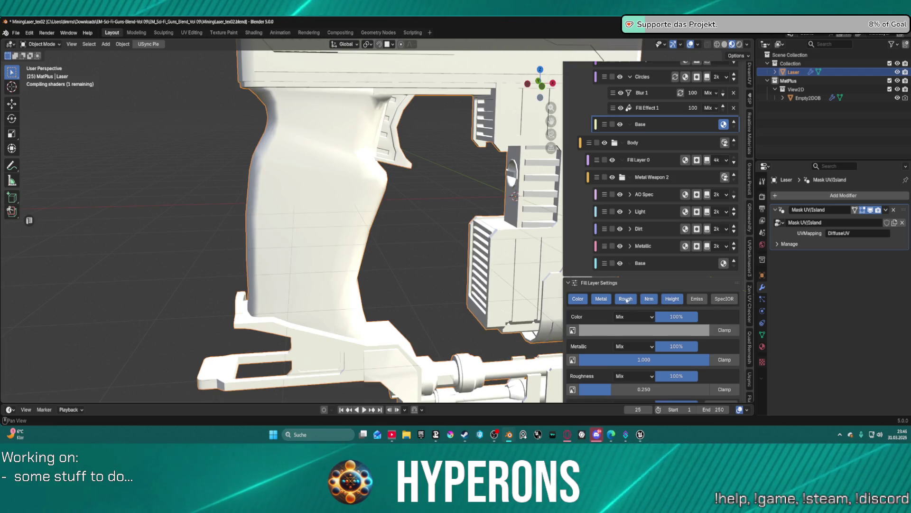
mouse_move(646, 359)
left_mouse_down()
mouse_move(583, 359)
mouse_move(636, 335)
mouse_move(683, 336)
mouse_move(674, 330)
left_mouse_up()
scroll(611, 337, "down", 3)
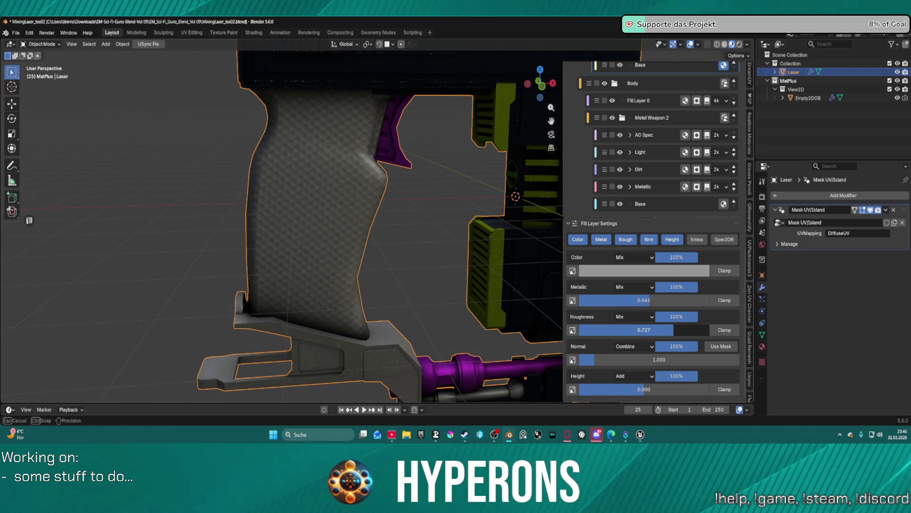
left_click(647, 270)
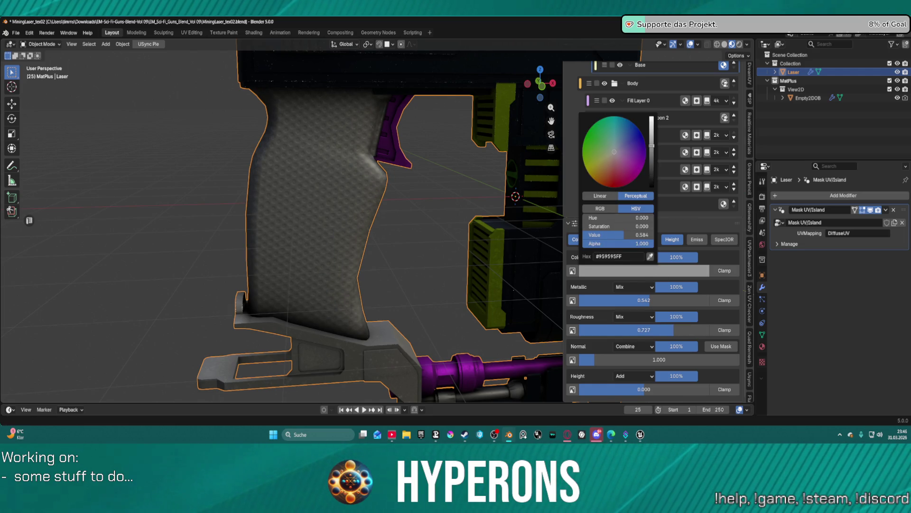
left_click_drag(652, 145, 653, 179)
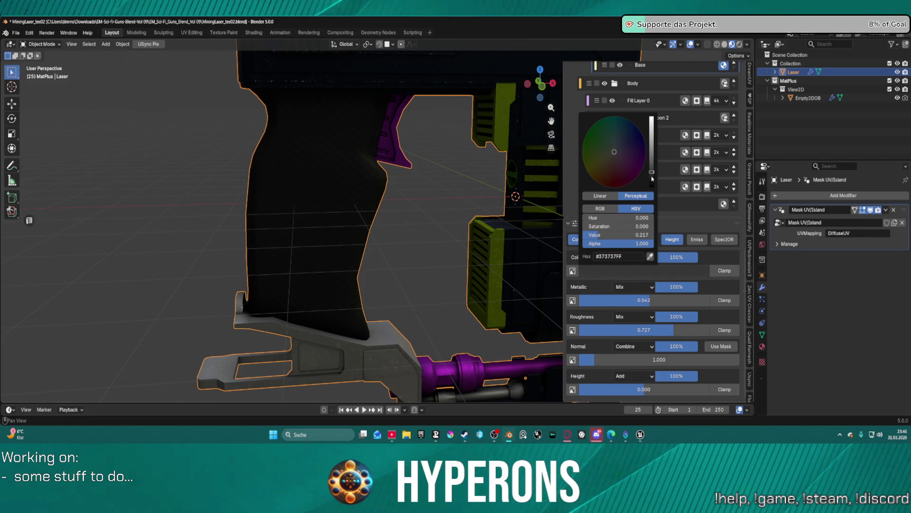
Keep normal strength at 1.000 and set height to -0.093 with Mix blending
left_click_drag(629, 357, 627, 360)
left_click(628, 359)
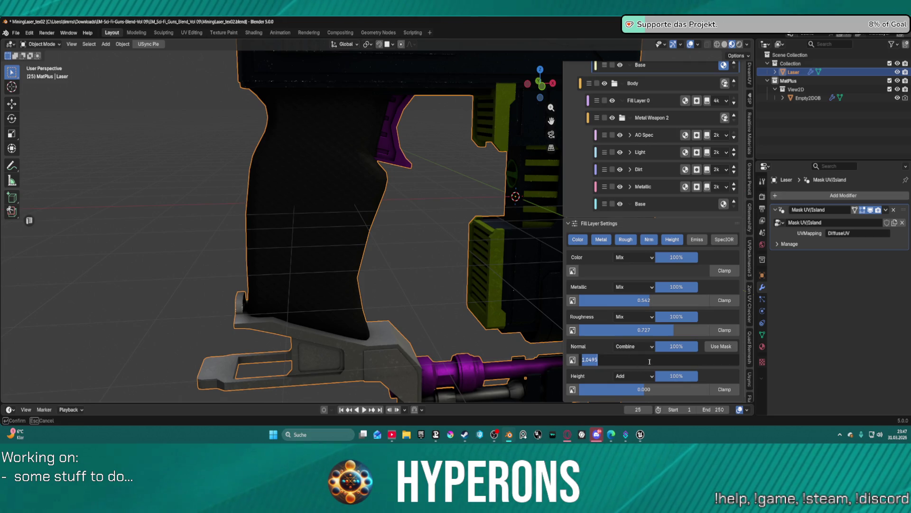
type("1")
key("Return")
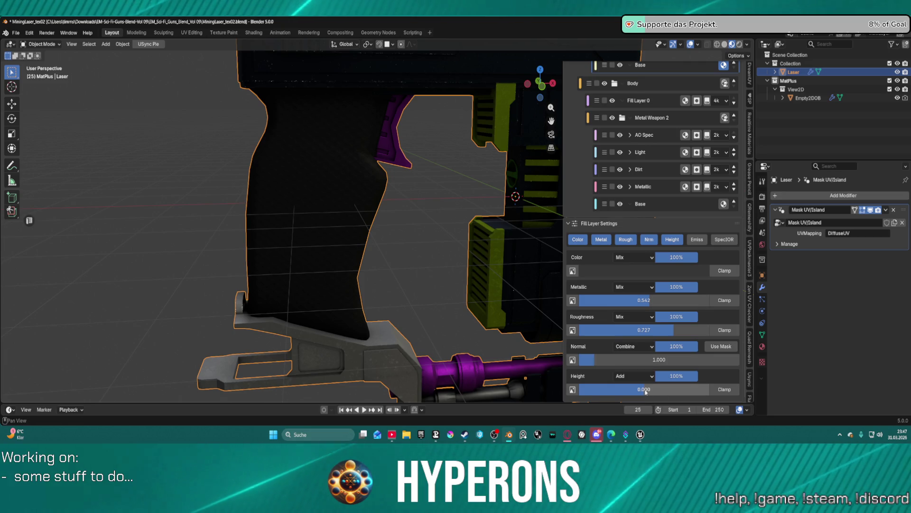
mouse_move(648, 359)
left_mouse_down()
mouse_move(647, 389)
mouse_move(640, 390)
left_mouse_up()
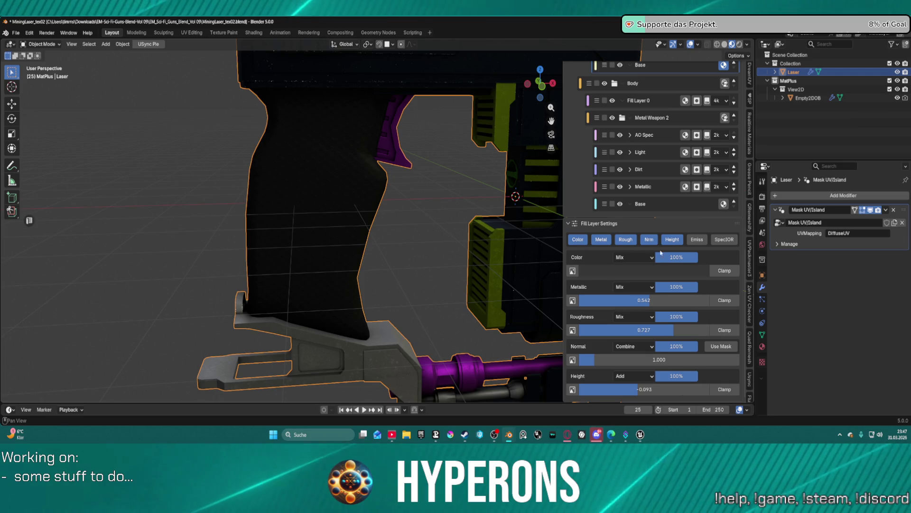
left_click(634, 375)
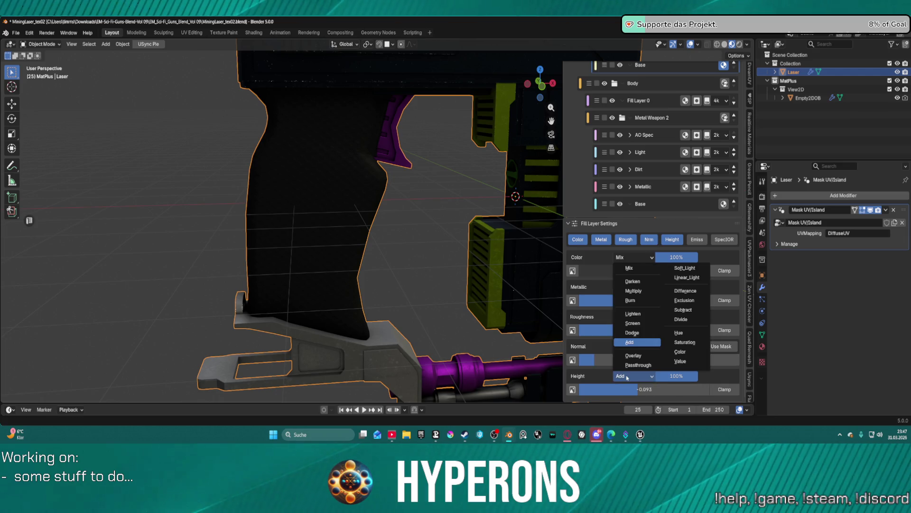
left_click(639, 269)
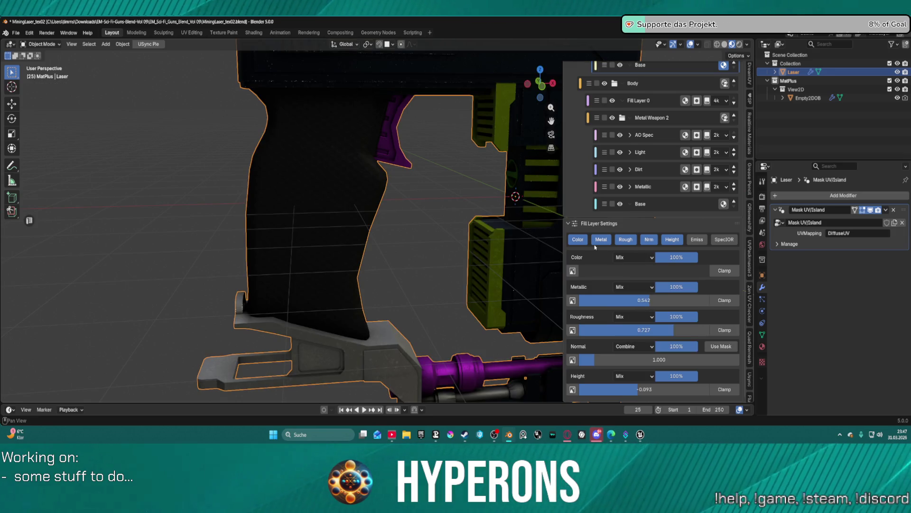
mouse_move(322, 220)
middle_mouse_down()
mouse_move(368, 220)
mouse_move(378, 206)
mouse_move(351, 193)
mouse_move(453, 195)
middle_mouse_up()
scroll(670, 175, "up", 6)
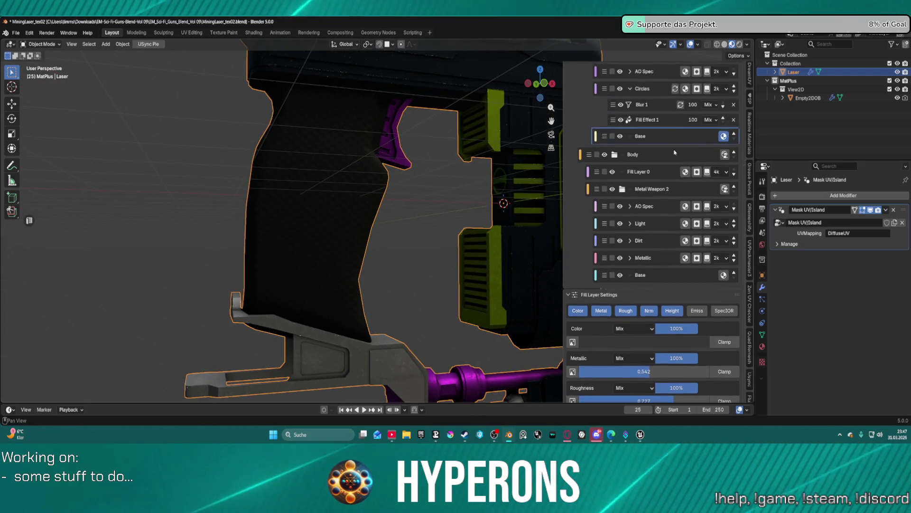
Raise the Circles Fill Effect 1 balance to 0.680
left_click(670, 174)
scroll(655, 370, "down", 3)
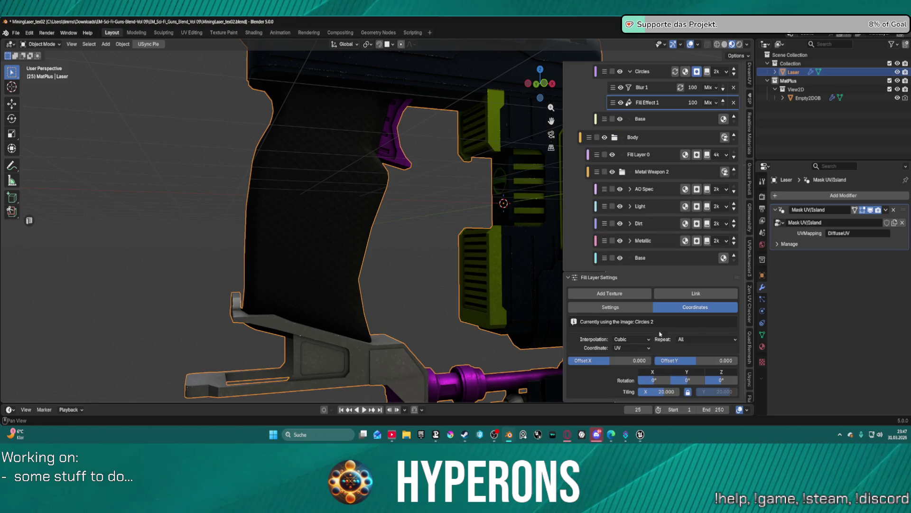
left_click(635, 311)
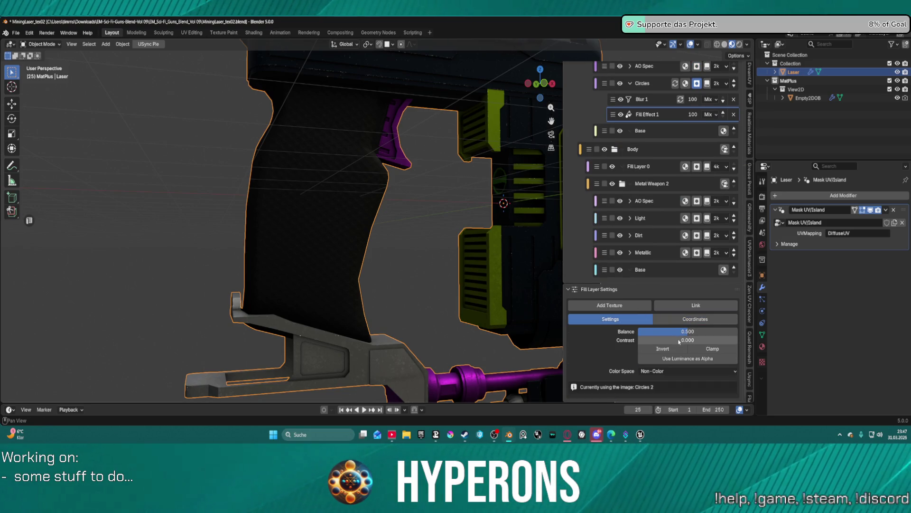
mouse_move(685, 332)
left_mouse_down()
mouse_move(728, 333)
mouse_move(687, 332)
left_mouse_up()
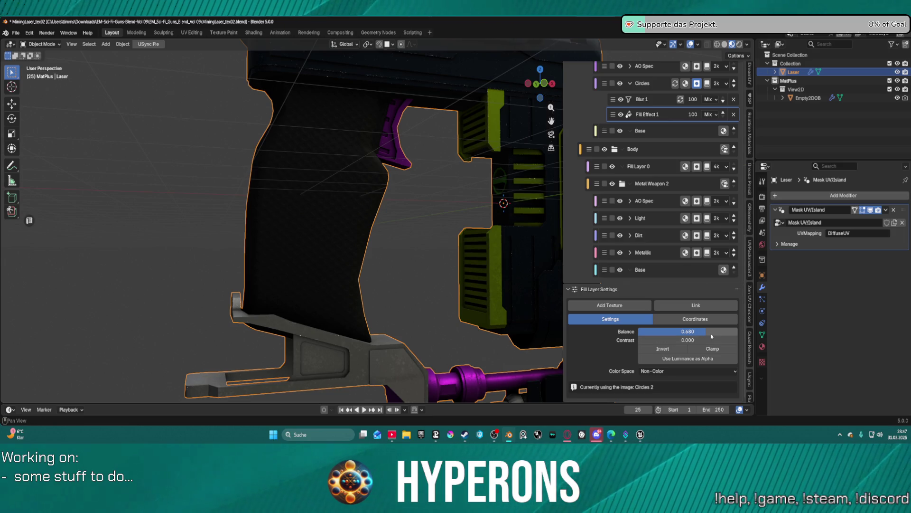
scroll(671, 125, "up", 2)
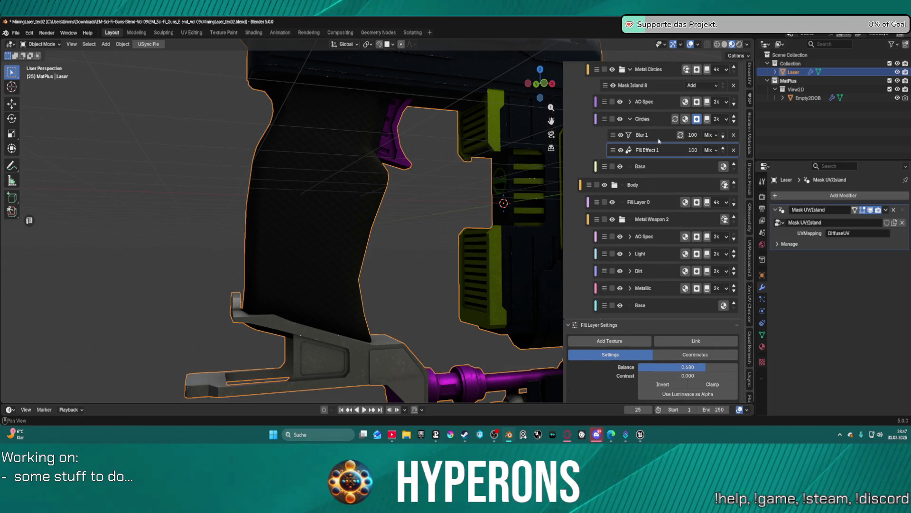
Set the Blur 1 filter's blur size to 0.002, leaving Invert on
left_click(662, 137)
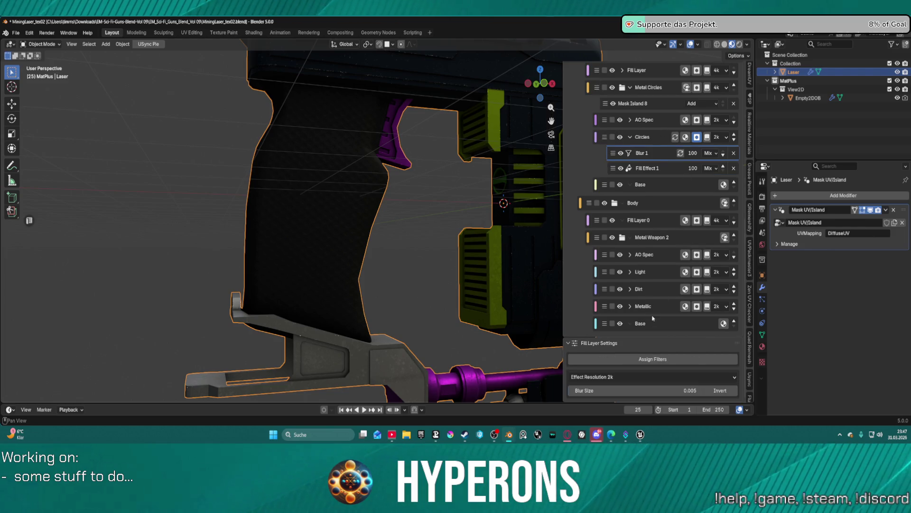
left_click(698, 390)
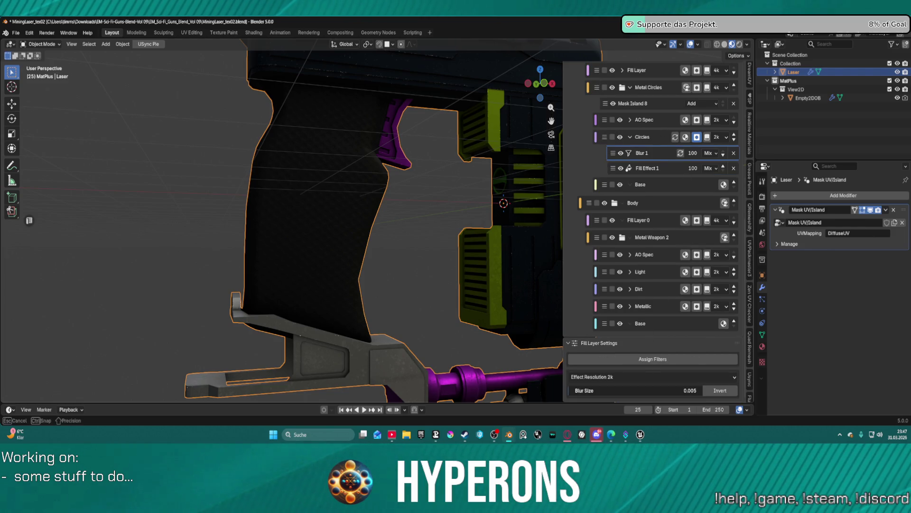
type("0.002")
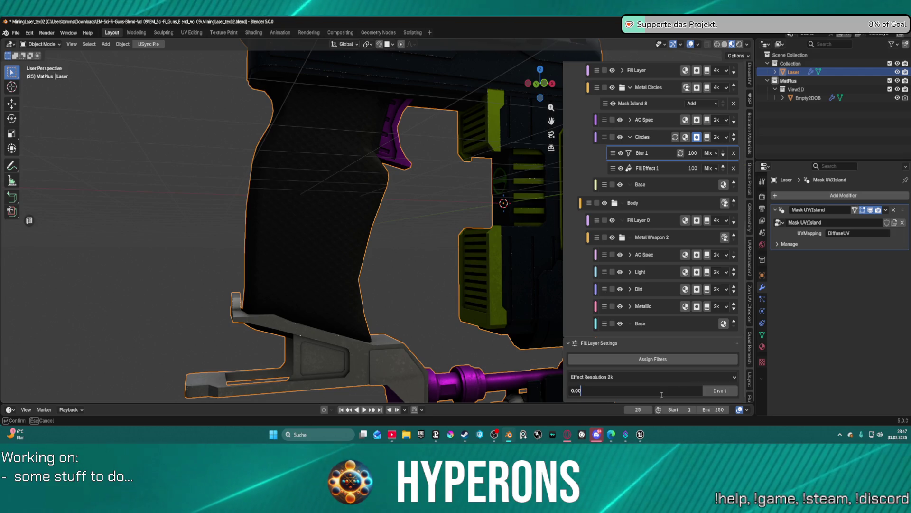
key("Return")
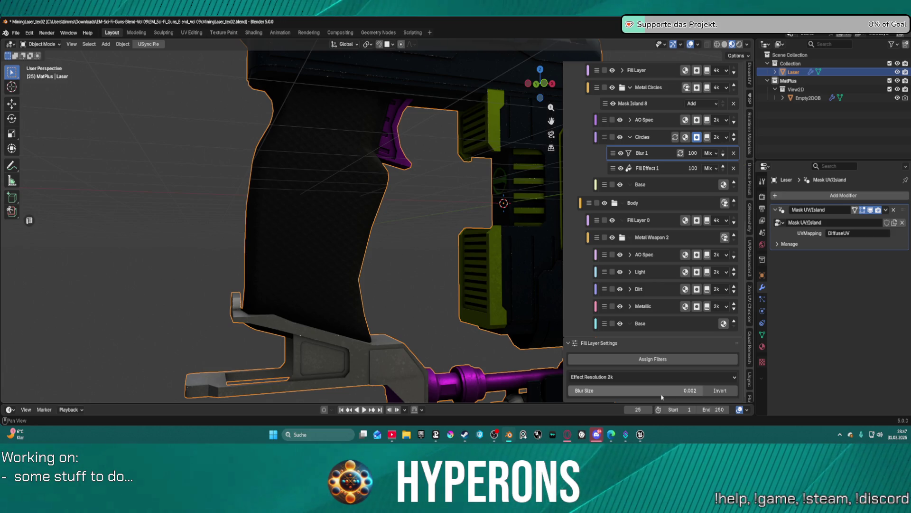
left_click(716, 390)
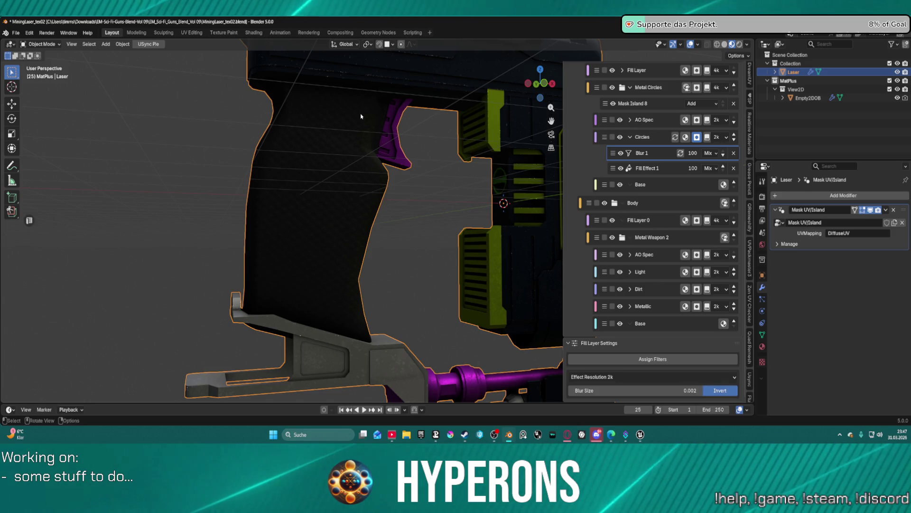
left_click(715, 391)
mouse_move(479, 218)
middle_mouse_down()
mouse_move(444, 195)
mouse_move(494, 201)
mouse_move(321, 167)
mouse_move(362, 183)
mouse_move(410, 185)
mouse_move(363, 193)
middle_mouse_up()
Orbit and zoom around the gun to inspect the grip's circle pattern
scroll(370, 183, "down", 5)
scroll(360, 194, "up", 6)
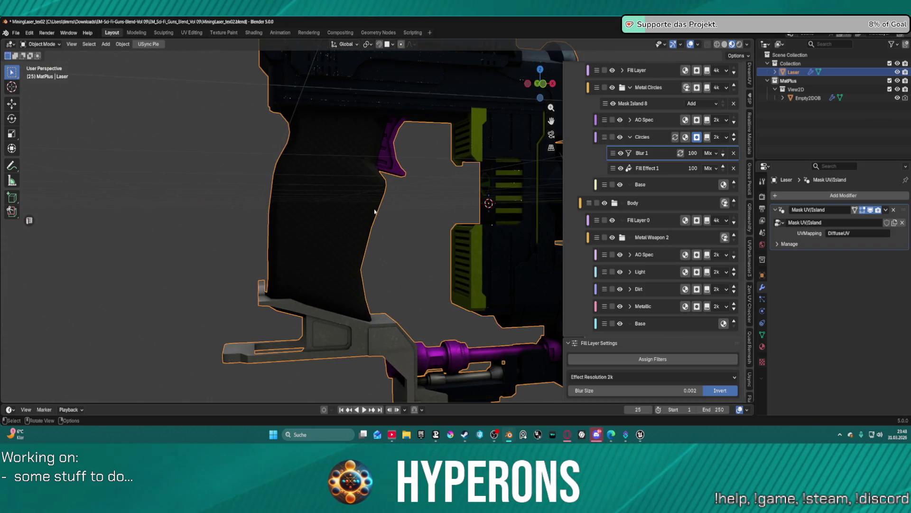
middle_click_drag(412, 221, 374, 254)
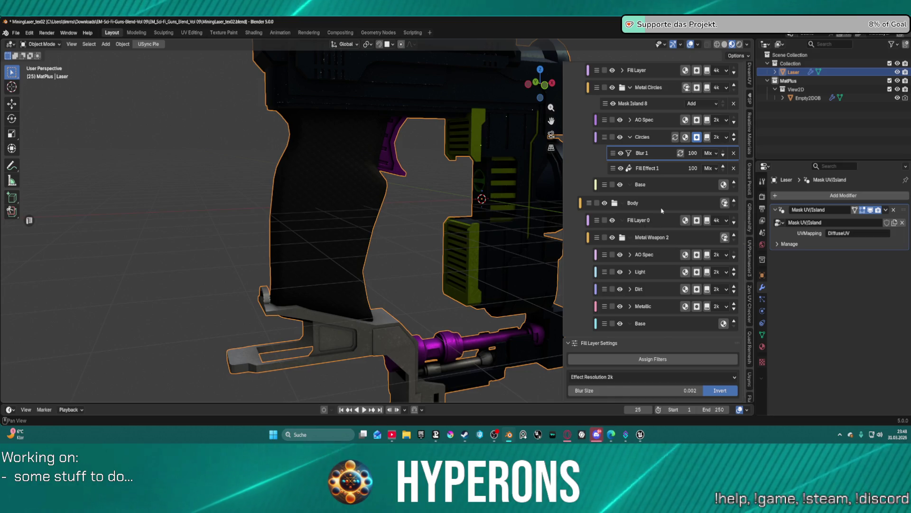
scroll(491, 197, "down", 5)
scroll(454, 205, "up", 5)
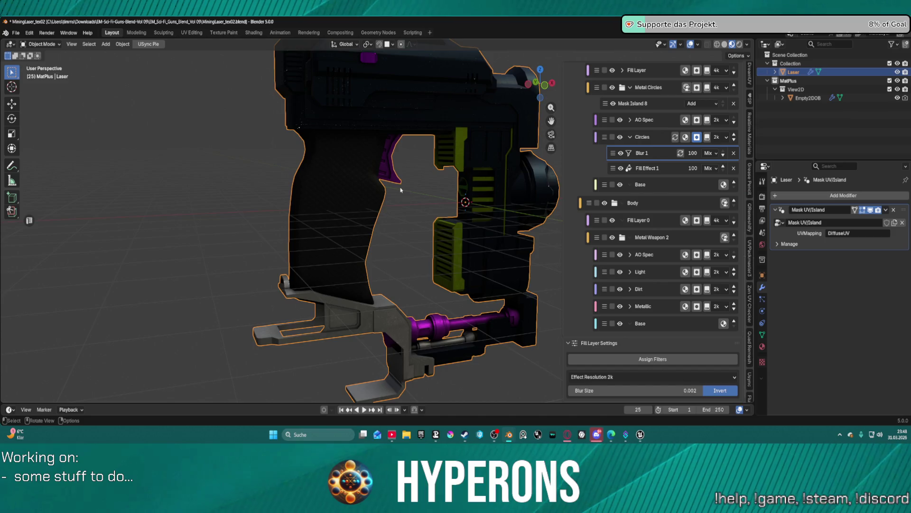
mouse_move(401, 190)
middle_mouse_down()
mouse_move(332, 191)
mouse_move(418, 193)
mouse_move(370, 193)
mouse_move(378, 194)
middle_mouse_up()
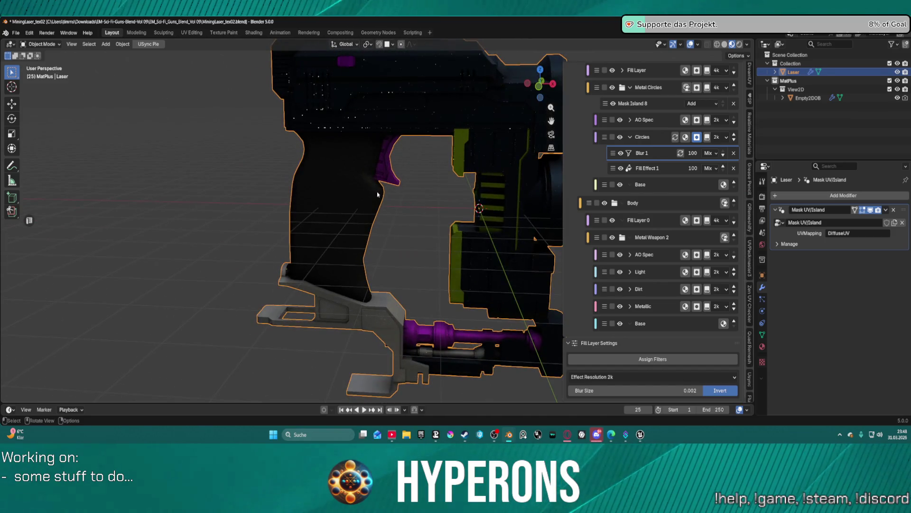
Raise Fill Effect 1's contrast to 0.098 and check the gun's side
left_click(670, 169)
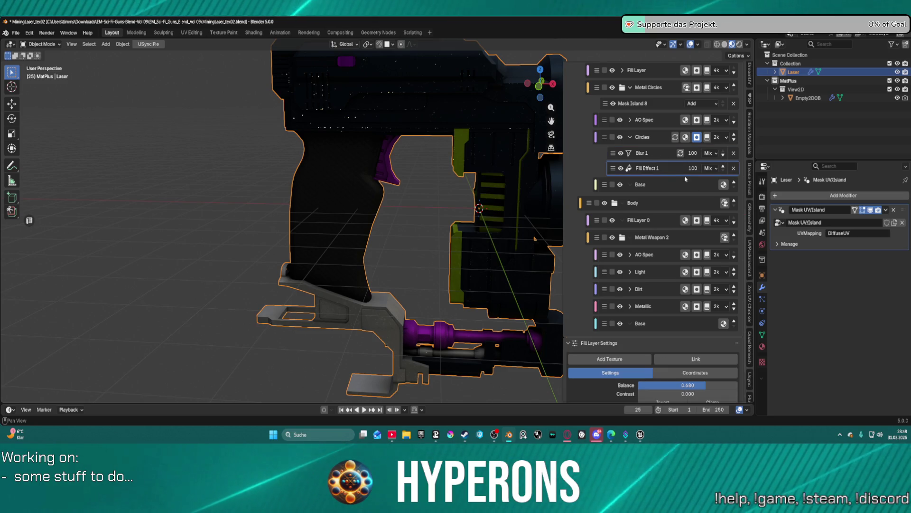
scroll(660, 327, "down", 3)
mouse_move(659, 340)
left_mouse_down()
mouse_move(703, 340)
mouse_move(648, 340)
left_mouse_up()
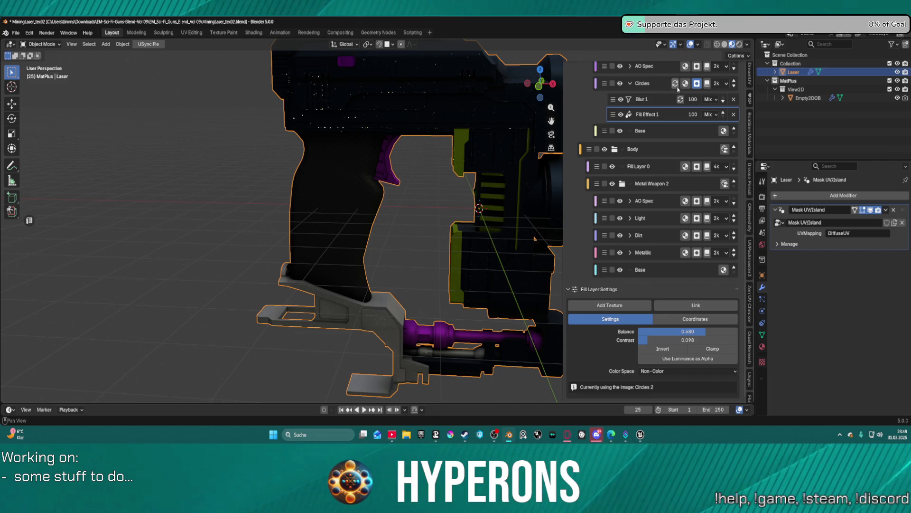
mouse_move(358, 177)
middle_mouse_down()
mouse_move(299, 179)
mouse_move(376, 192)
mouse_move(314, 170)
mouse_move(358, 206)
mouse_move(327, 202)
mouse_move(372, 209)
mouse_move(348, 195)
middle_mouse_up()
scroll(355, 185, "up", 3)
scroll(348, 194, "up", 3)
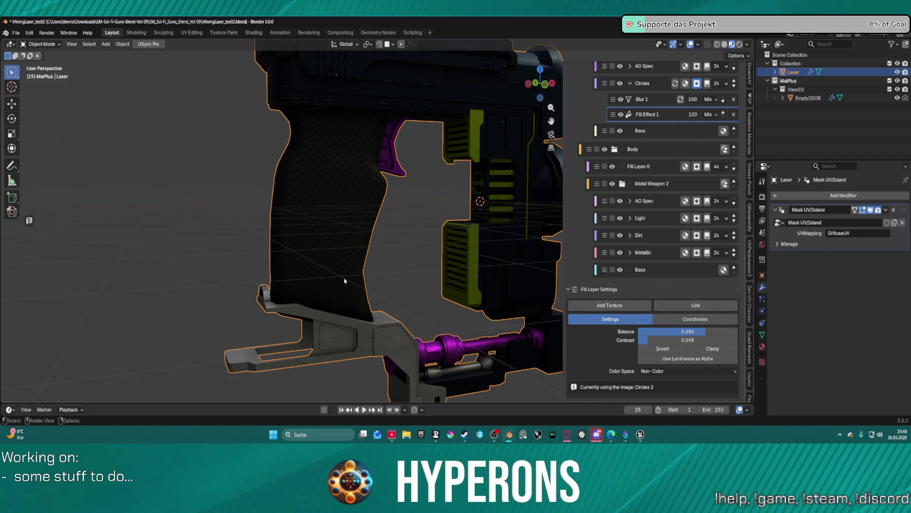
scroll(667, 140, "up", 3)
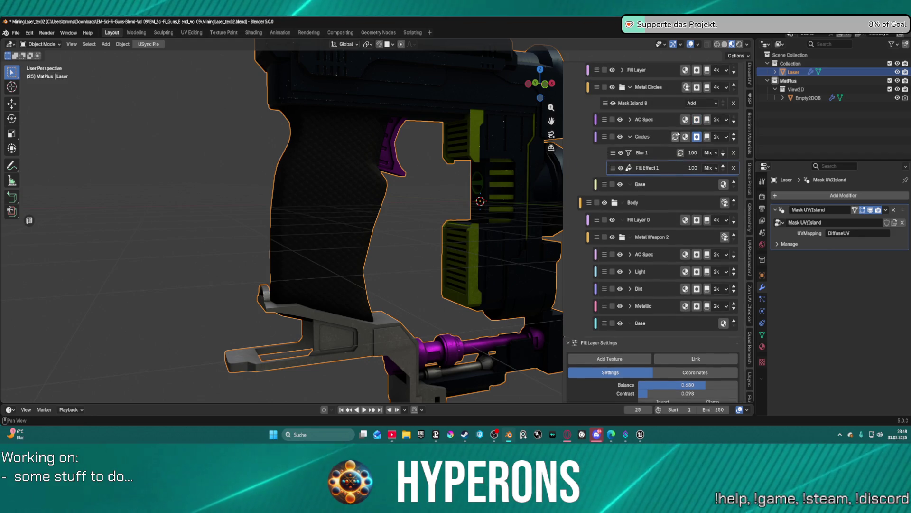
scroll(668, 133, "up", 3)
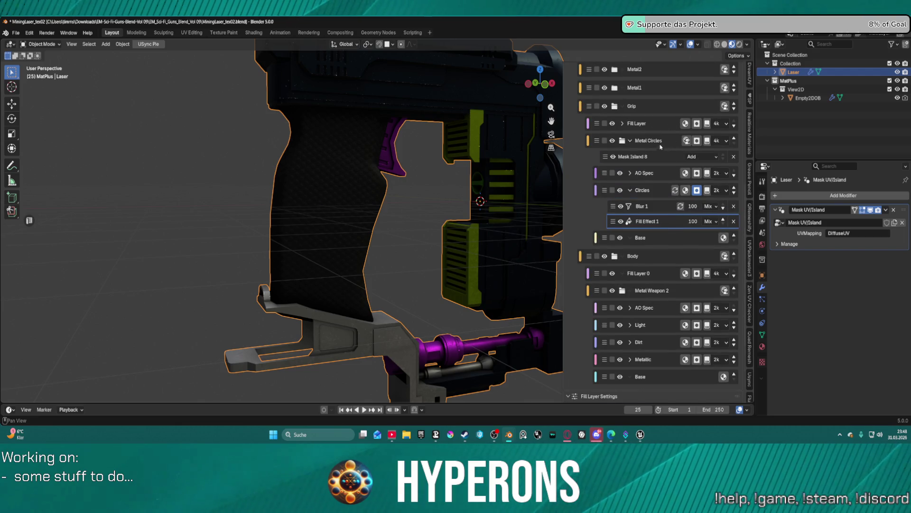
Collapse the Grip folder, expand Metal1 and select its Mask Island 2
left_click(674, 141)
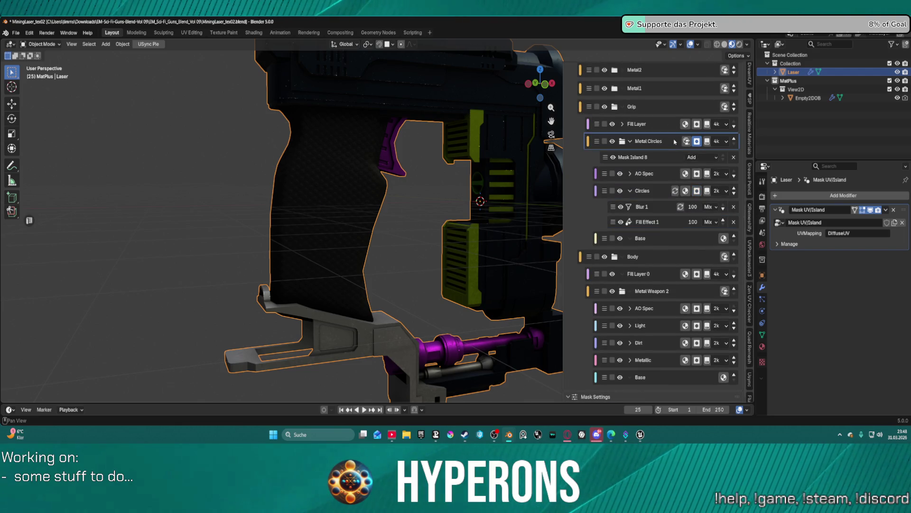
mouse_move(417, 158)
middle_mouse_down()
mouse_move(430, 179)
mouse_move(695, 95)
middle_mouse_up()
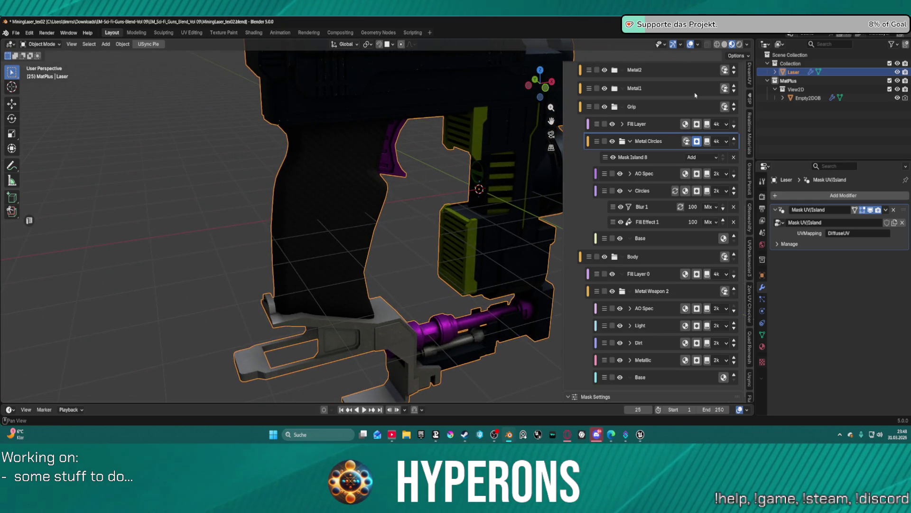
left_click(671, 107)
left_click(617, 107)
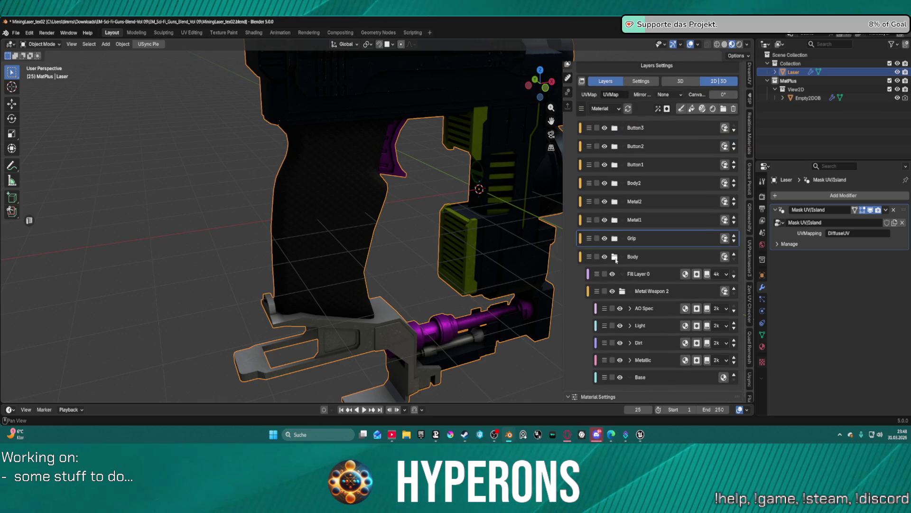
scroll(616, 258, "up", 5)
left_click(615, 341)
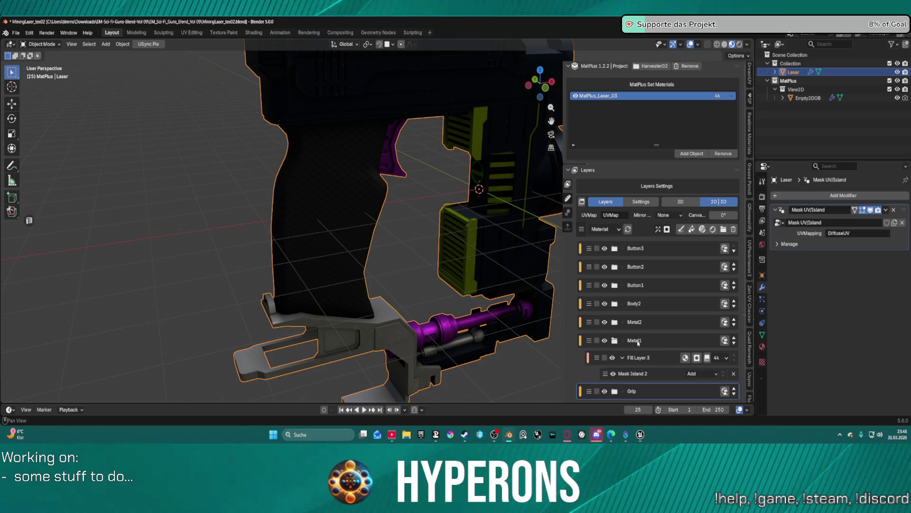
left_click(669, 365)
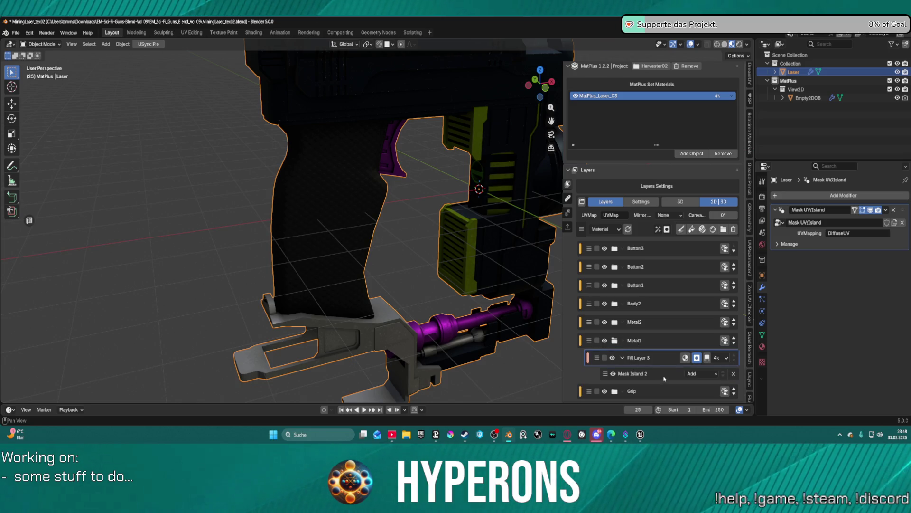
left_click(664, 378)
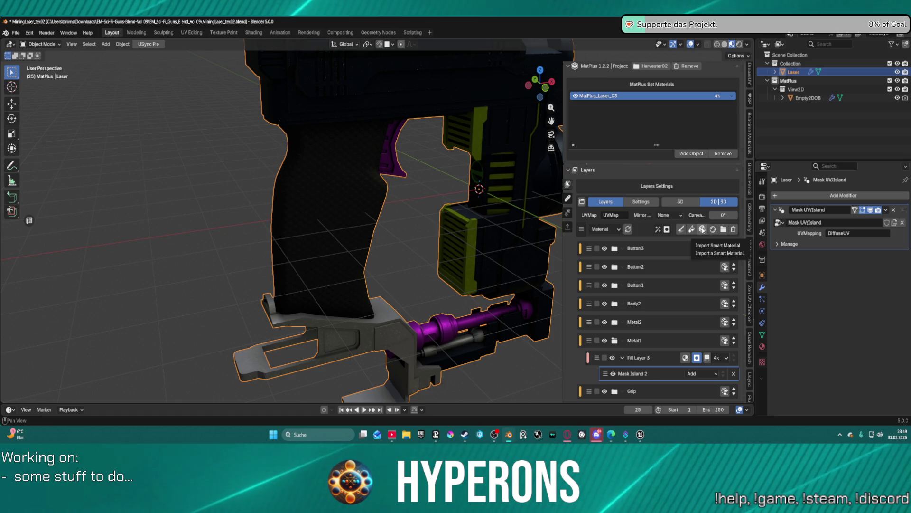
Import the Basic Steel smart material into the Metal1 folder
left_click(703, 229)
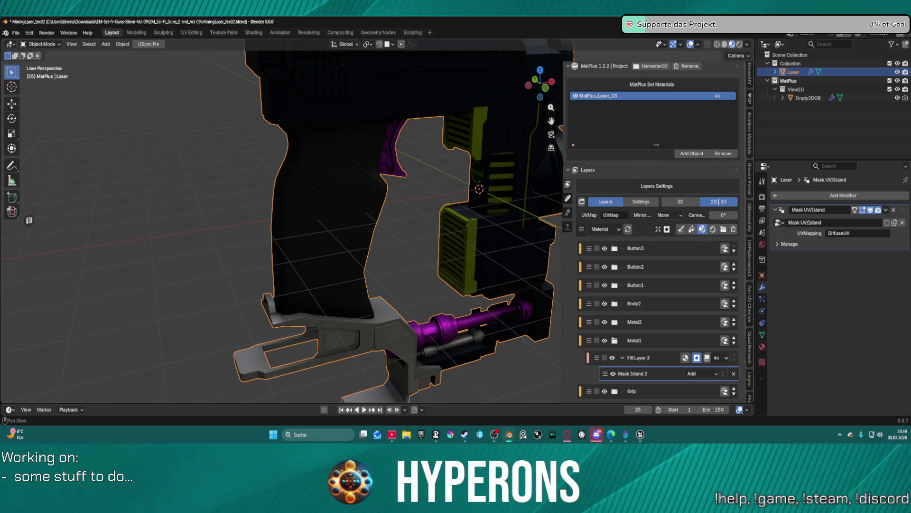
left_click(702, 228)
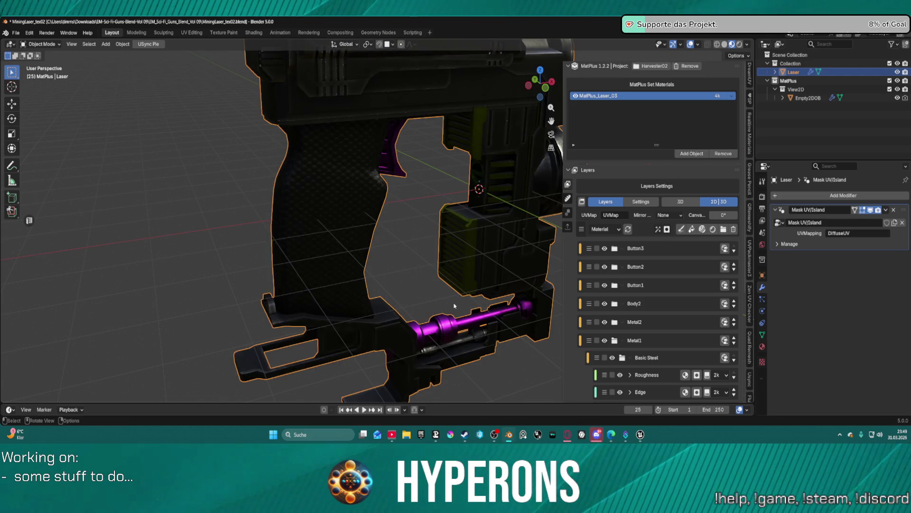
scroll(454, 306, "down", 5)
mouse_move(454, 306)
middle_mouse_down()
mouse_move(480, 348)
mouse_move(488, 330)
mouse_move(444, 305)
middle_mouse_up()
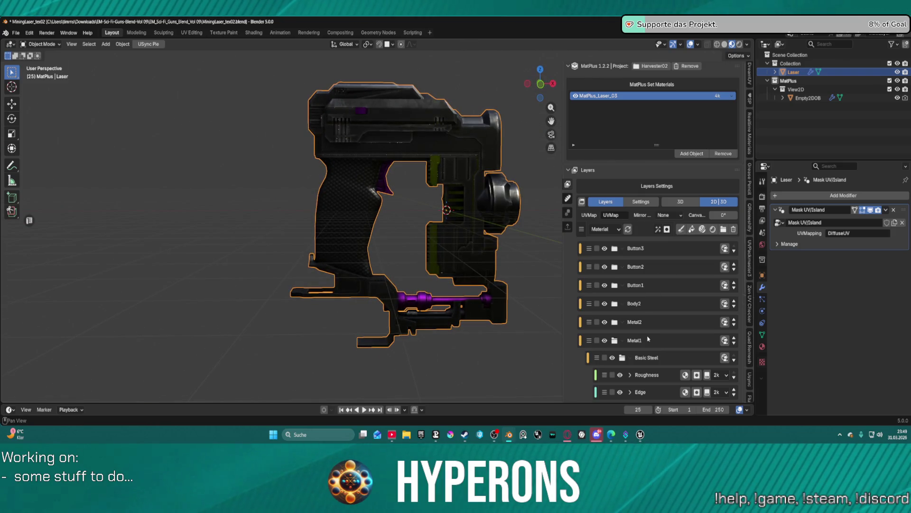
Add a mesh island mask to the Basic Steel material
left_click(615, 323)
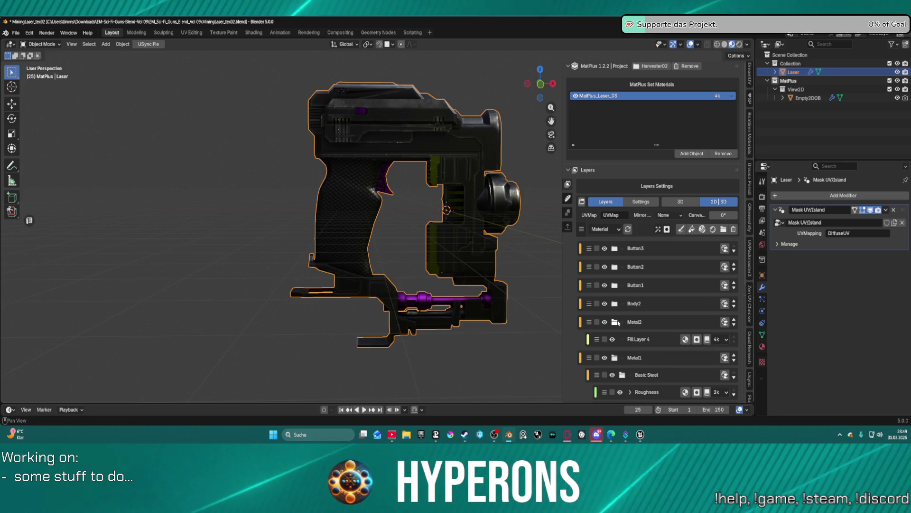
scroll(649, 343, "down", 5)
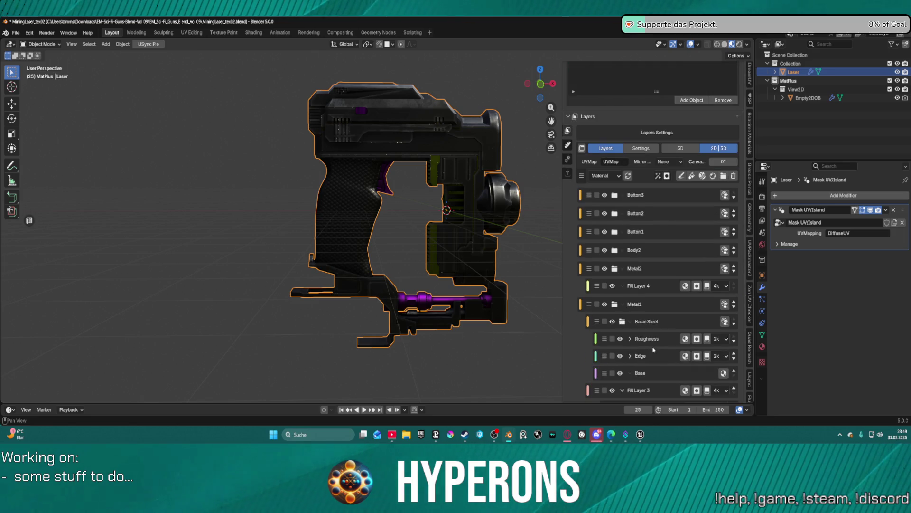
left_click(652, 268)
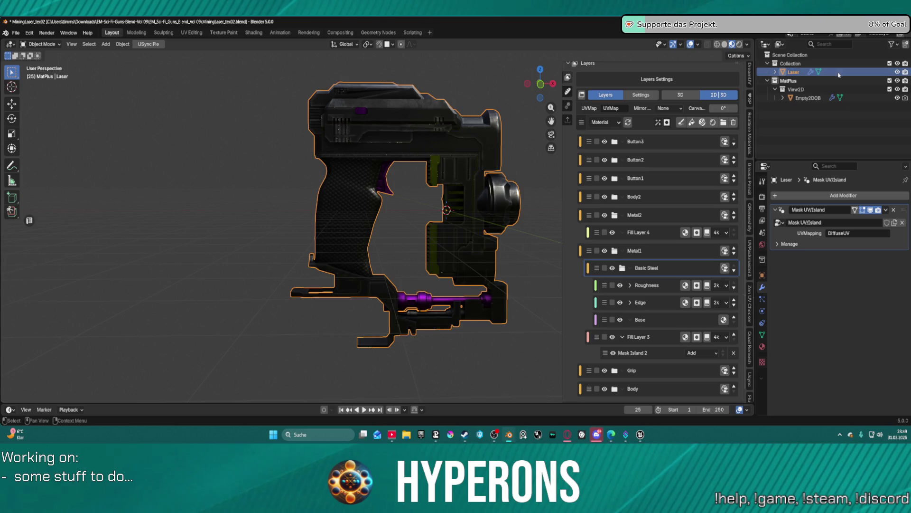
left_click(663, 122)
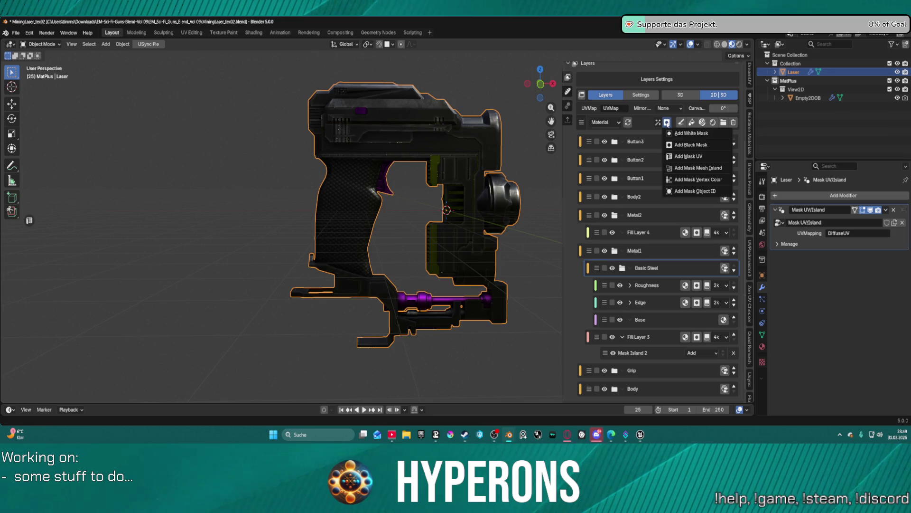
left_click(667, 122)
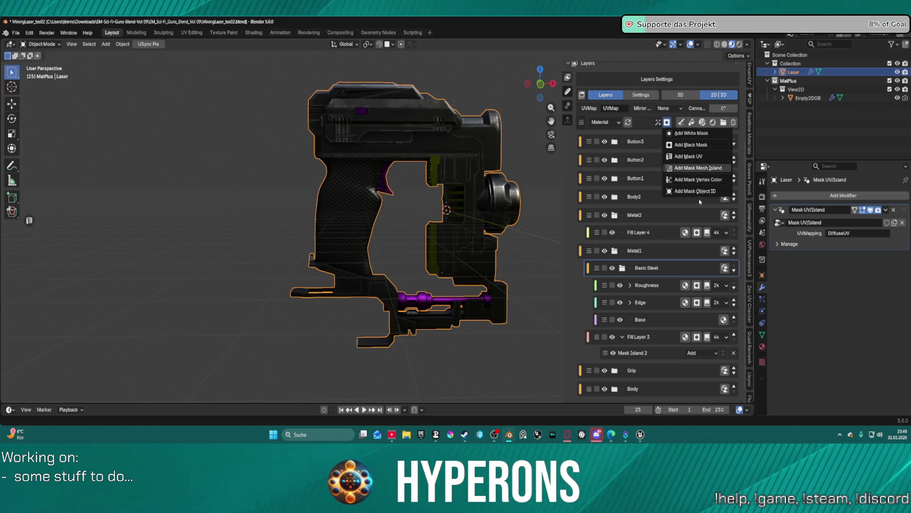
key("Return")
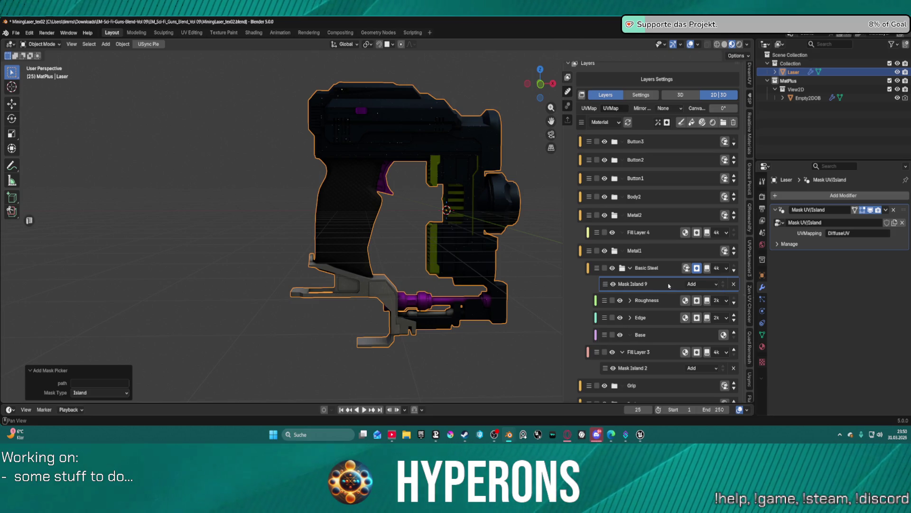
Pick mesh islands on the gun to define Basic Steel's Mask Island 9
scroll(669, 285, "down", 3)
left_click(707, 390)
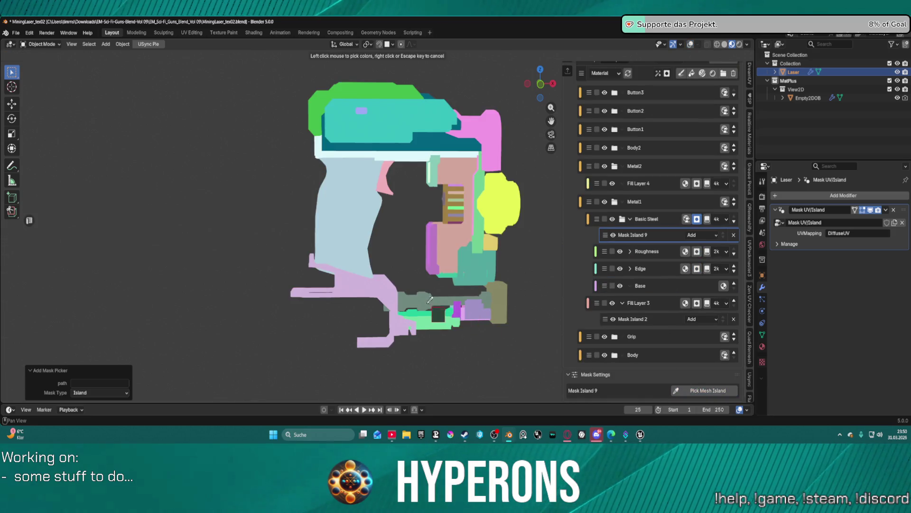
left_click(392, 293)
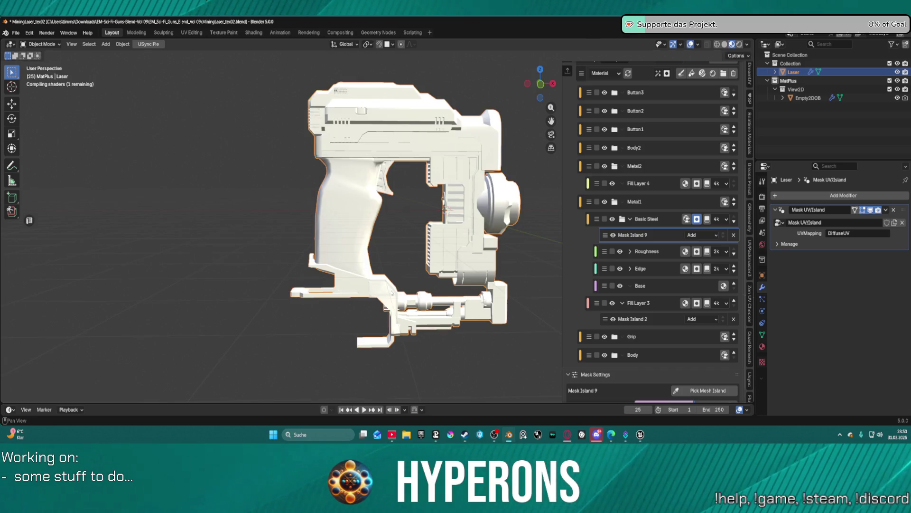
left_click(713, 391)
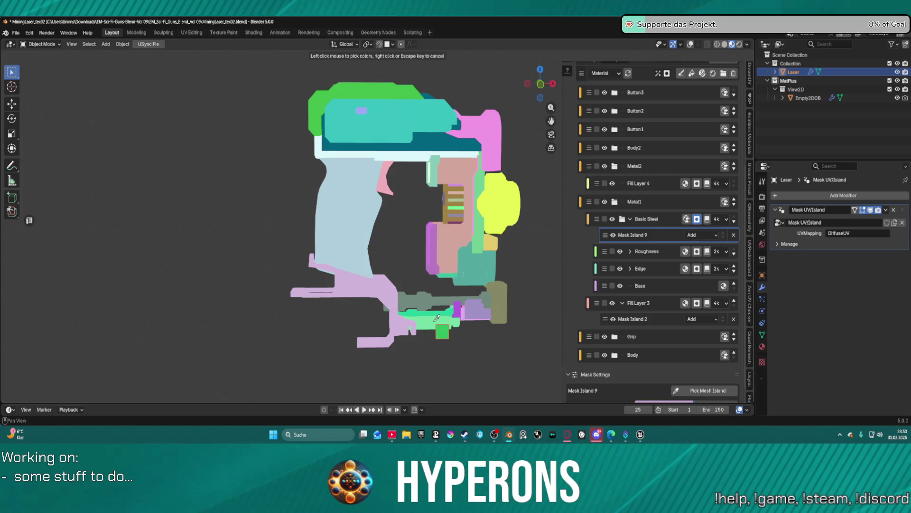
left_click(433, 324)
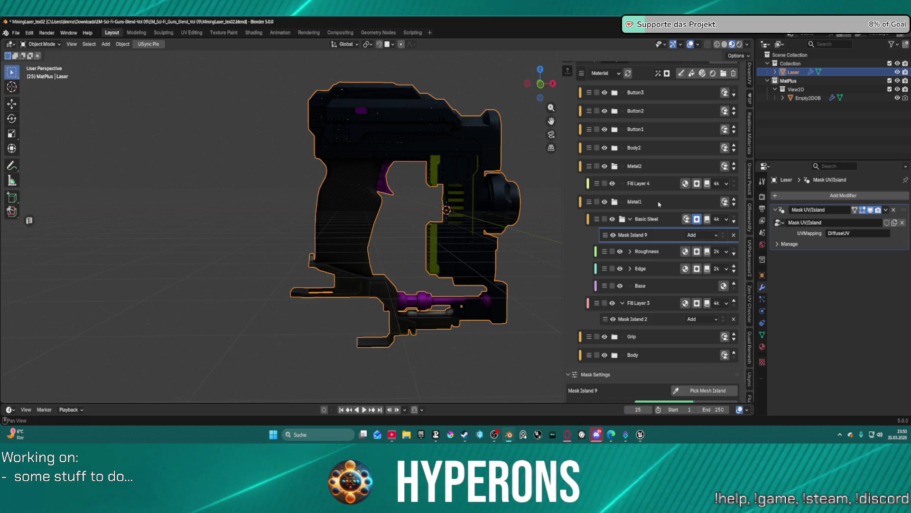
Add the Basic Metal smart material above Fill Layer 4 in the Metal2 folder
left_click(641, 201)
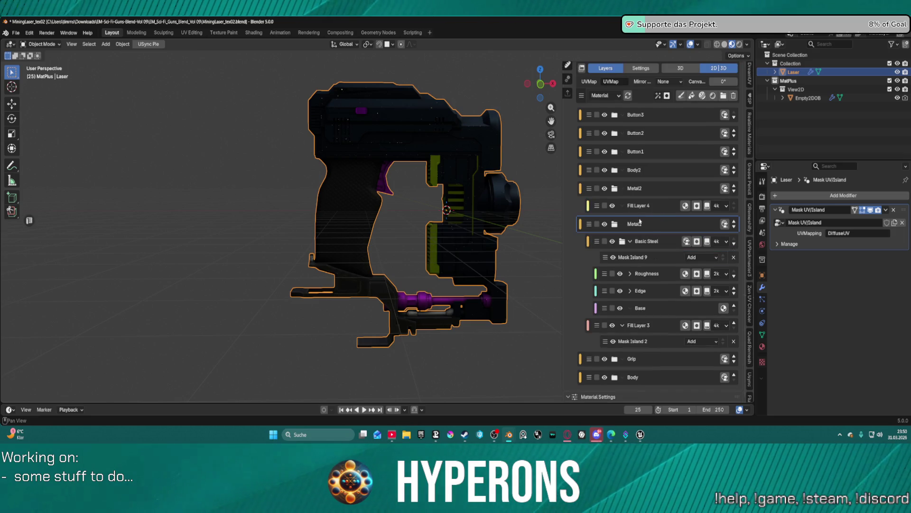
left_click(634, 204)
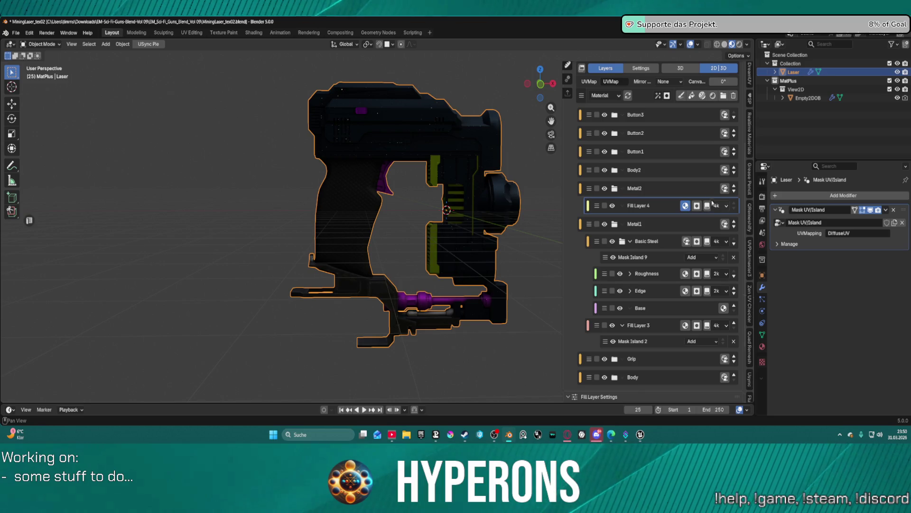
scroll(707, 107, "up", 2)
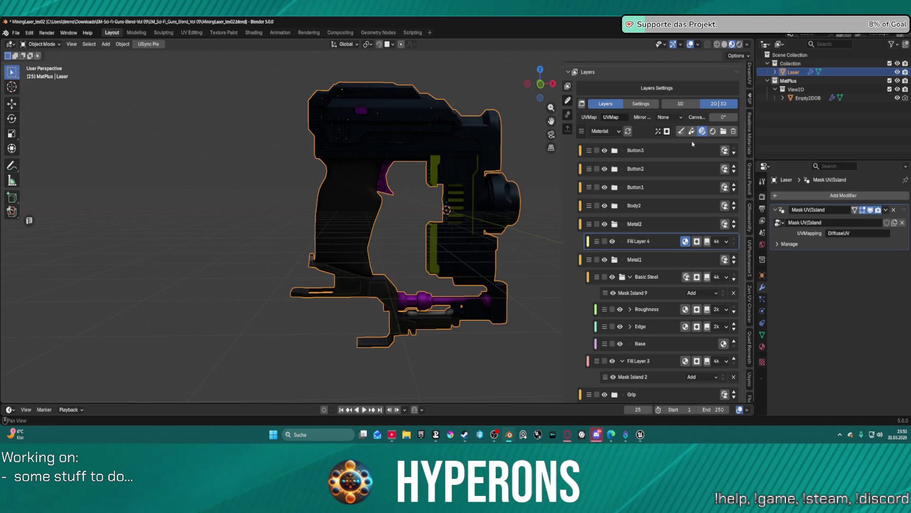
left_click(691, 132)
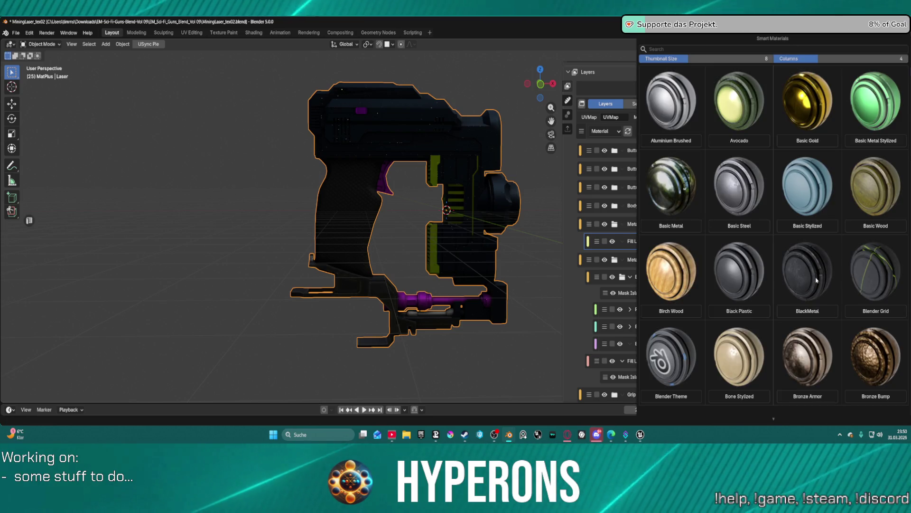
scroll(813, 279, "down", 1)
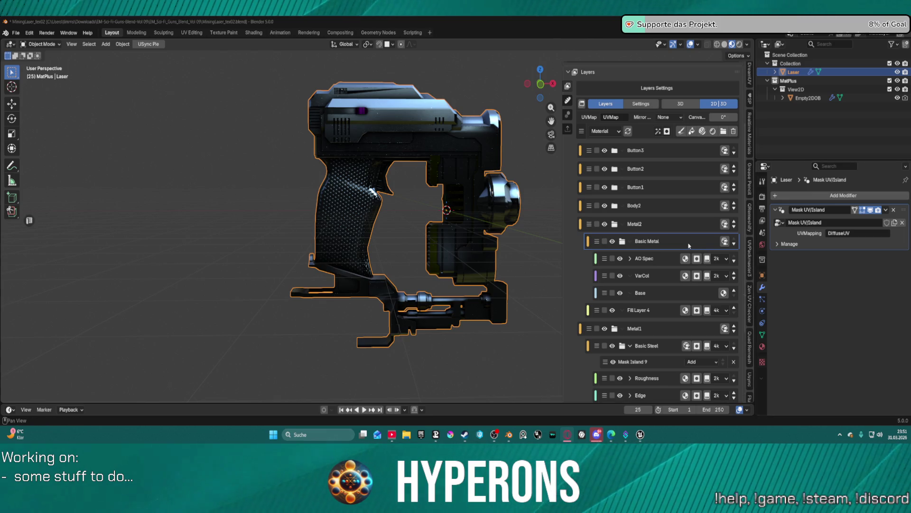
left_click(667, 131)
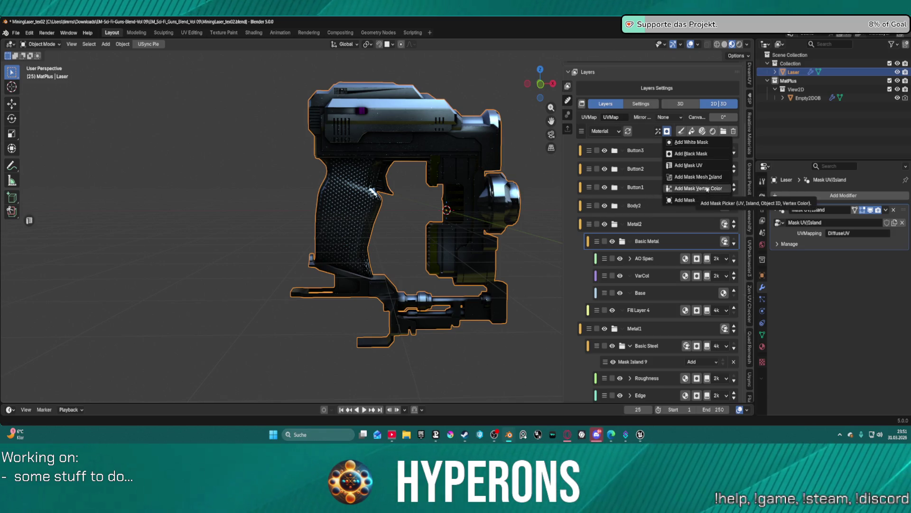
Add a mesh island mask to Basic Metal and pick three islands on the gun
key("Return")
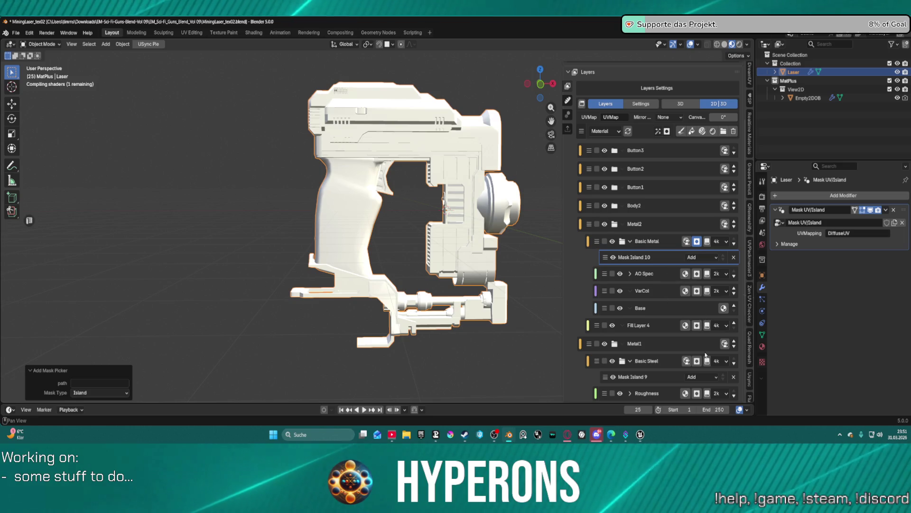
scroll(657, 320, "down", 2)
scroll(657, 320, "down", 5)
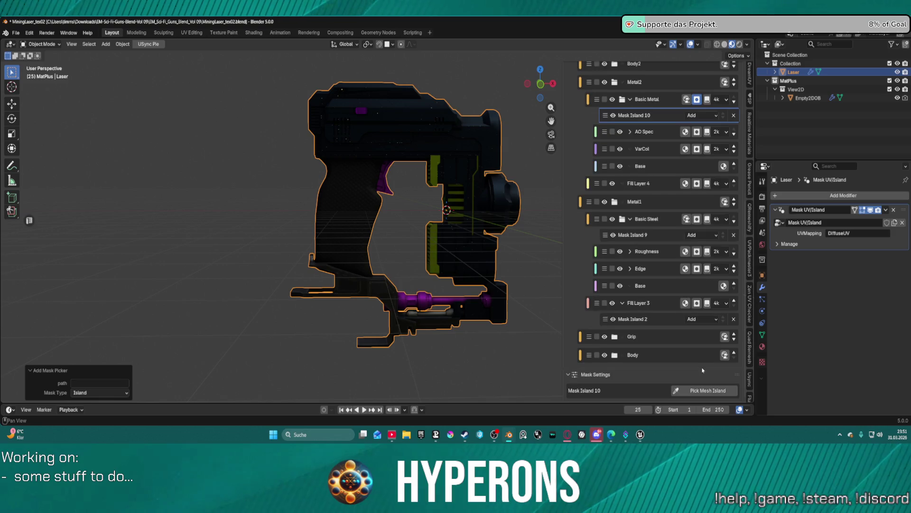
left_click(705, 390)
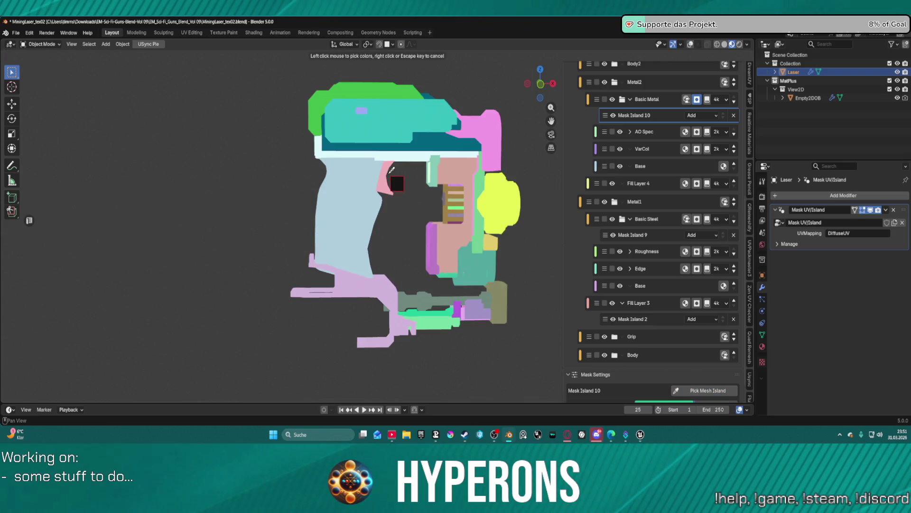
left_click(512, 216)
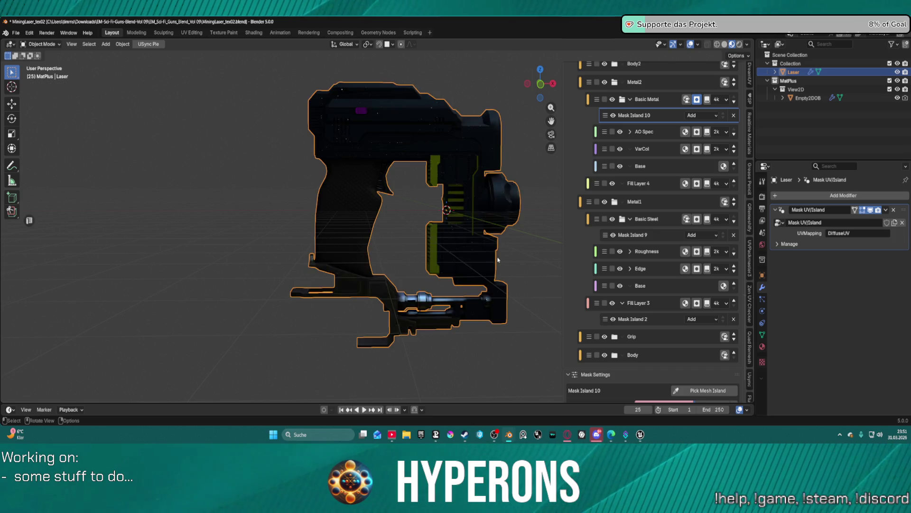
Orbit and zoom the view to check the masked side panels
mouse_move(518, 267)
middle_mouse_down()
mouse_move(456, 255)
mouse_move(351, 289)
mouse_move(372, 261)
mouse_move(422, 232)
mouse_move(606, 251)
mouse_move(361, 238)
middle_mouse_up()
scroll(340, 297, "up", 6)
scroll(333, 239, "down", 5)
scroll(319, 242, "up", 5)
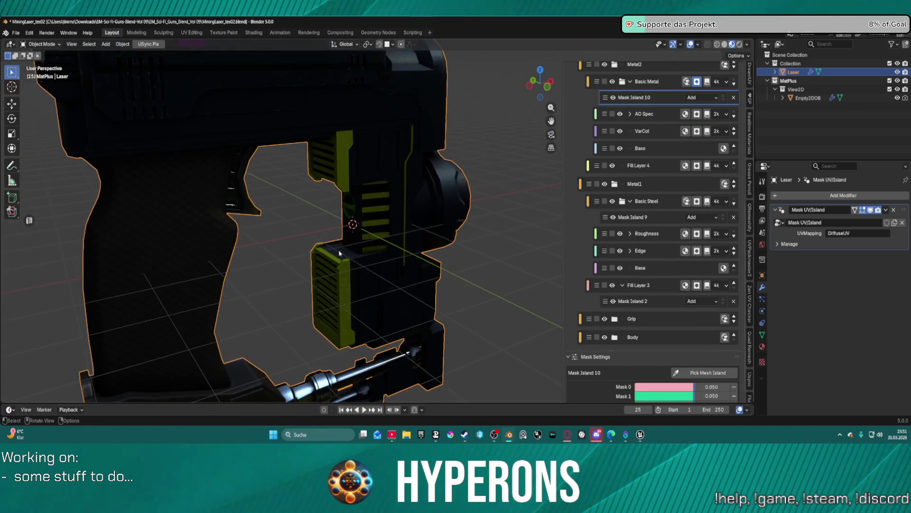
mouse_move(332, 242)
middle_mouse_down("shift")
mouse_move(363, 106)
mouse_move(366, 271)
mouse_move(414, 228)
mouse_move(380, 231)
mouse_move(424, 234)
middle_mouse_up("shift")
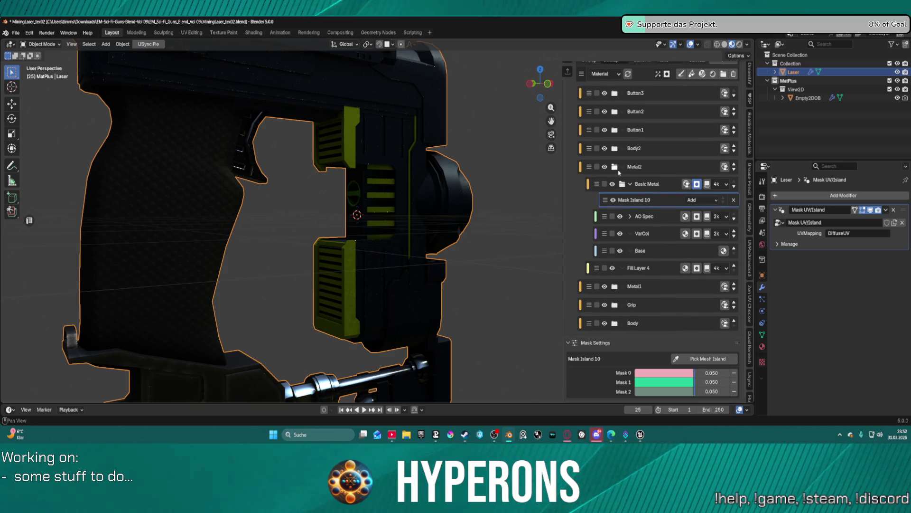
Collapse Metal2, select Body2's Fill Layer 5 and open the smart materials library
left_click(614, 167)
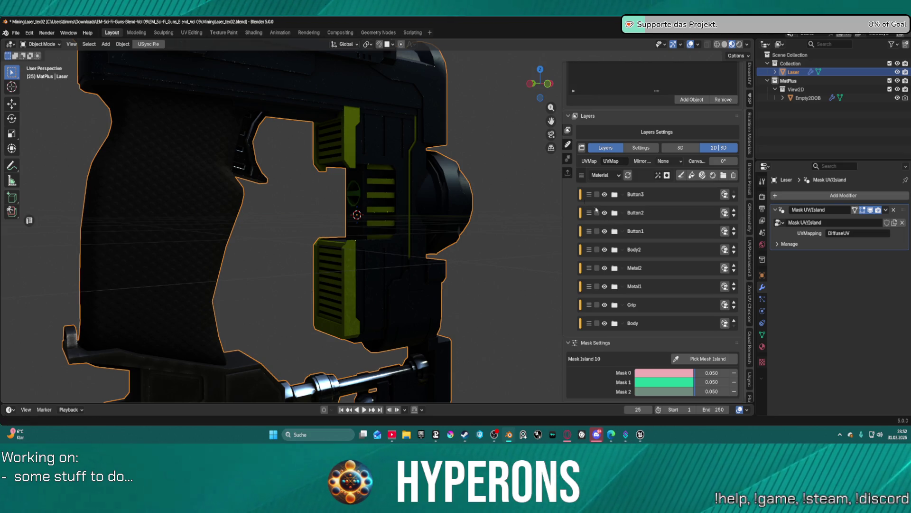
scroll(653, 250, "up", 3)
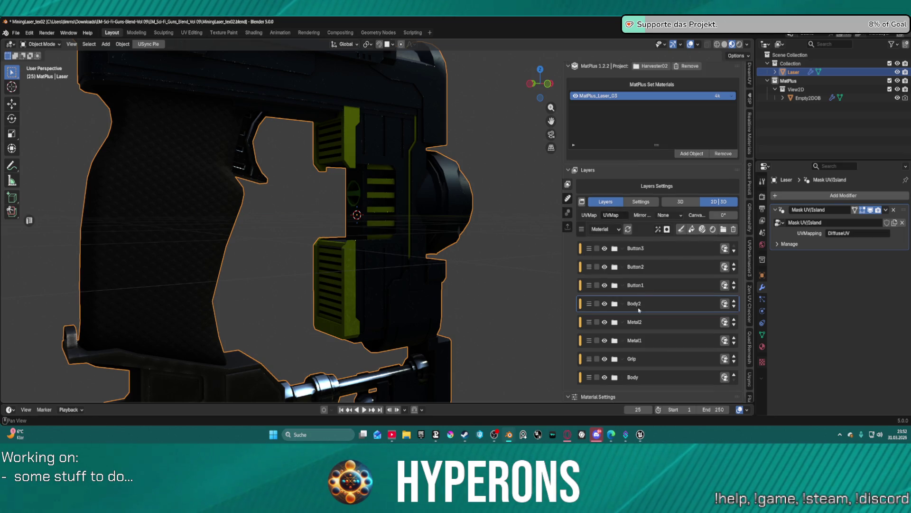
left_click(614, 303)
scroll(645, 304, "down", 2)
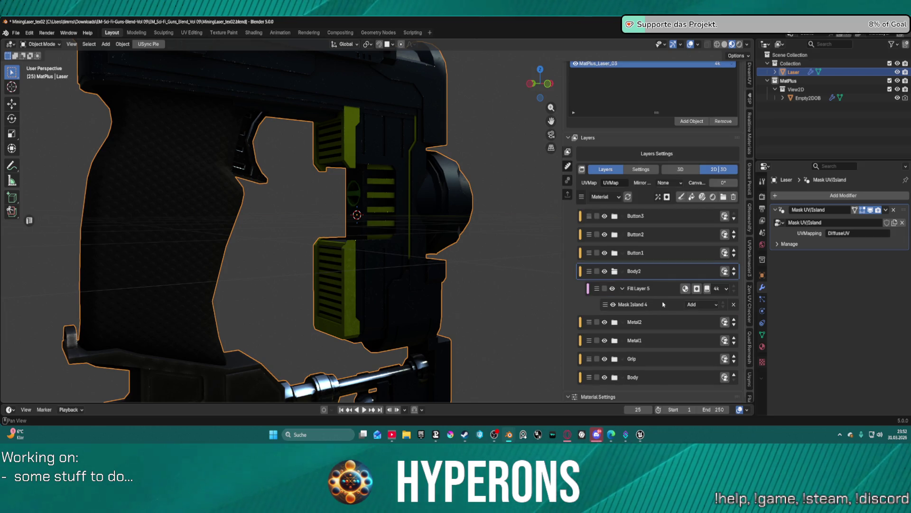
left_click(663, 303)
left_click(662, 293)
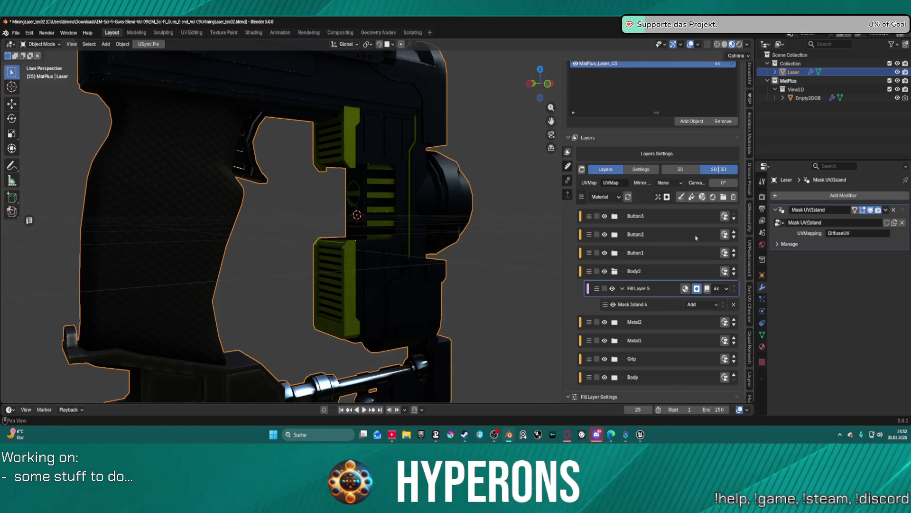
left_click(702, 199)
key("shift+m")
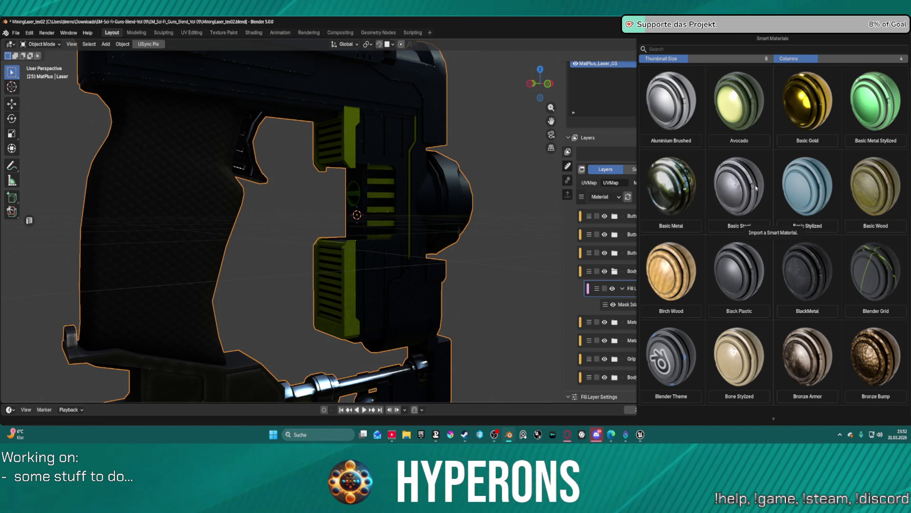
Scroll the smart materials browser to Metal Weapon 2 and add it to Body2
scroll(794, 183, "down", 1)
scroll(782, 188, "down", 5)
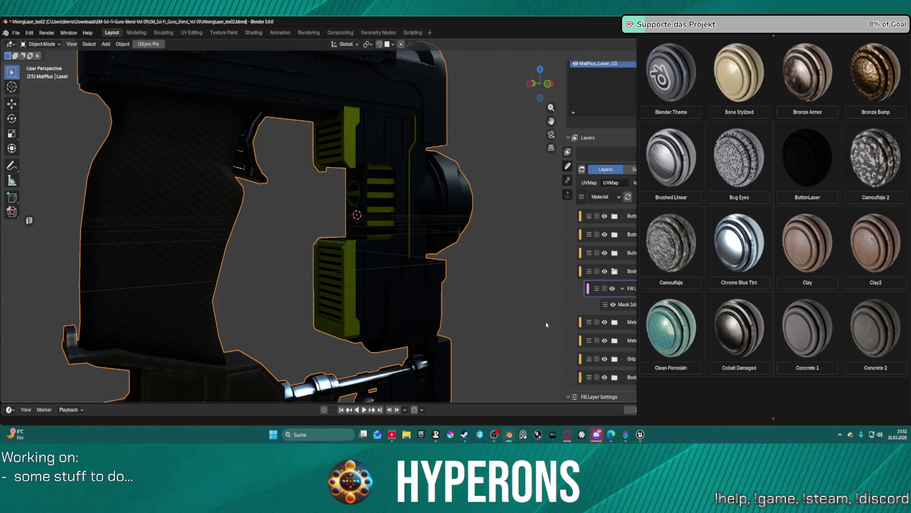
scroll(744, 236, "down", 5)
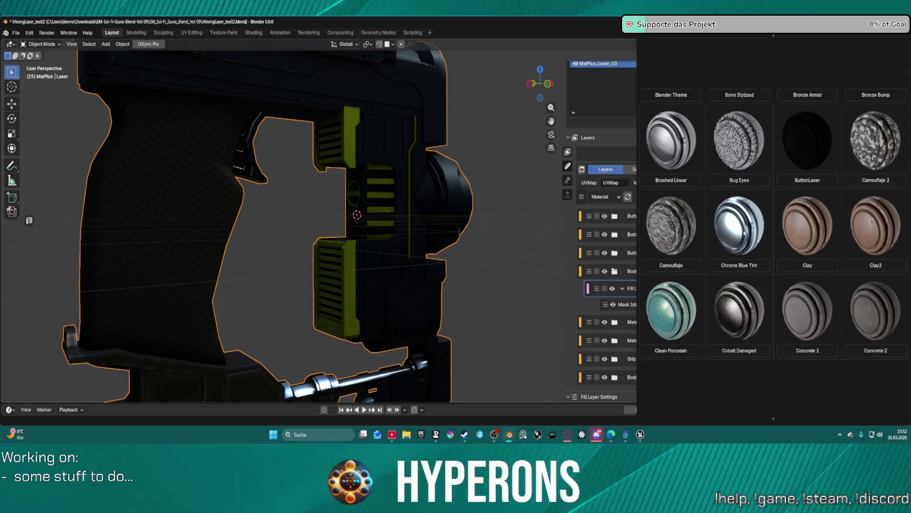
scroll(744, 236, "down", 10)
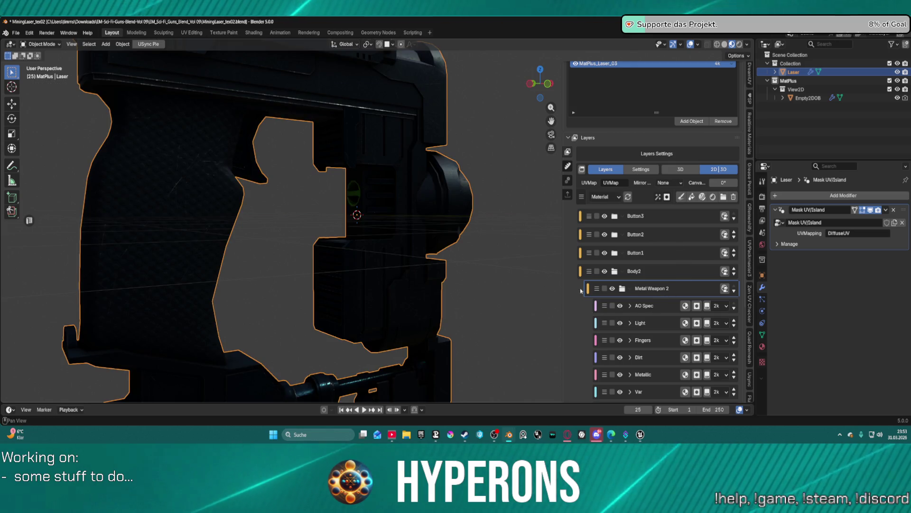
Move Fill Layer 5 above Metal Weapon 2 in the Body2 folder
scroll(687, 290, "down", 3)
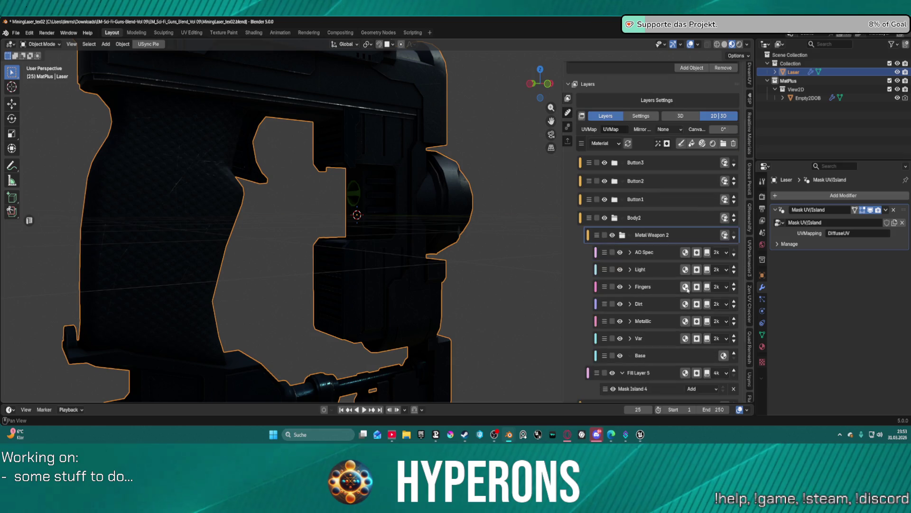
left_click(735, 237)
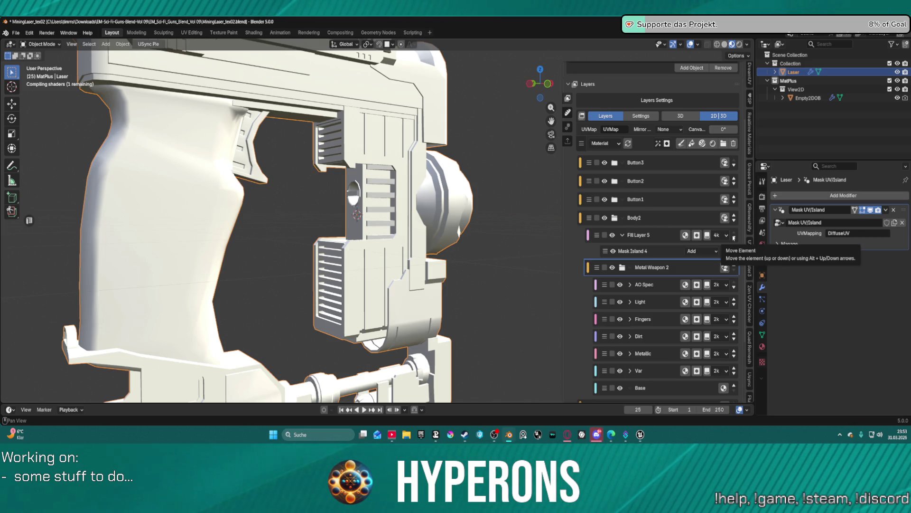
scroll(506, 237, "down", 5)
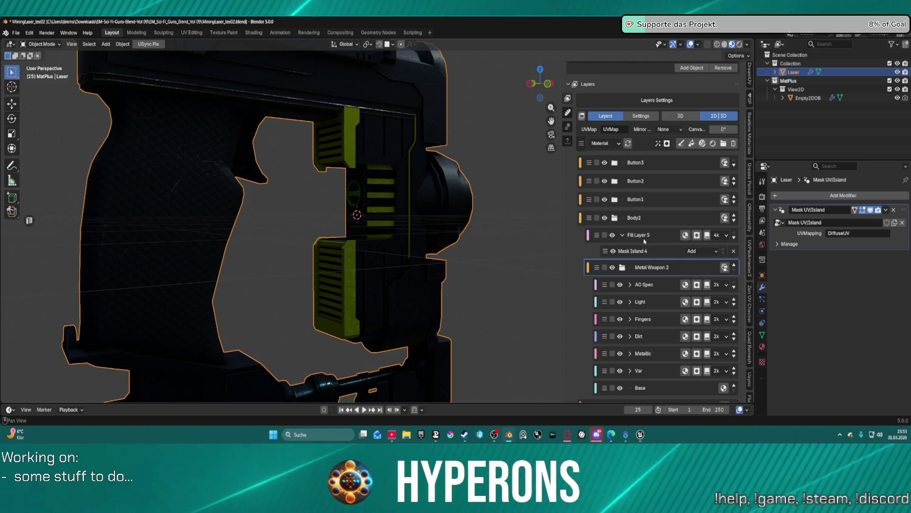
mouse_move(506, 238)
middle_mouse_down()
mouse_move(427, 244)
mouse_move(496, 250)
middle_mouse_up()
Expand the Body group to list Fill Layer 0 and its Metal Weapon 2 layers
scroll(496, 250, "up", 3)
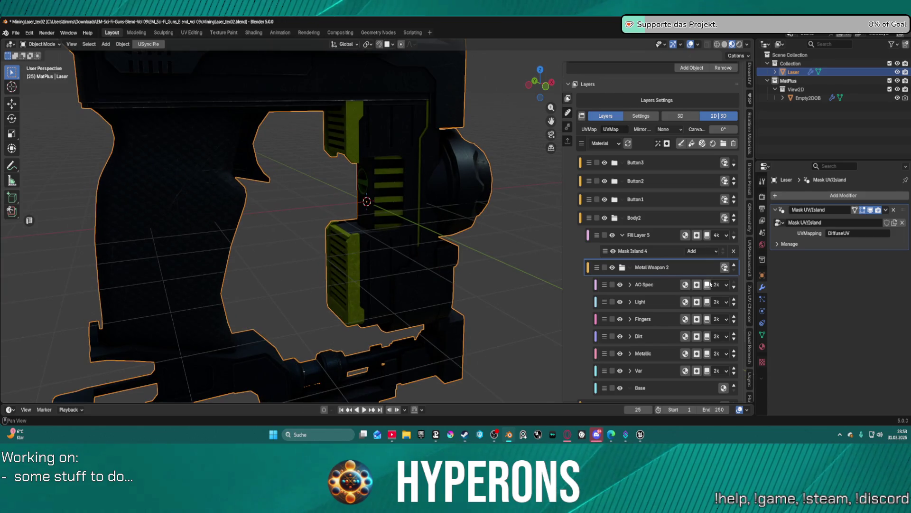
scroll(499, 254, "down", 8)
scroll(514, 260, "up", 2)
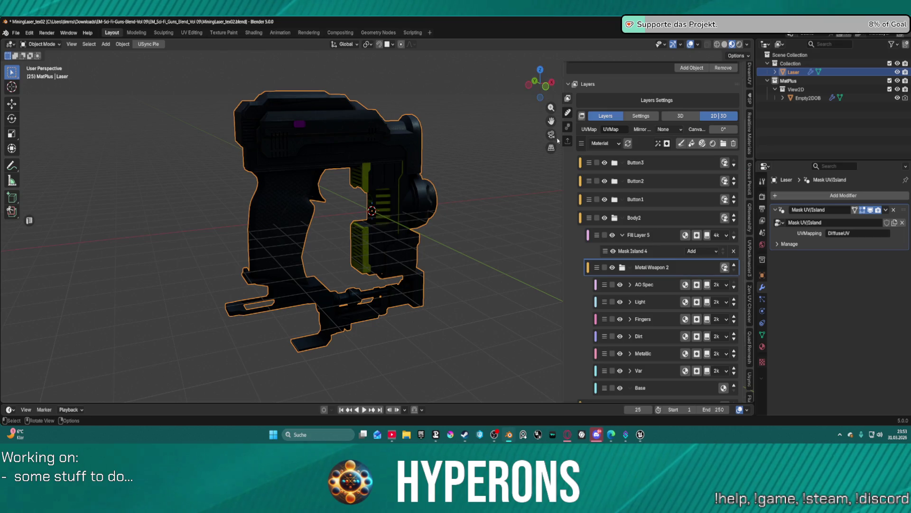
scroll(721, 287, "down", 5)
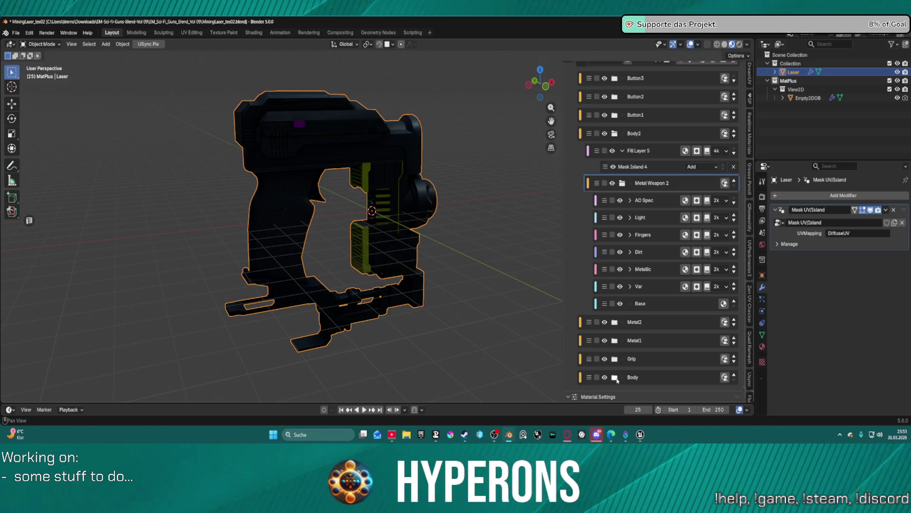
left_click(615, 378)
scroll(653, 344, "down", 6)
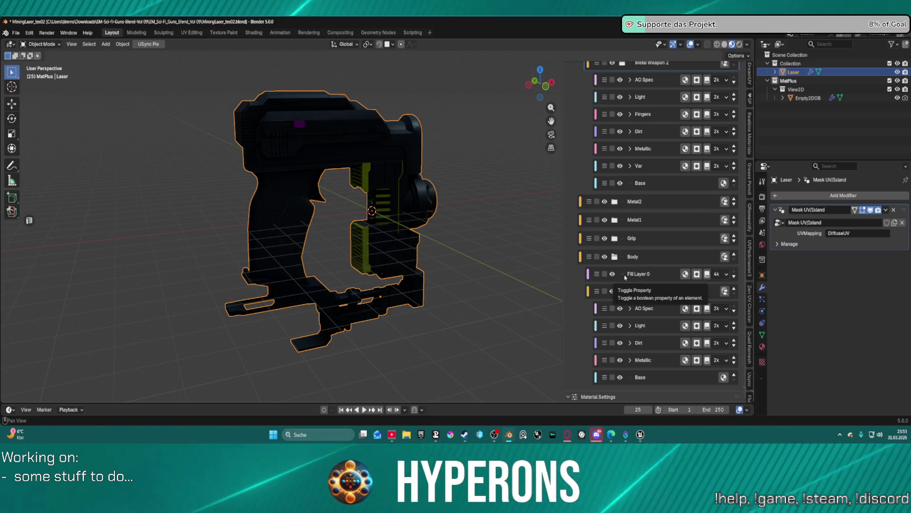
Inspect Fill Layer 0's settings and its Mask Island 4 mask
left_click(658, 277)
scroll(658, 277, "up", 10)
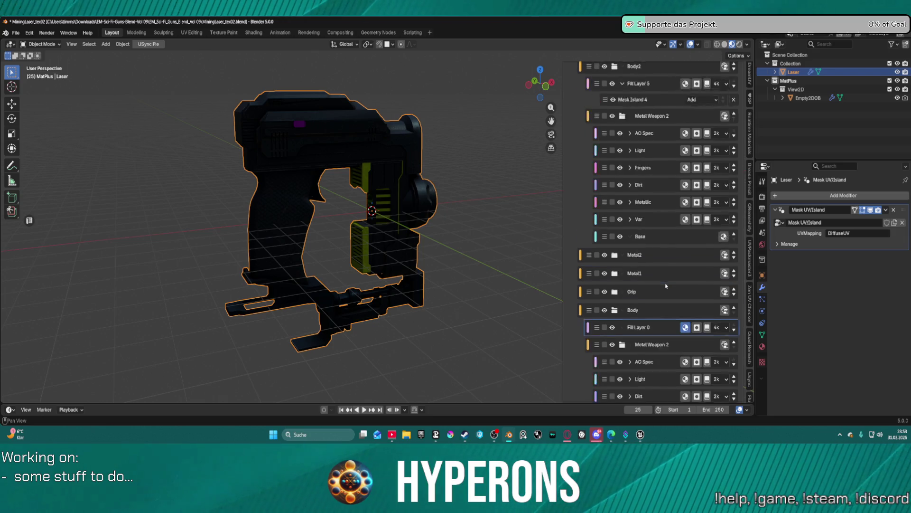
mouse_move(503, 199)
middle_mouse_down()
mouse_move(470, 157)
mouse_move(542, 152)
middle_mouse_up()
scroll(661, 213, "up", 2)
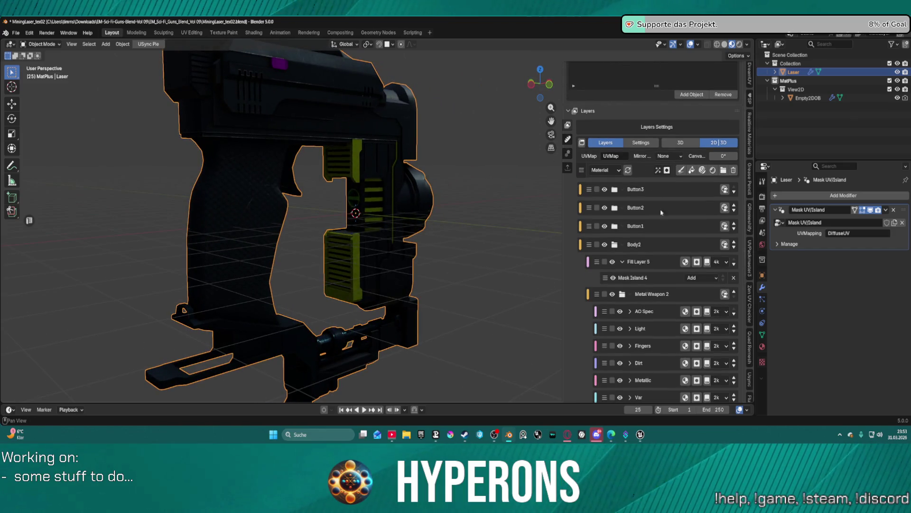
left_click(682, 278)
scroll(688, 309, "down", 10)
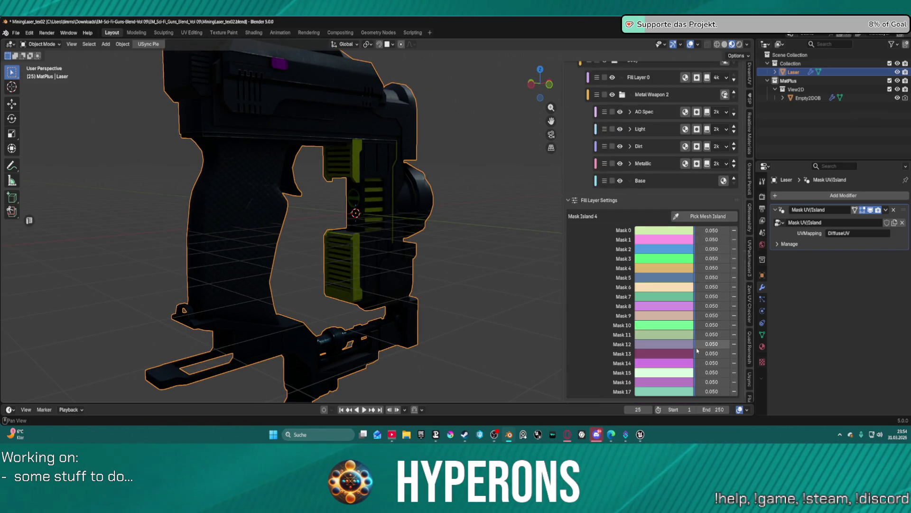
scroll(666, 208, "up", 10)
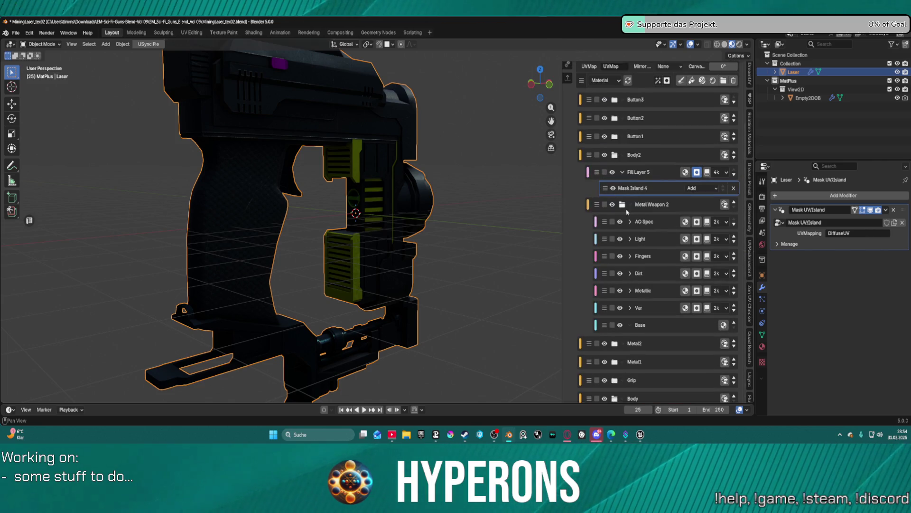
Dismiss the Mask Island 4 context menu and switch to the Unreal Engine editor
right_click(607, 189)
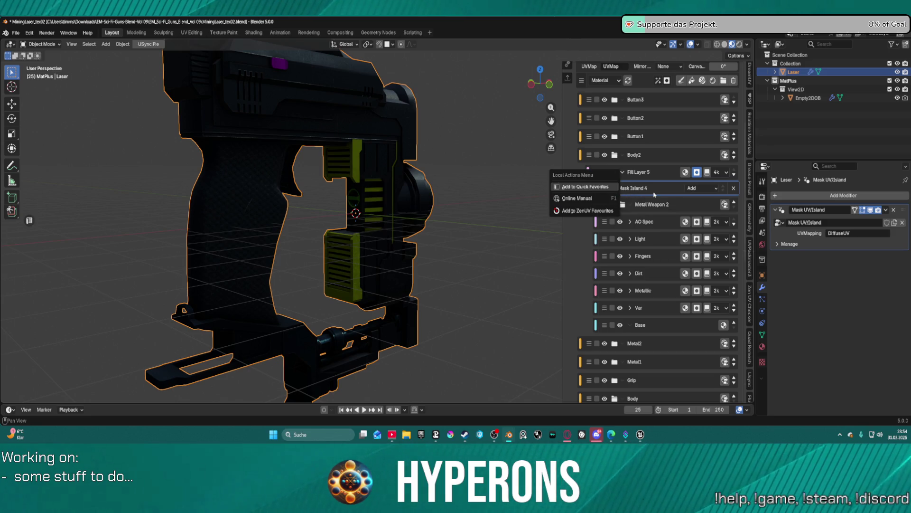
left_click(628, 191)
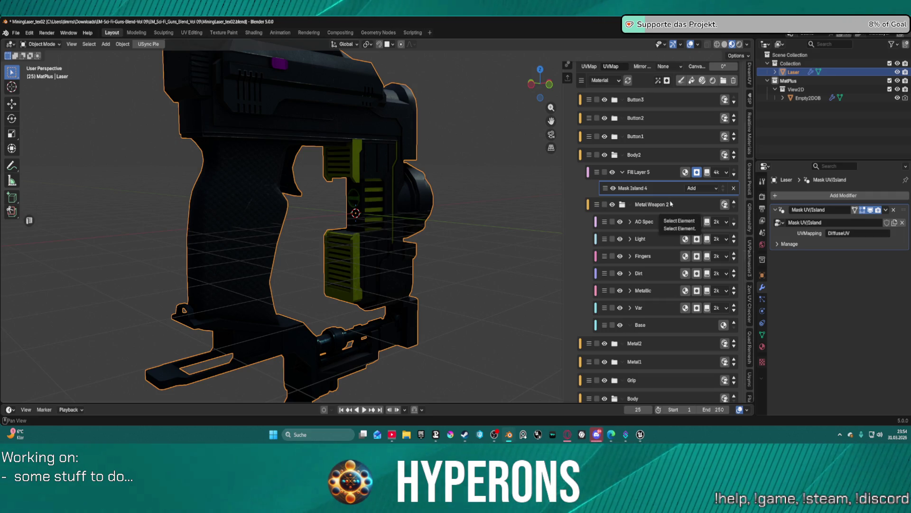
scroll(423, 171, "down", 3)
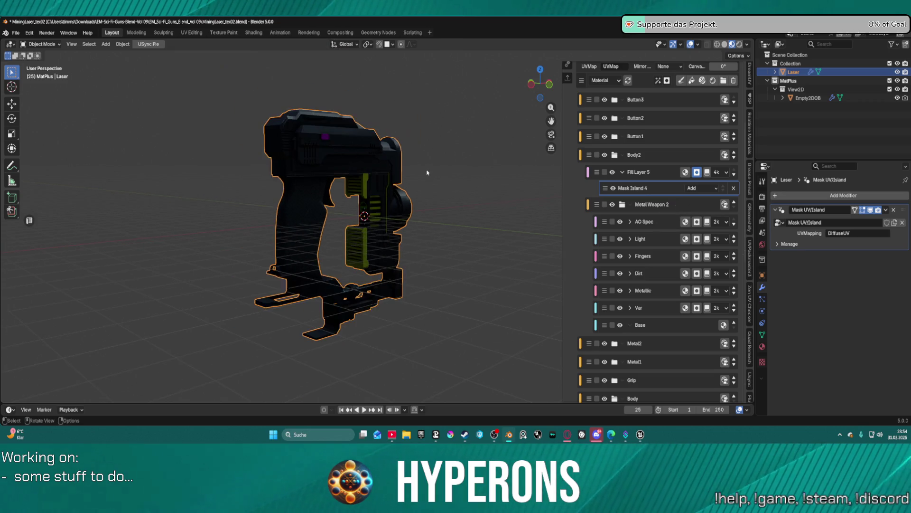
left_click(638, 432)
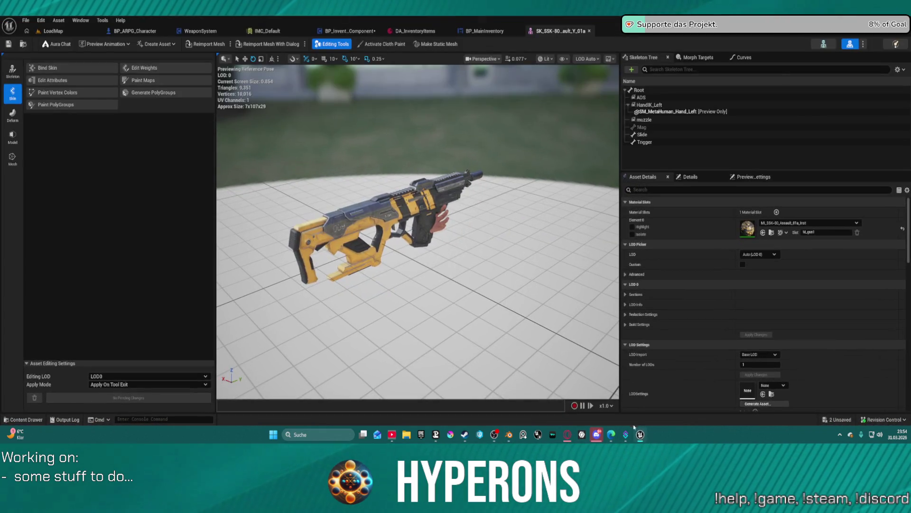
Play the LoadMap level in editor despite blueprint errors and open the inventory
left_click(45, 32)
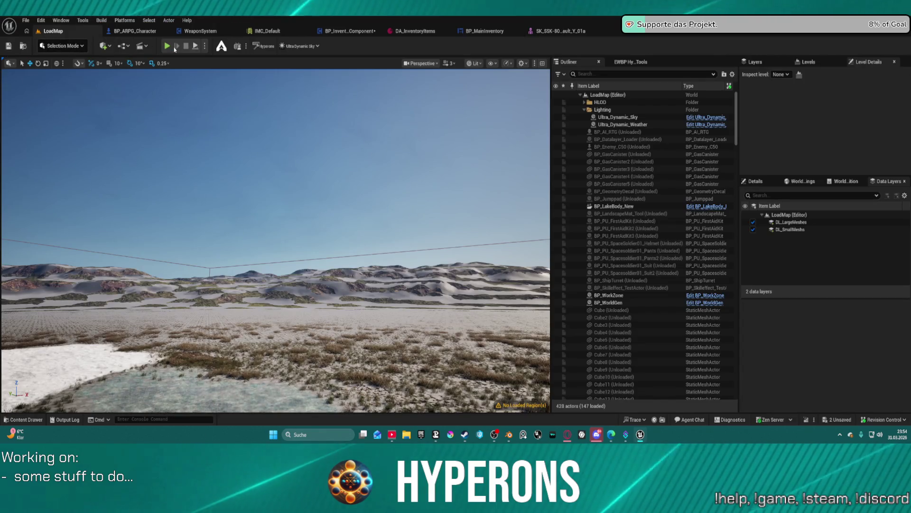
key("alt+p")
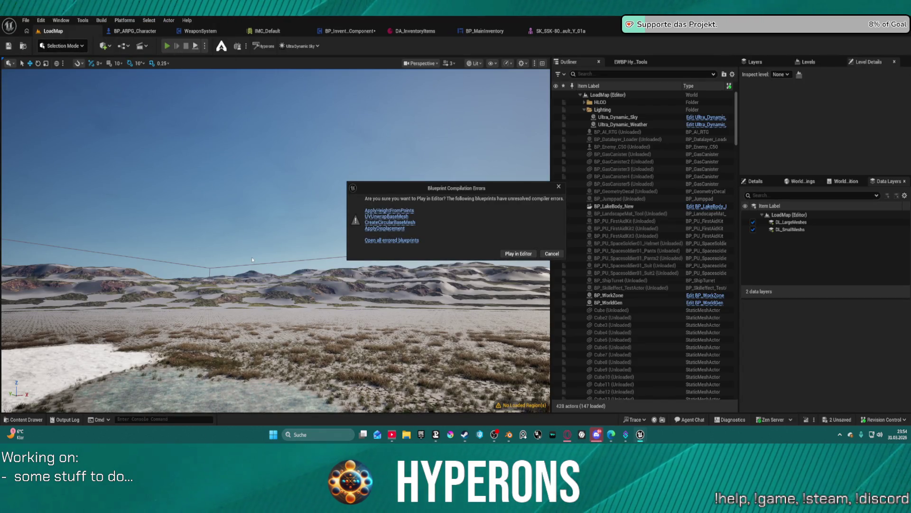
left_click(513, 253)
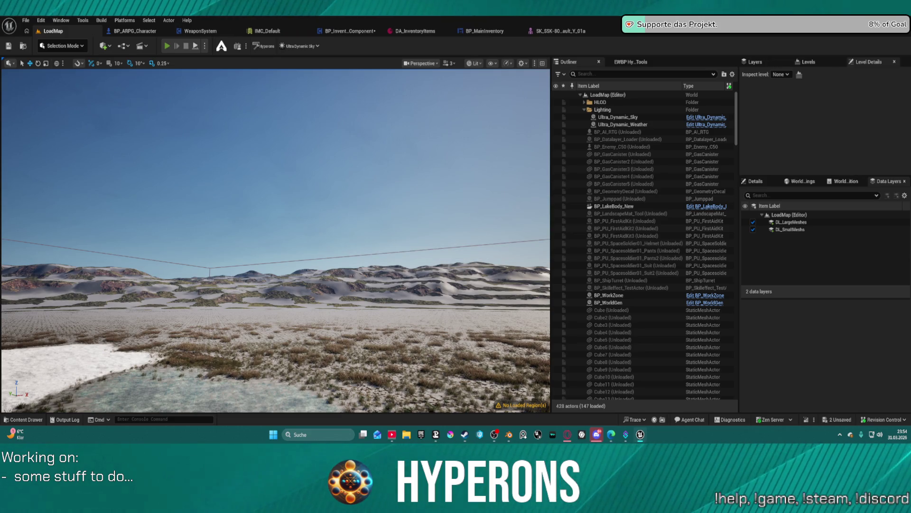
key("i")
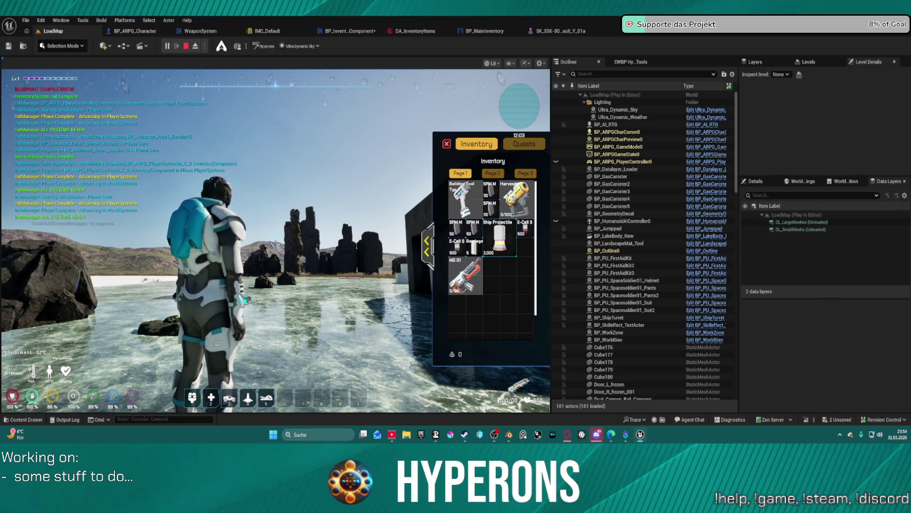
Equip the Harvester, close the inventory and run toward the rocks
double_click(517, 199)
key("i")
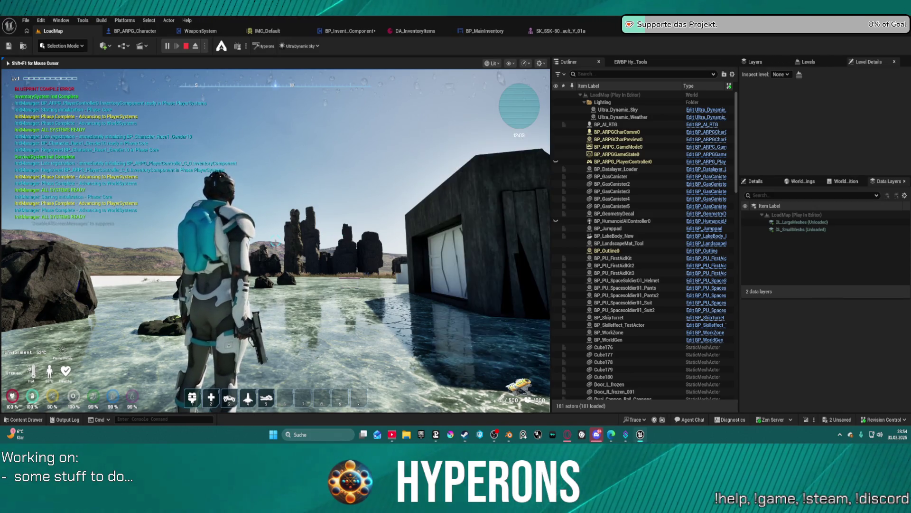
key("w")
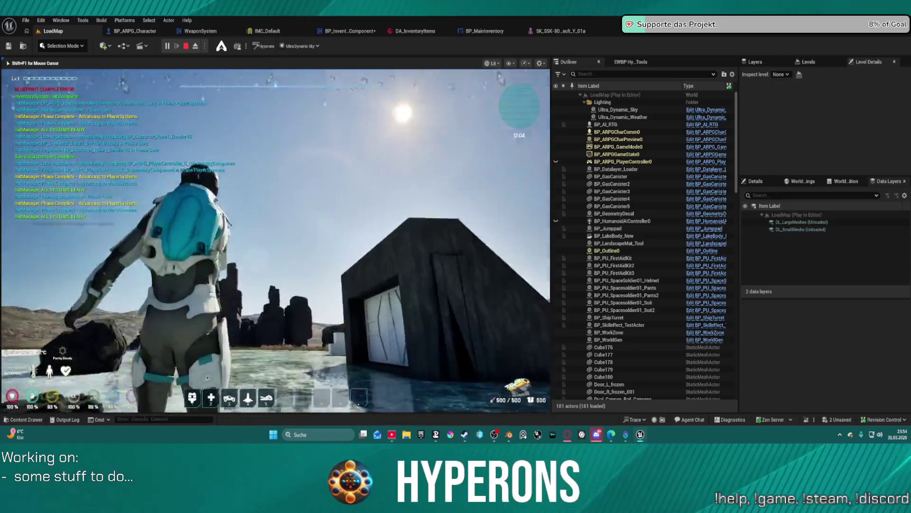
key("w")
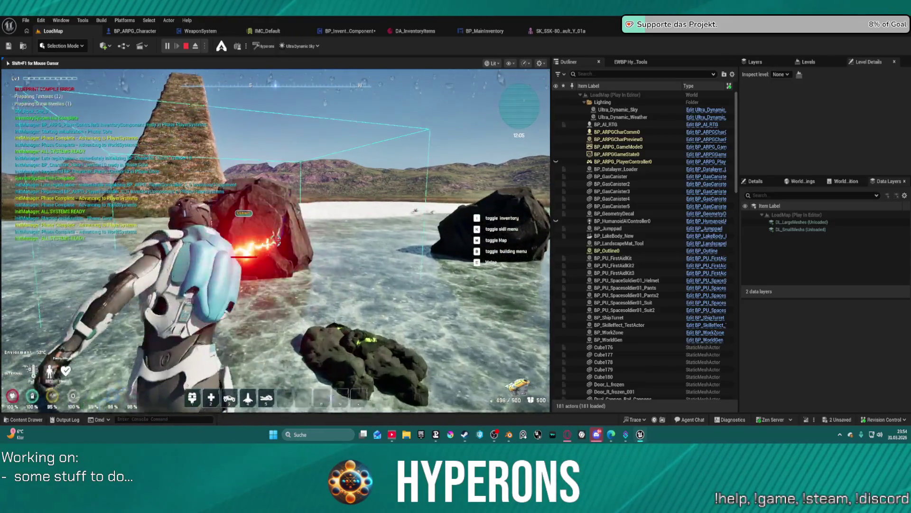
key("w")
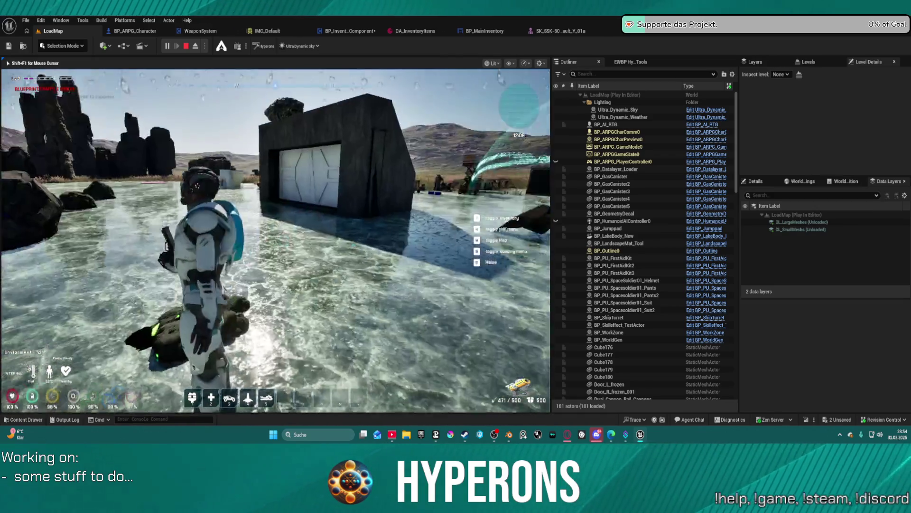
Fire the laser repeatedly at rocks until they break into ore pickups
left_click(275, 240)
left_click(275, 241)
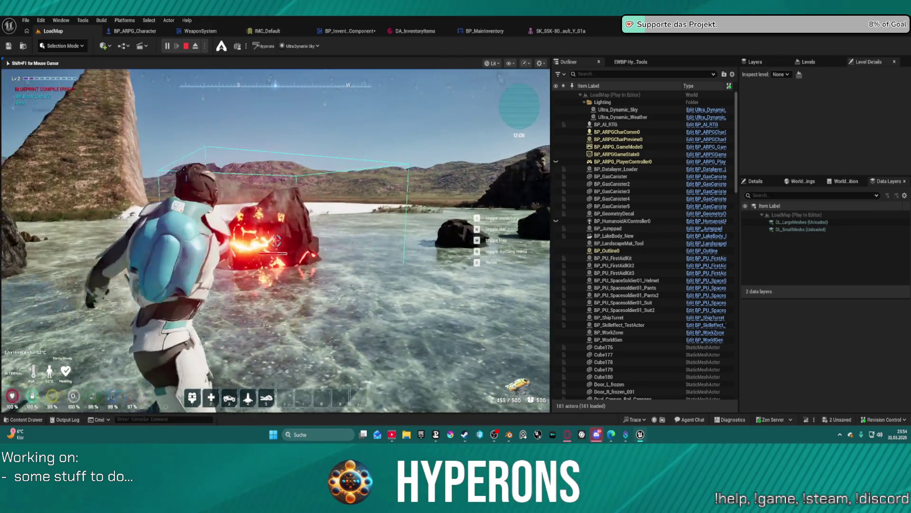
left_click(276, 240)
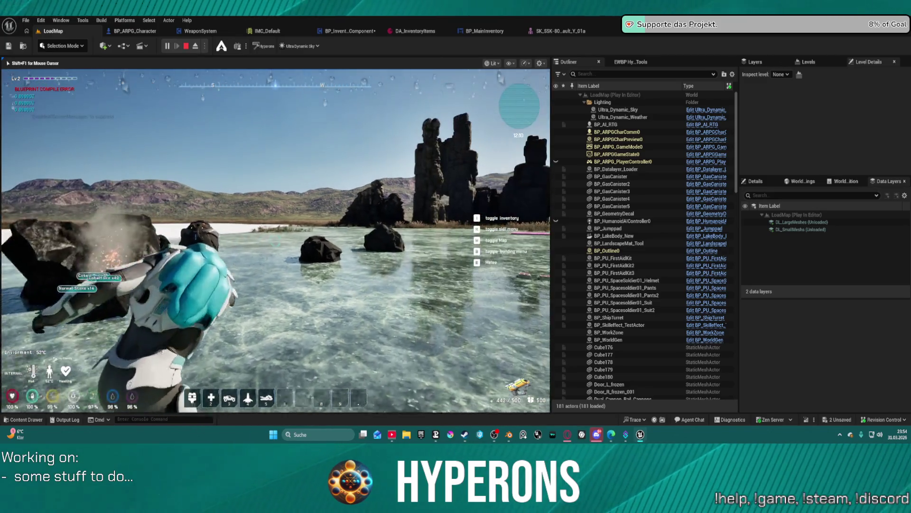
left_click(275, 240)
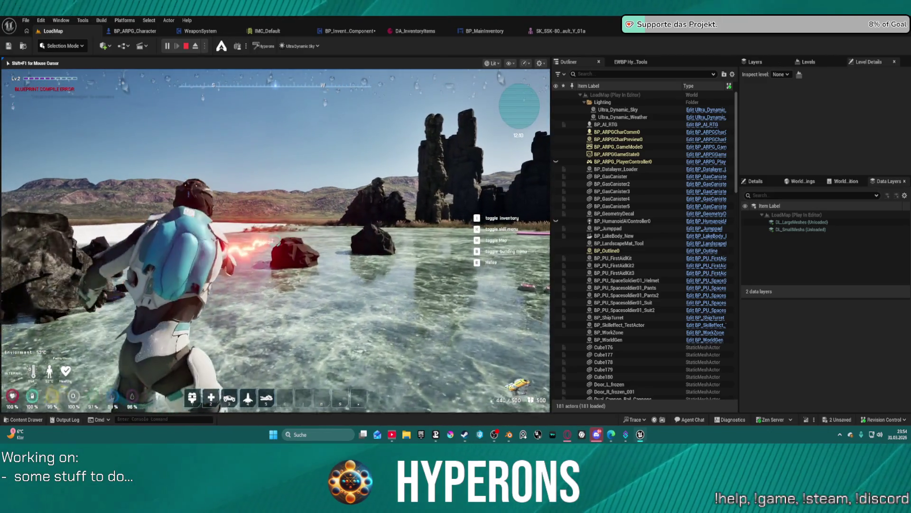
left_click(275, 241)
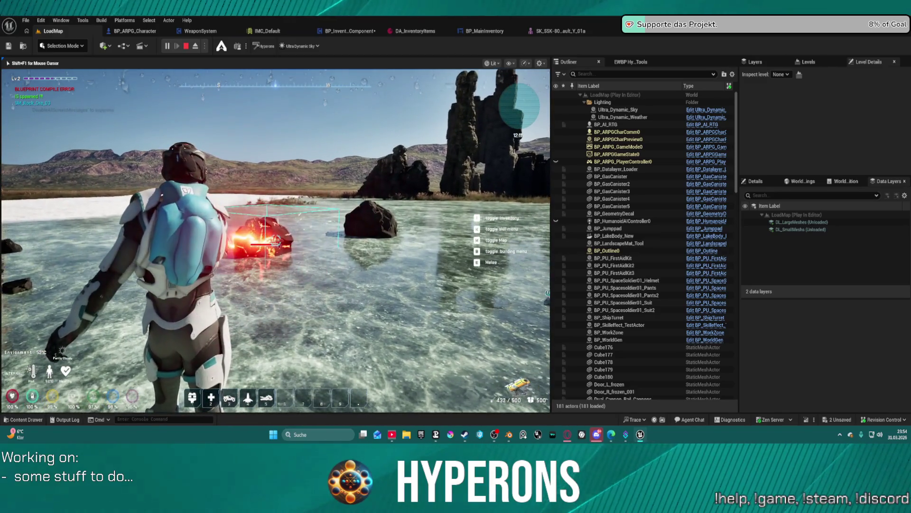
left_click(266, 244)
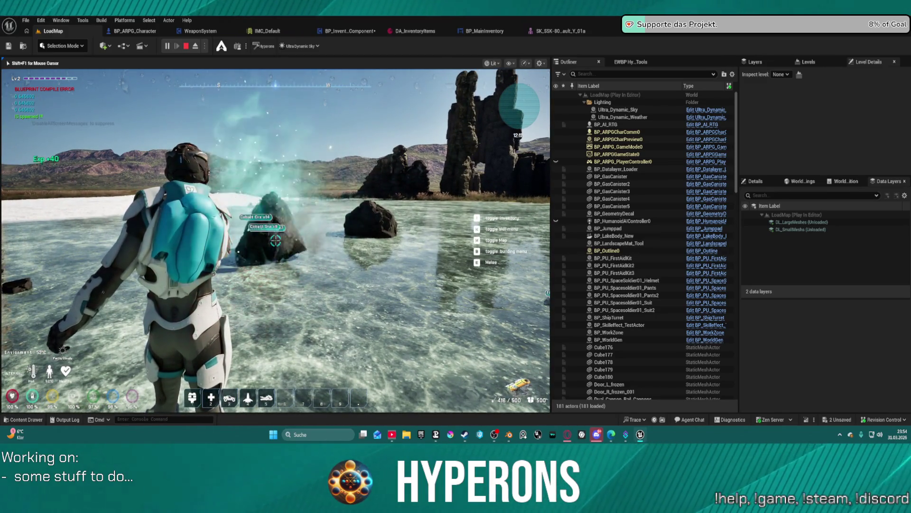
left_click(275, 241)
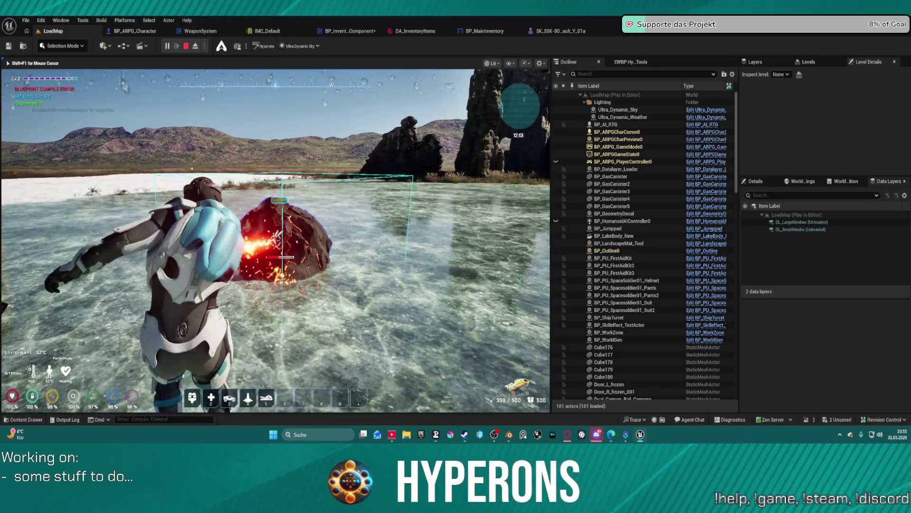
left_click(275, 241)
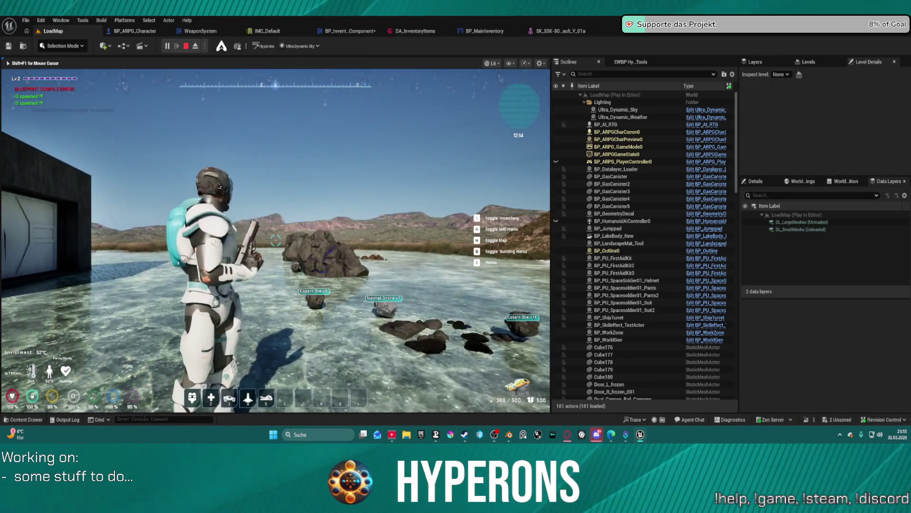
left_click(275, 241)
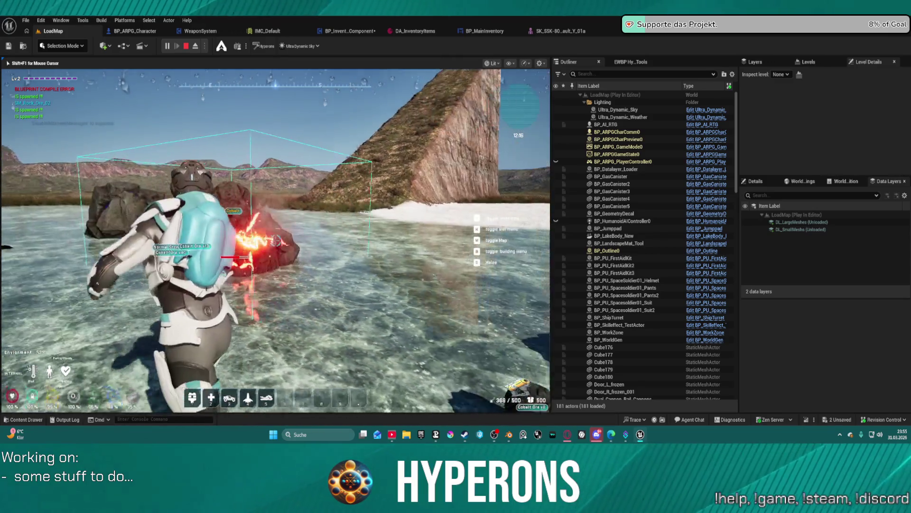
left_click(275, 241)
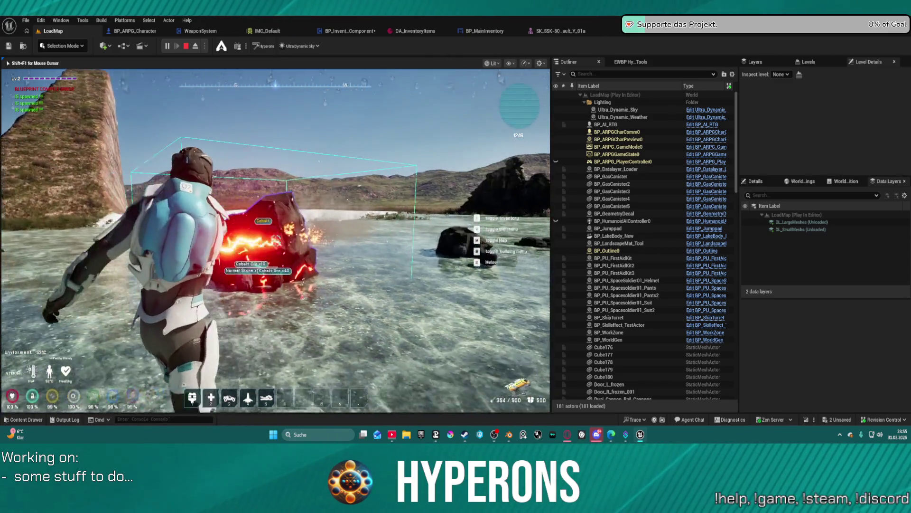
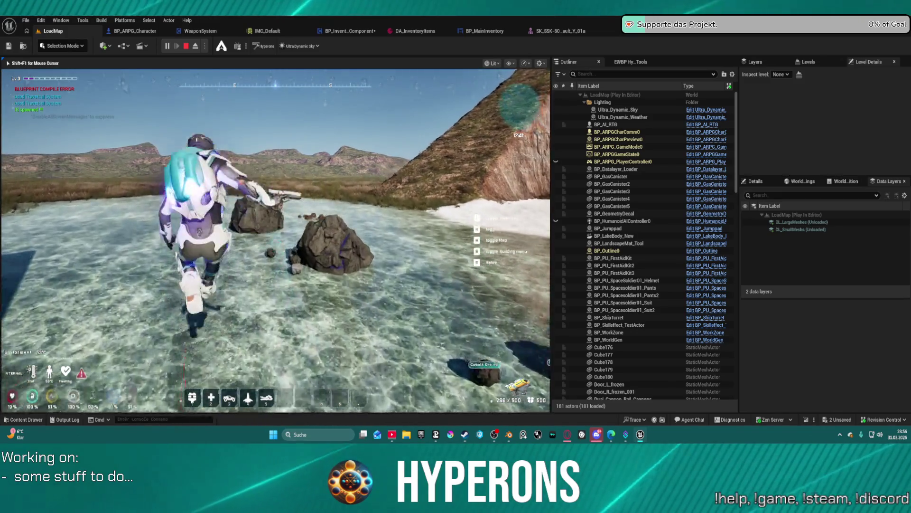
End the LoadMap Play-in-Editor session in Unreal Engine and return to the lake terrain level view
key("Escape")
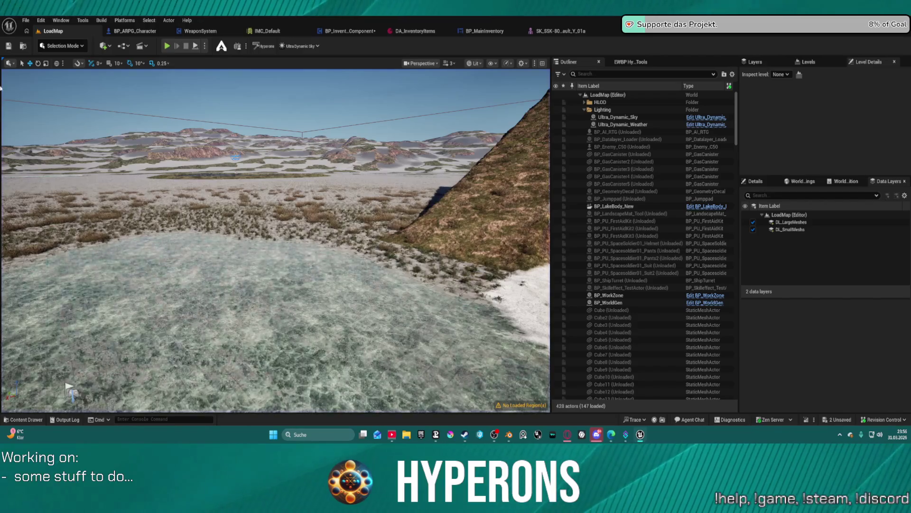
mouse_move(509, 434)
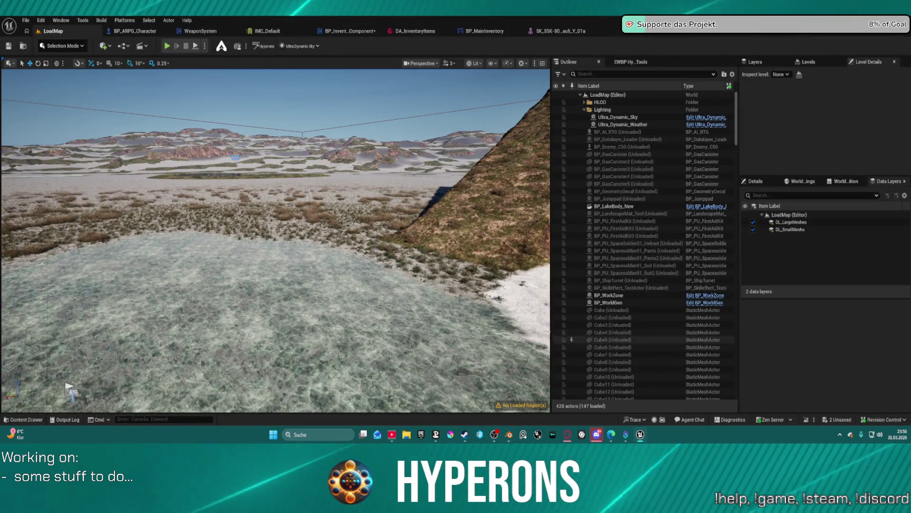
Switch to Blender and orbit and zoom the view onto the mining laser
left_click(508, 435)
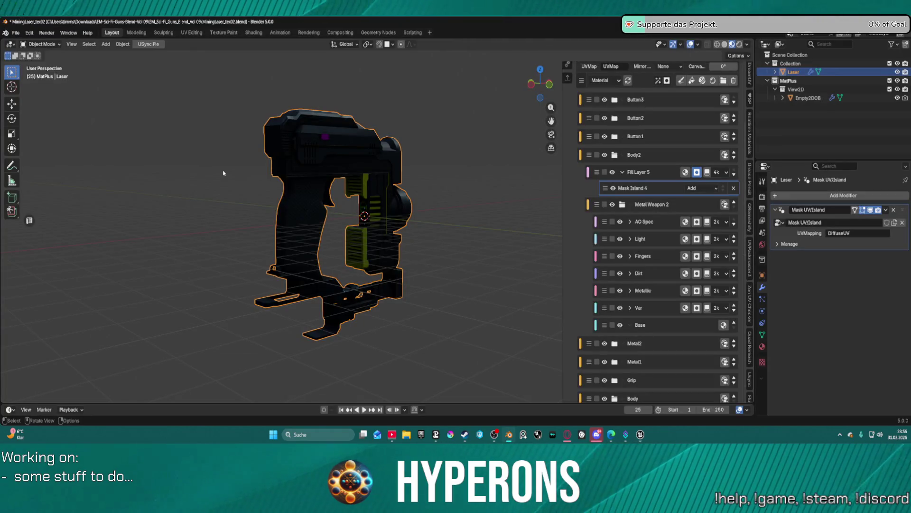
middle_click_drag(223, 173, 247, 181)
scroll(416, 210, "up", 6)
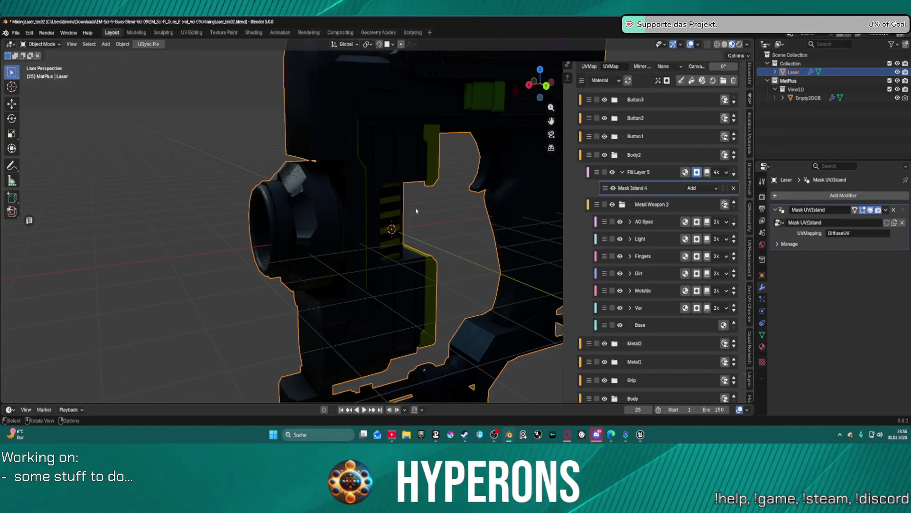
scroll(416, 211, "down", 5)
mouse_move(416, 210)
middle_mouse_down()
mouse_move(175, 192)
mouse_move(494, 214)
mouse_move(475, 200)
middle_mouse_up()
scroll(467, 187, "up", 3)
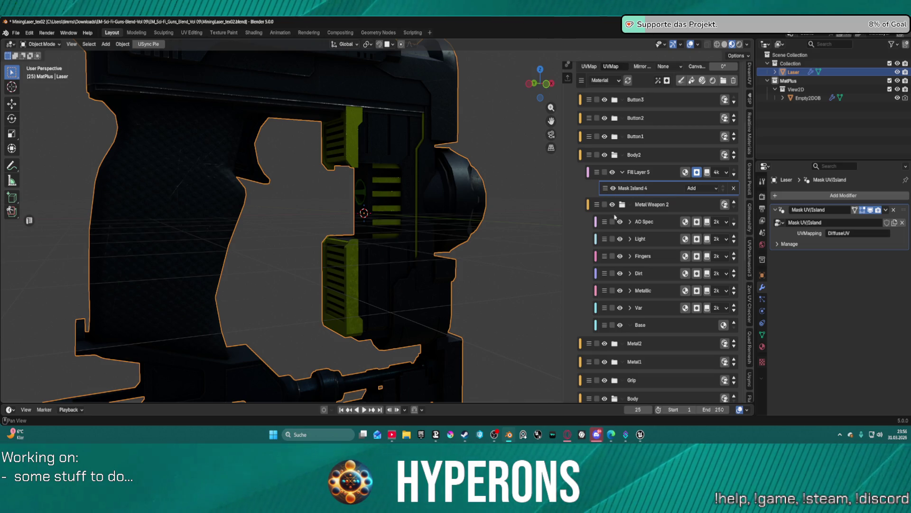
Bring up the Layer Options menu for Fill Layer 5 after dismissing Mask Island 4's context menu
right_click(657, 194)
key("Escape")
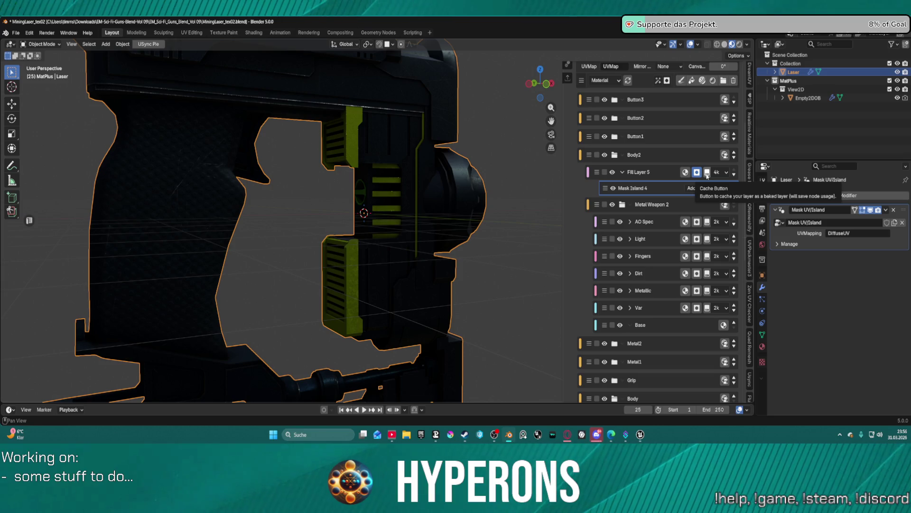
right_click(641, 193)
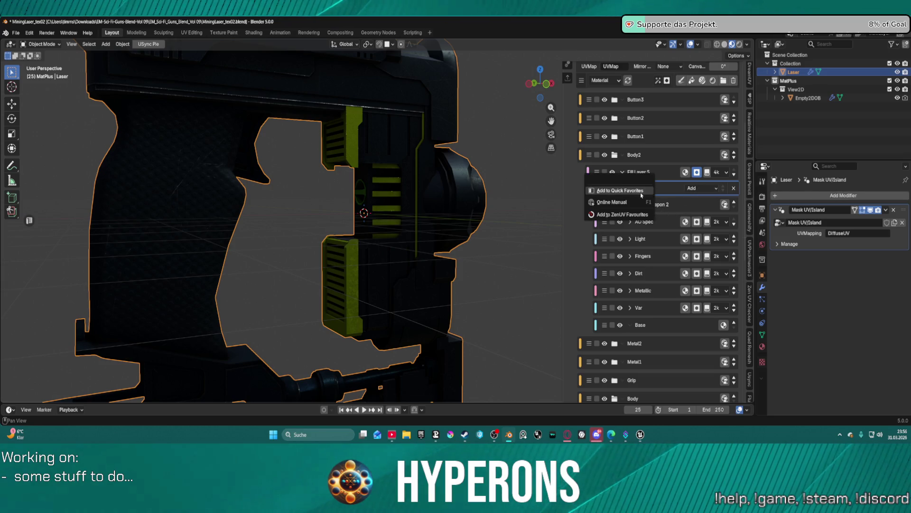
left_click(677, 190)
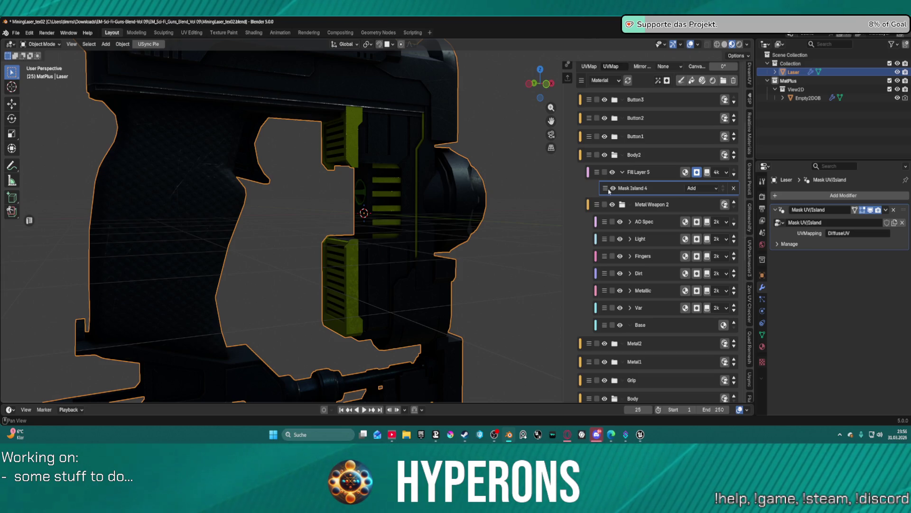
left_click(595, 175)
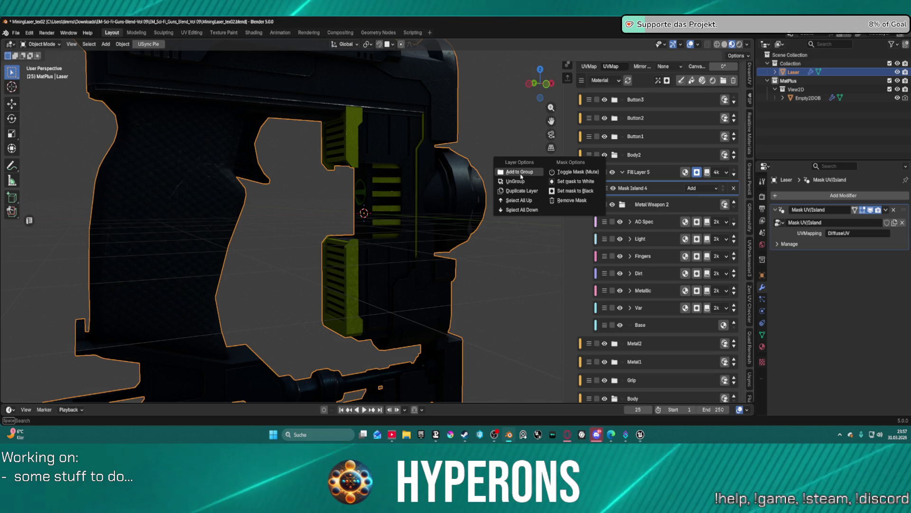
left_click(521, 172)
left_click_drag(521, 173, 491, 165)
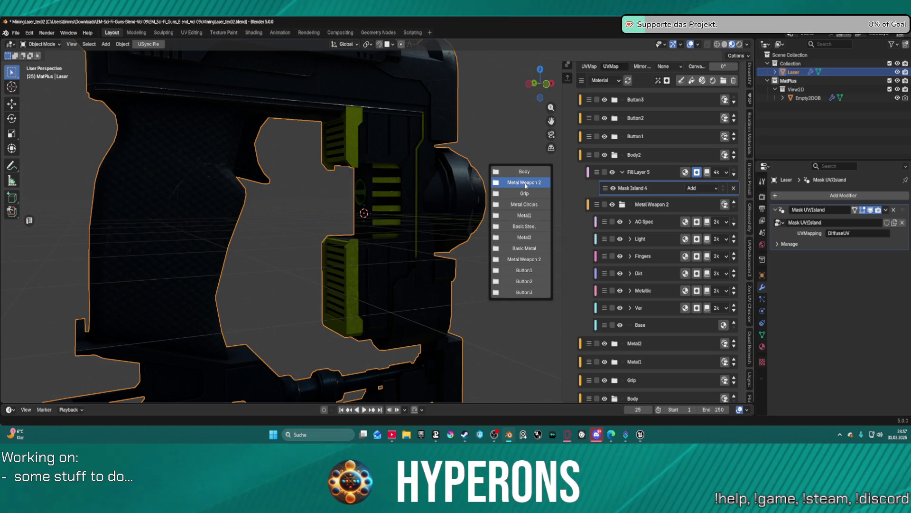
left_click(525, 183)
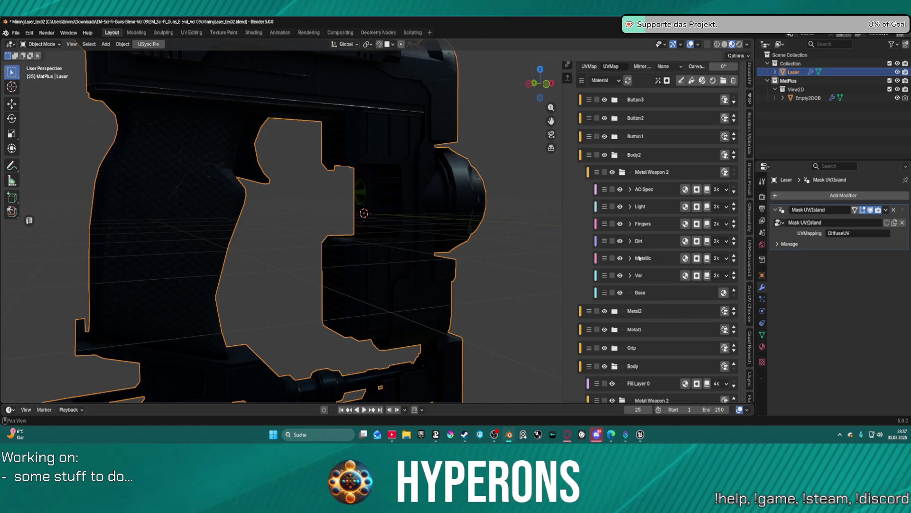
scroll(651, 267, "down", 5)
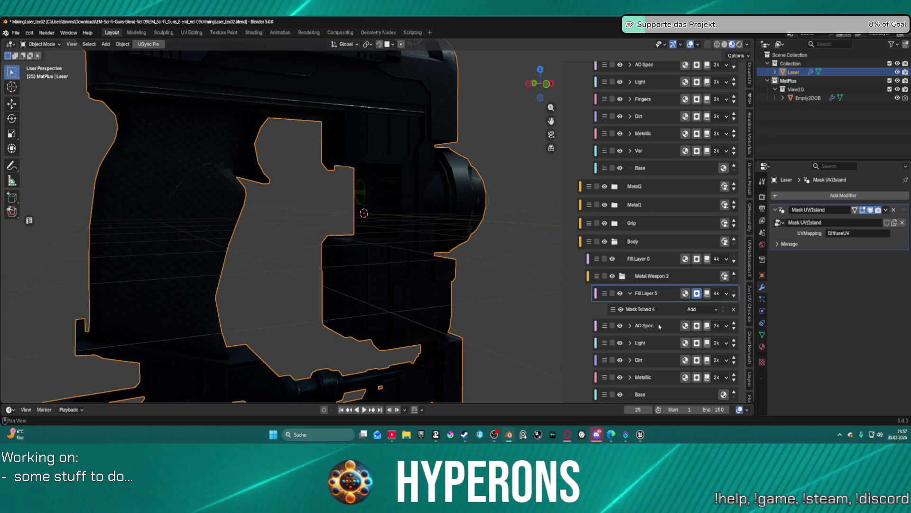
left_click(654, 275)
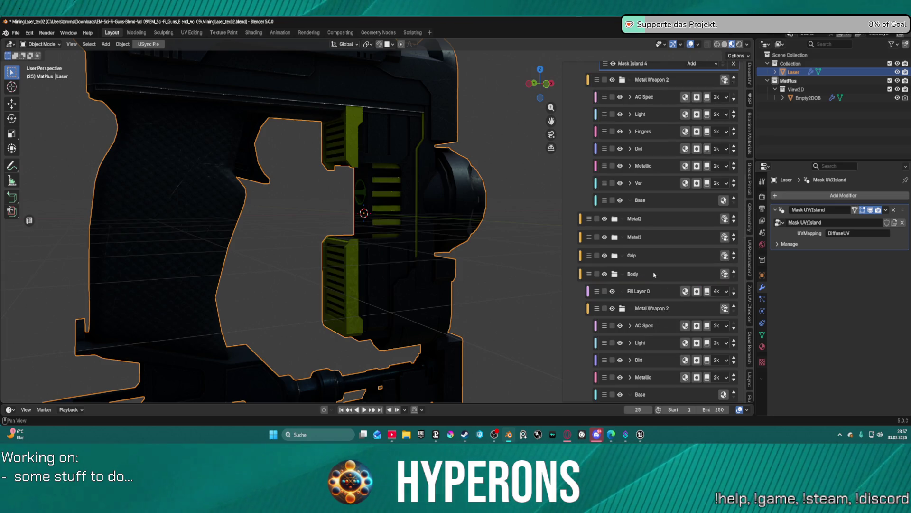
scroll(653, 199, "up", 6)
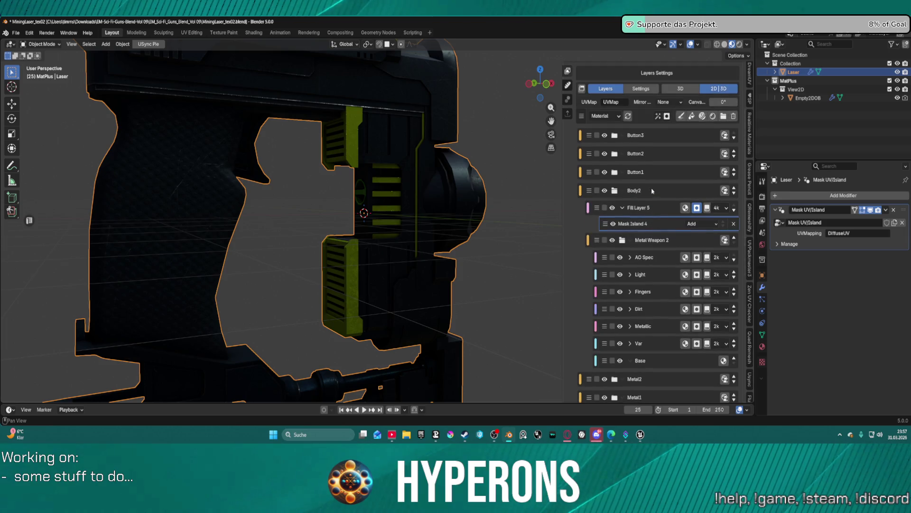
left_click(665, 242)
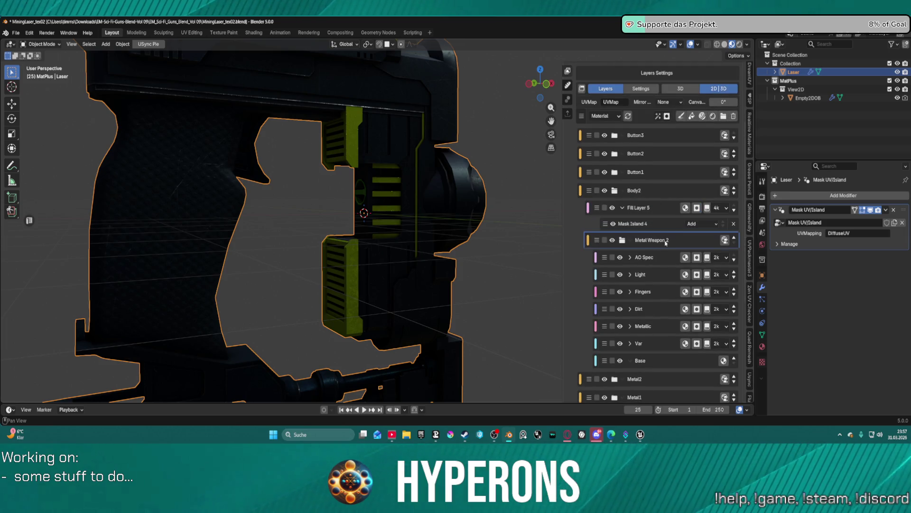
Rename Body2's 'Metal Weapon 2' group to 'Metal Weapon typ2'
double_click(666, 243)
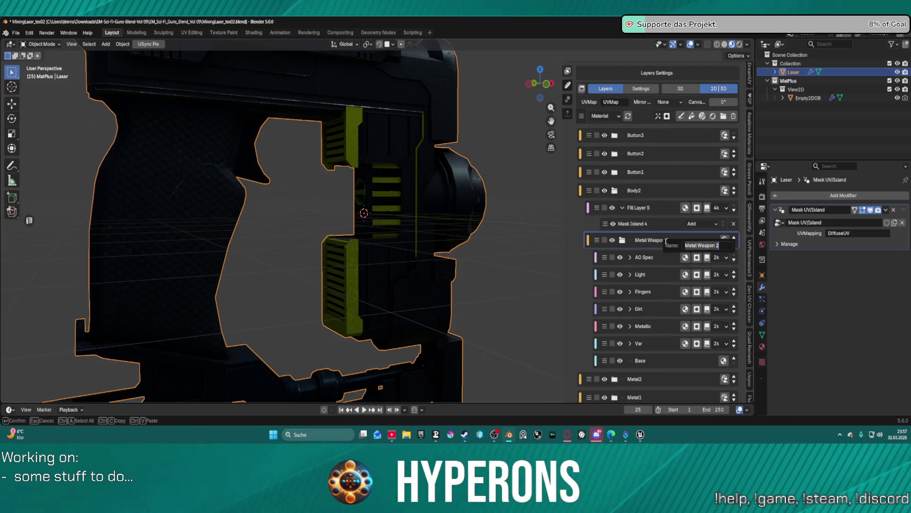
left_click(719, 246)
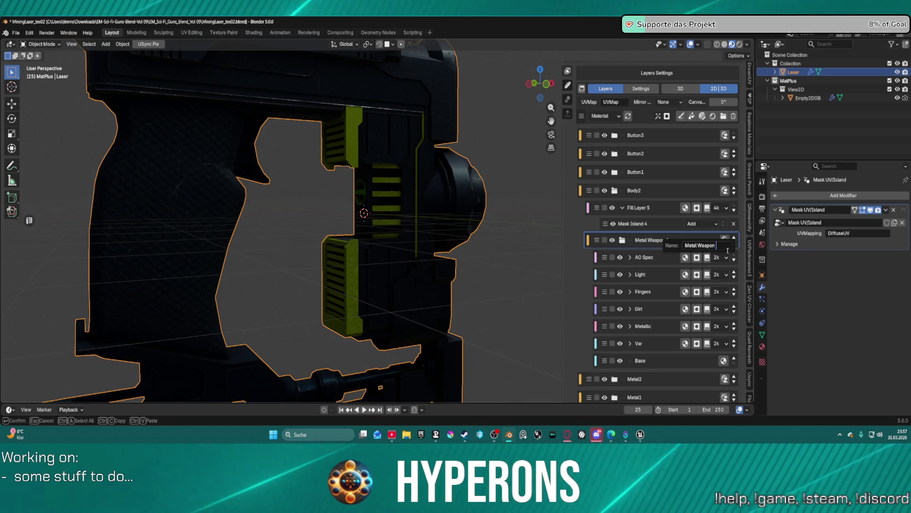
type("Lay")
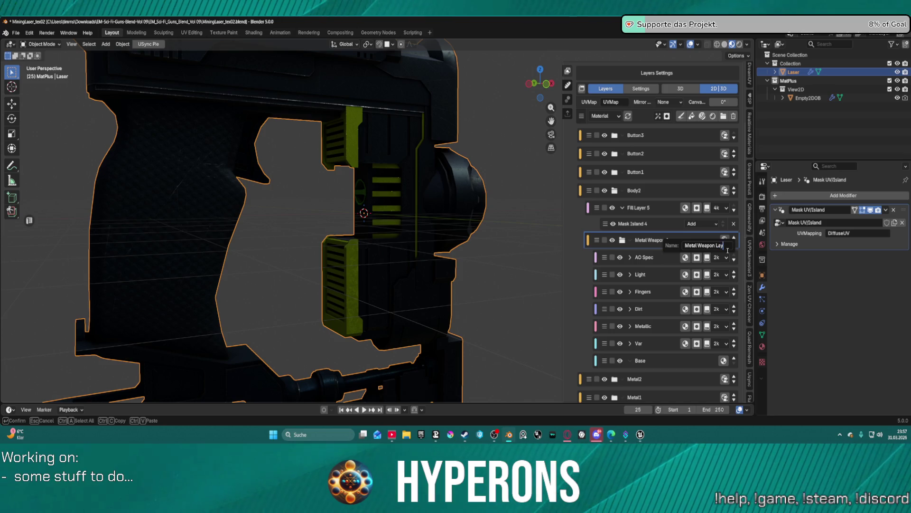
key("BackSpace")
key("BackSpace")
type("typ2")
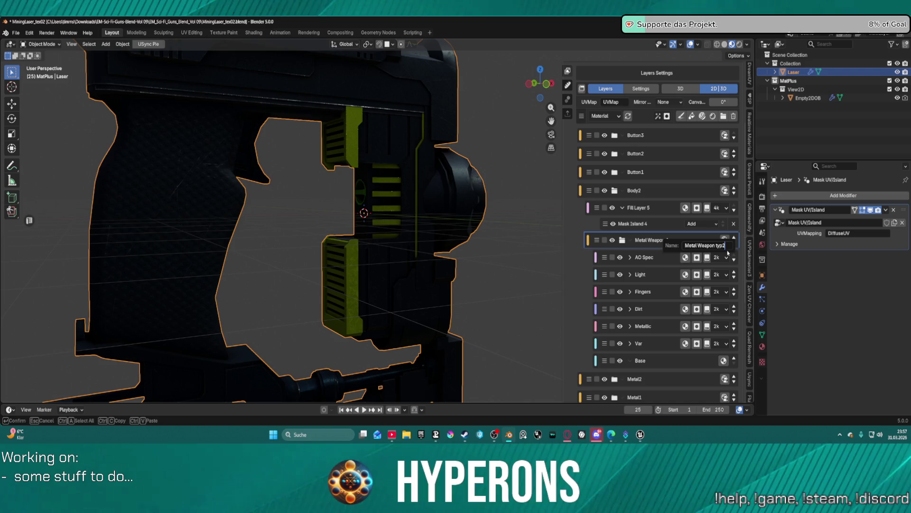
key("Return")
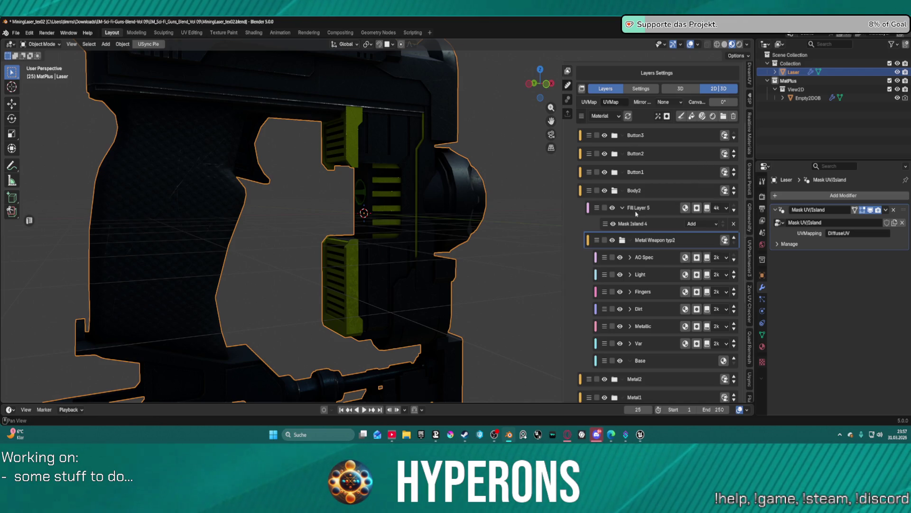
left_click(656, 211)
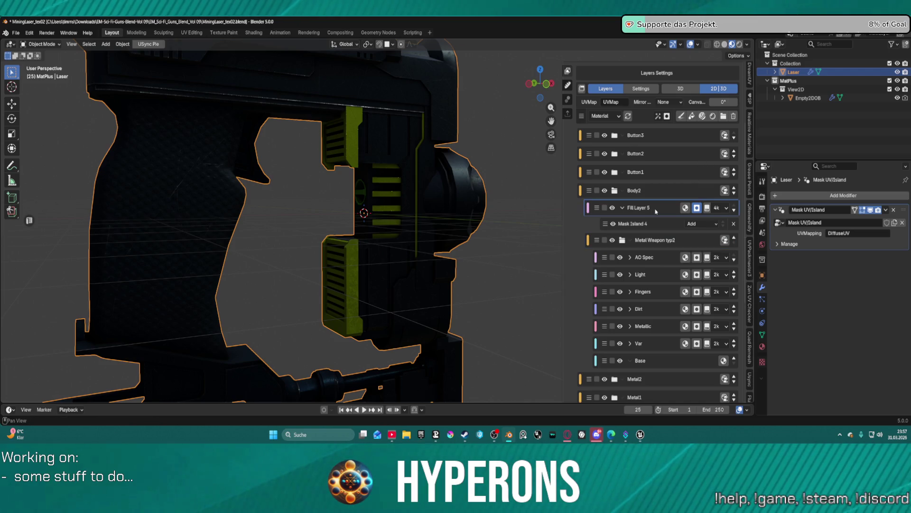
Move Fill Layer 5 into the Metal Weapon typ2 group, below AO Spec and Light
right_click(598, 215)
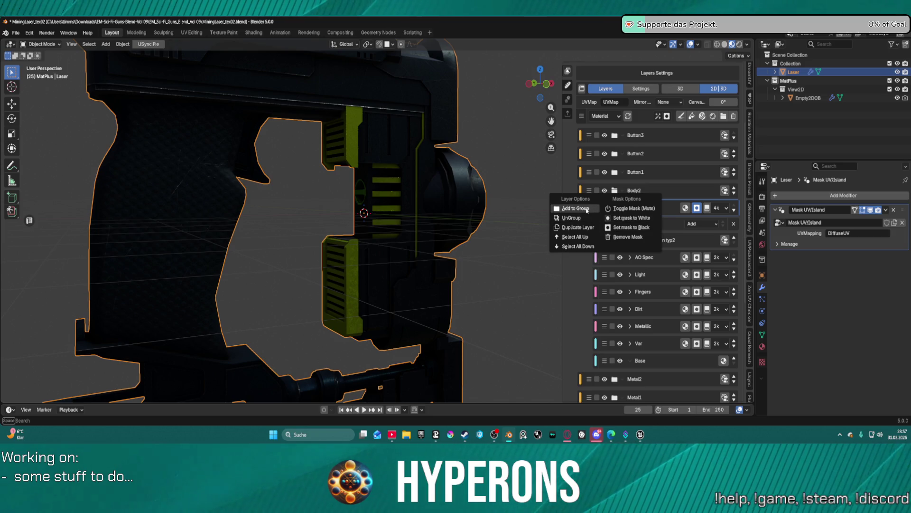
left_click(586, 210)
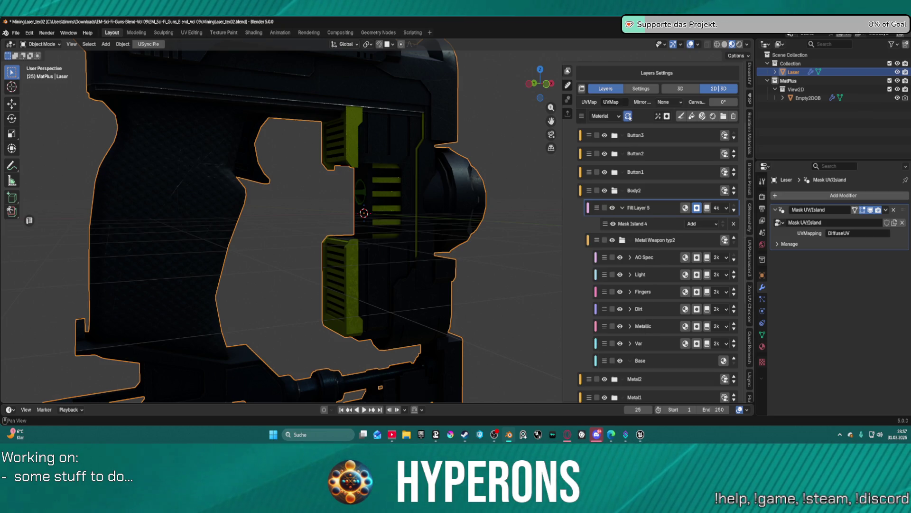
left_click(629, 117)
left_click(628, 116)
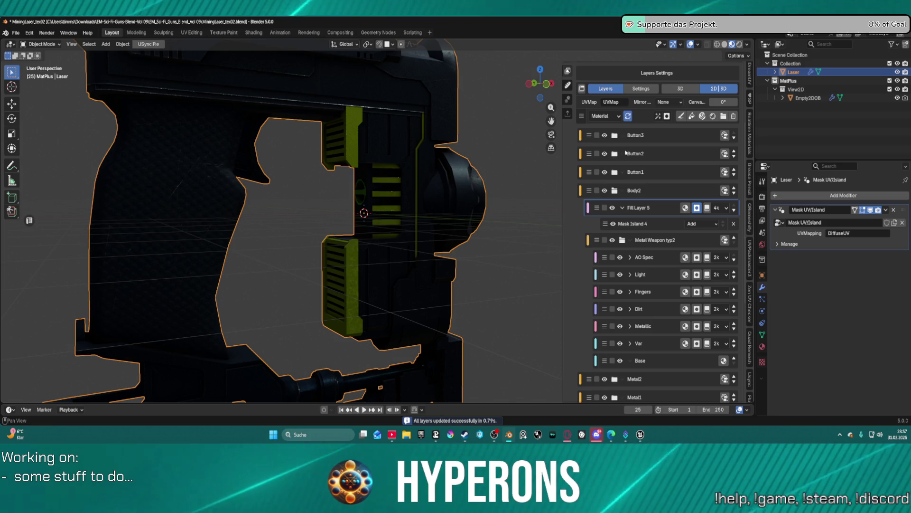
right_click(589, 208)
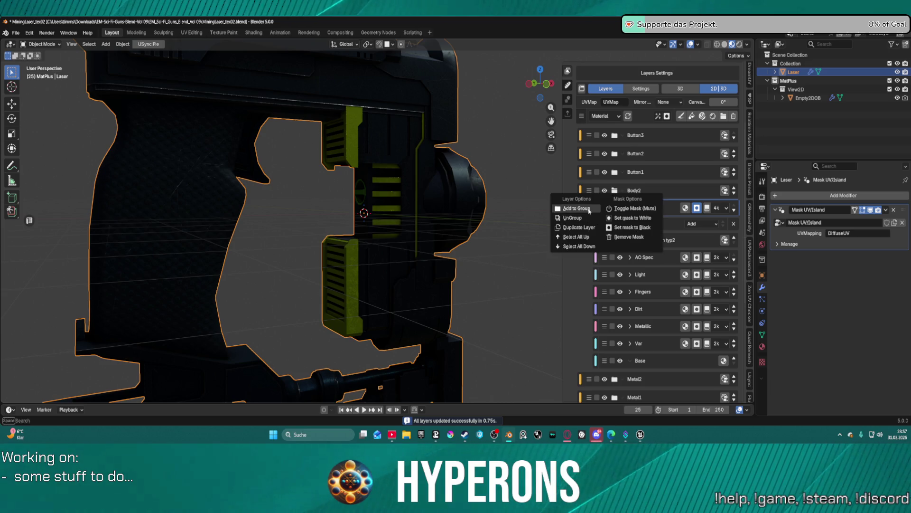
left_click(590, 209)
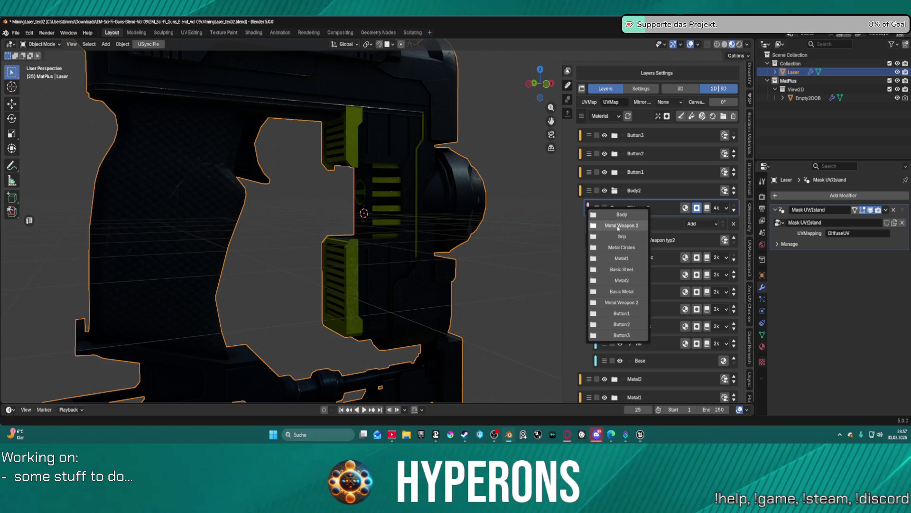
left_click(625, 303)
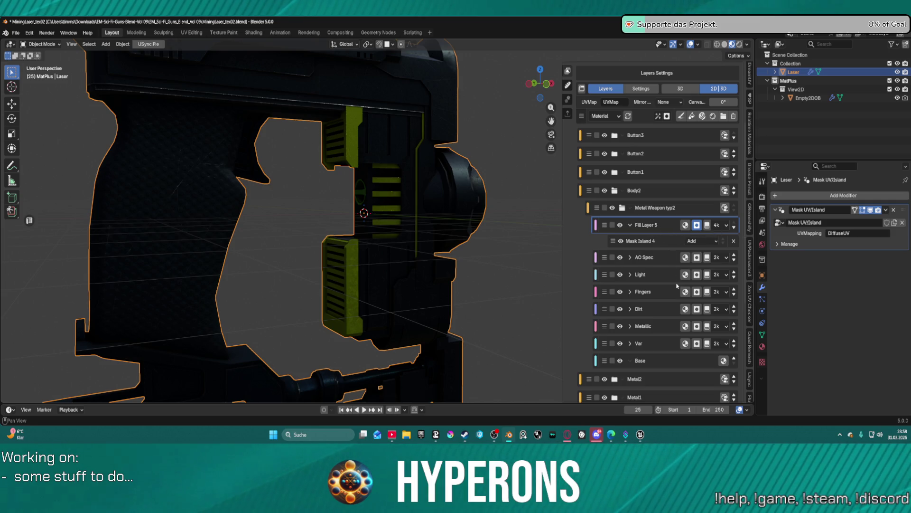
left_click(734, 229)
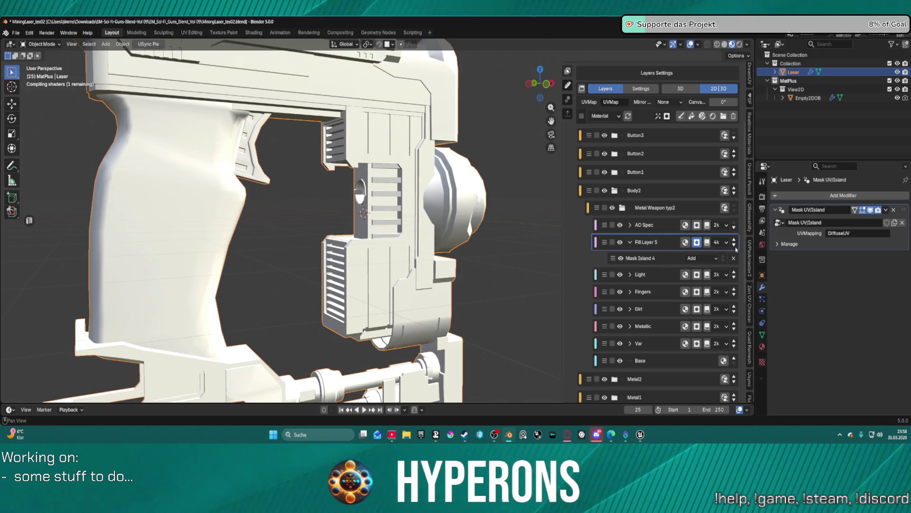
left_click(735, 247)
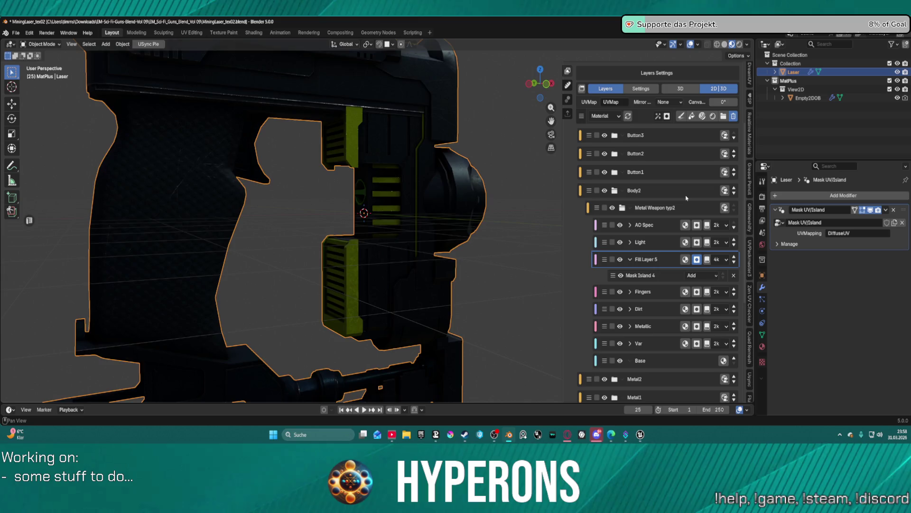
Delete Fill Layer 5 with its island mask and make the Metal Weapon typ2 folder active
left_click(734, 116)
left_click(687, 208)
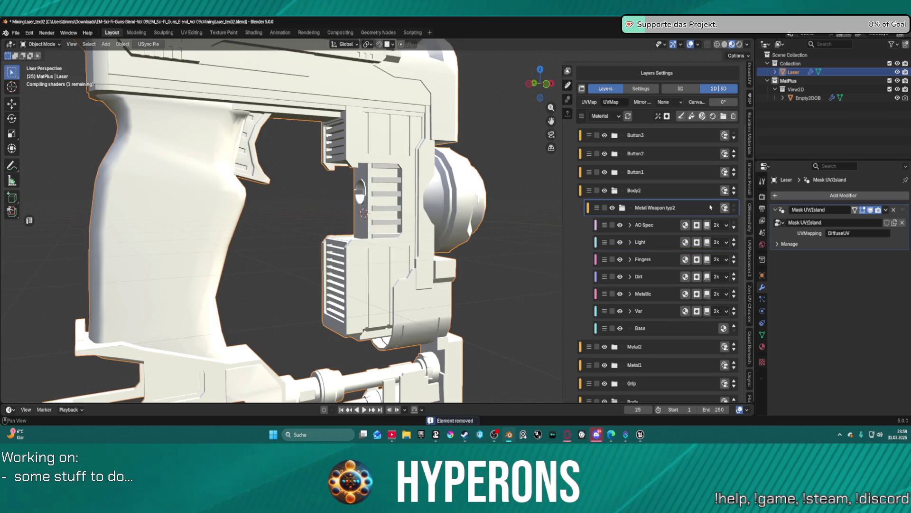
left_click(667, 116)
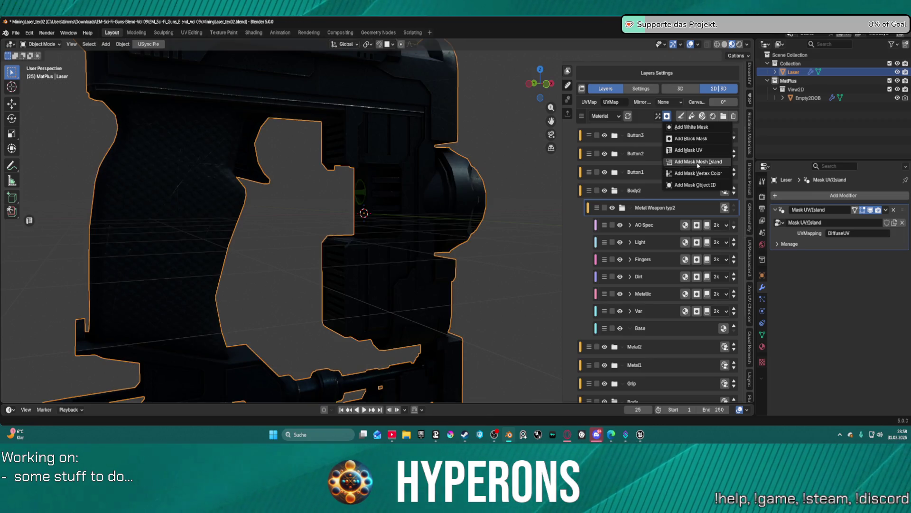
Add a Mesh Island mask, Mask Island 11, to the Metal Weapon typ2 folder and select the Base layer
left_click(507, 229)
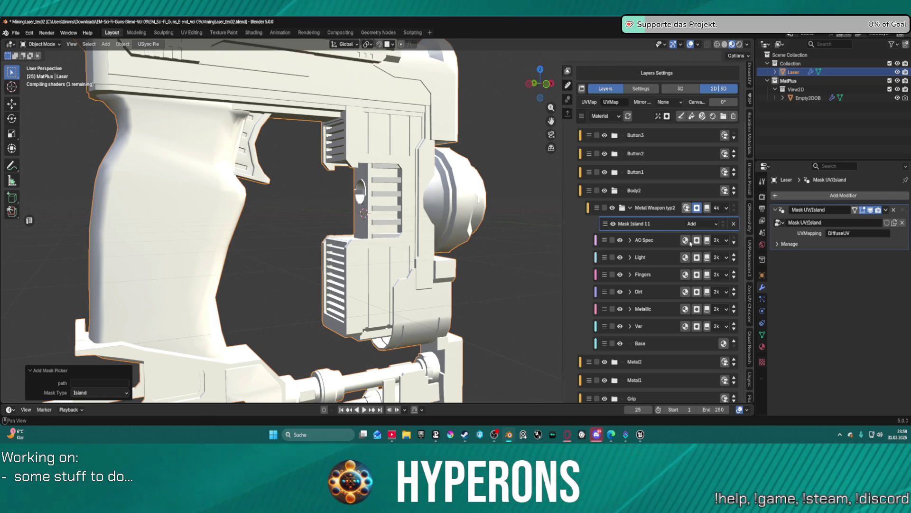
left_click(661, 343)
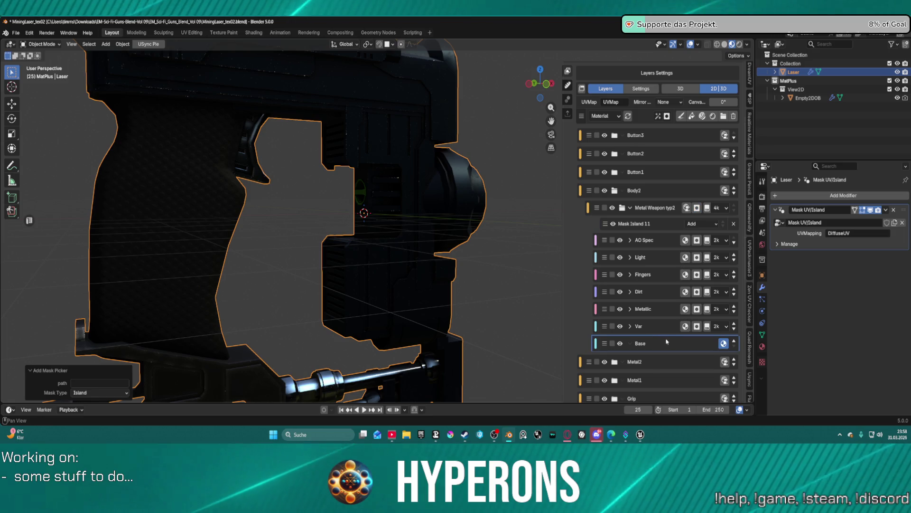
scroll(644, 354, "down", 10)
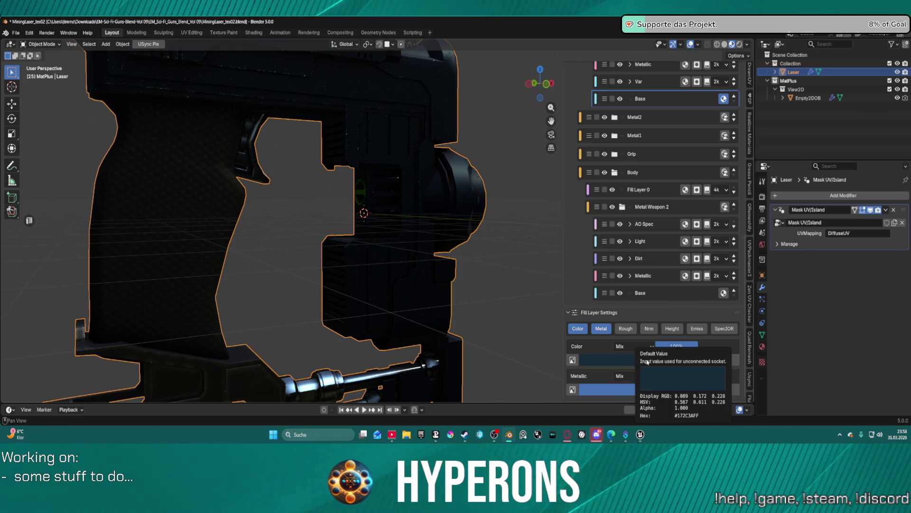
Set the Base layer's colour to olive #84871C
left_click(654, 361)
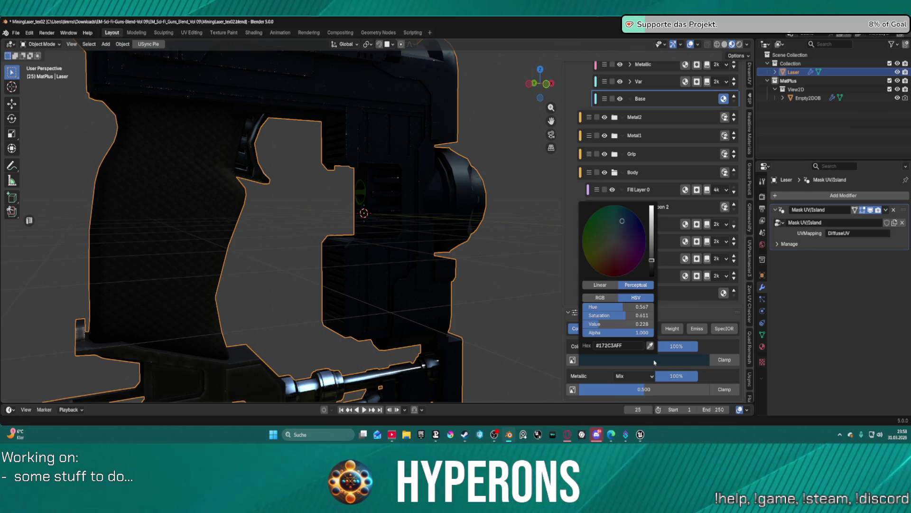
left_click(593, 255)
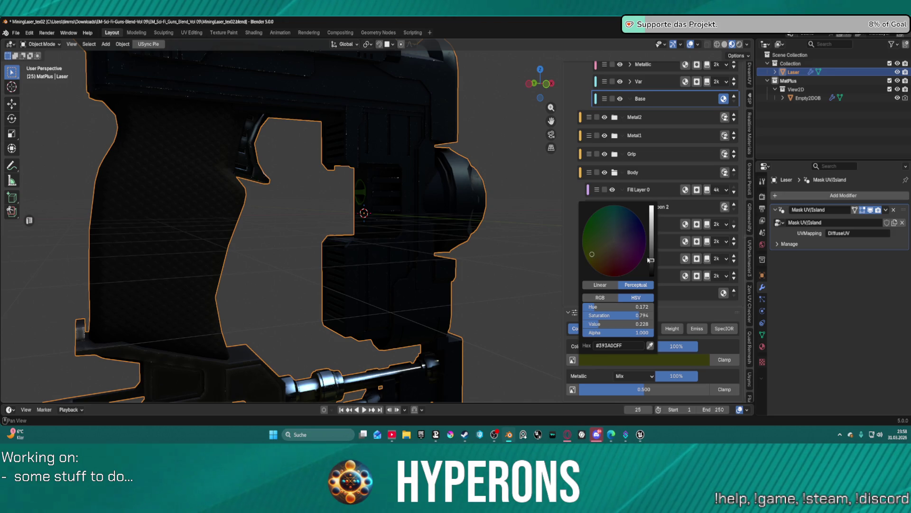
mouse_move(650, 260)
left_mouse_down()
mouse_move(652, 223)
mouse_move(653, 240)
left_mouse_up()
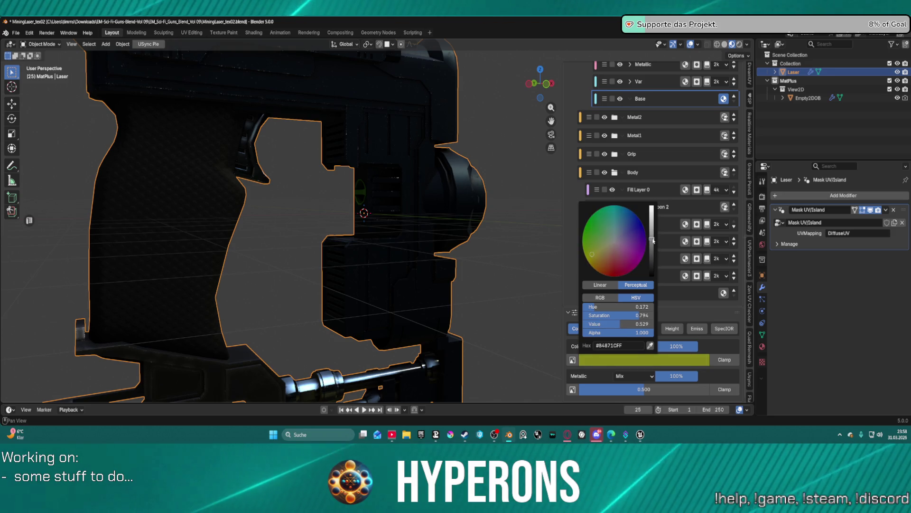
Switch to orthographic view and reposition the laser object
key("KP_5")
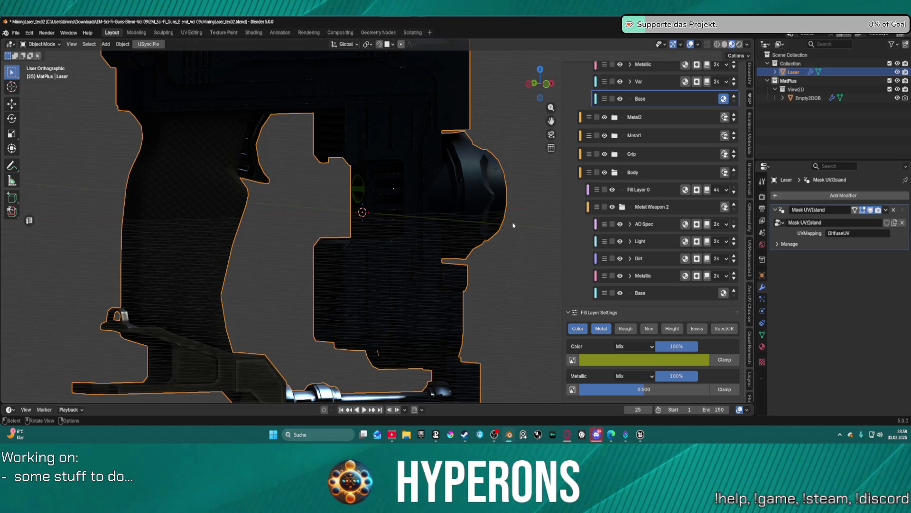
key("g")
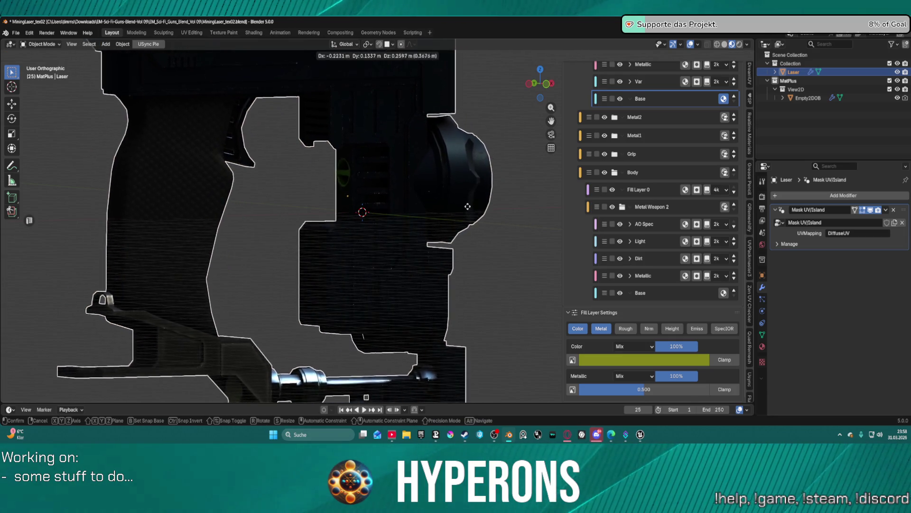
left_click(468, 208)
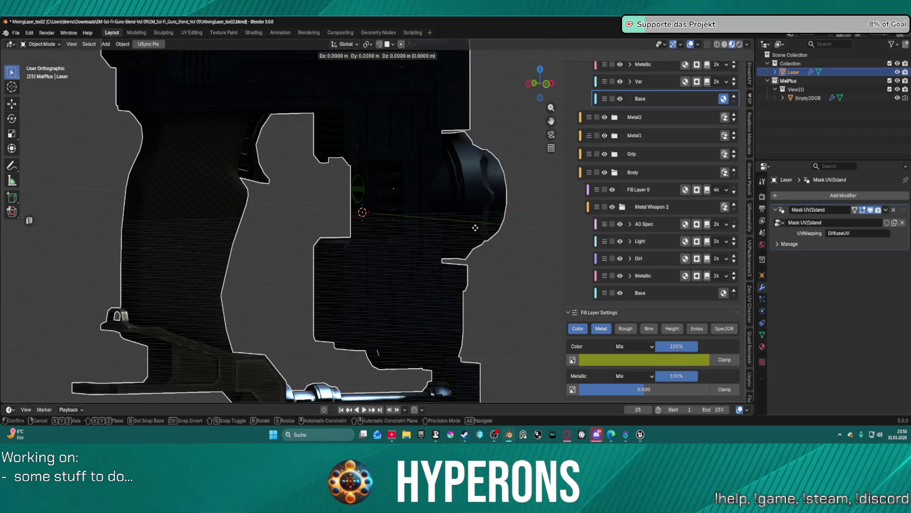
Frame the body's side in perspective and start picking mesh islands for Mask Island 11
scroll(474, 246, "down", 2)
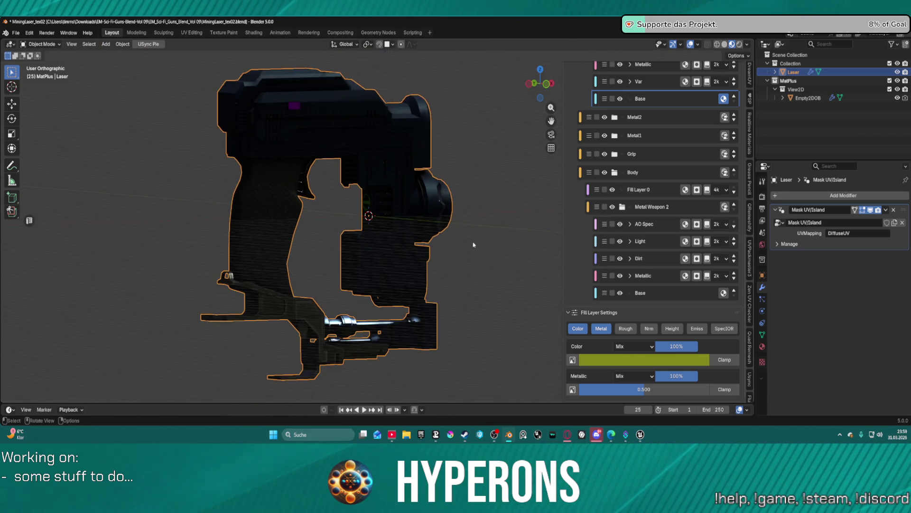
middle_click_drag(472, 228, 451, 189)
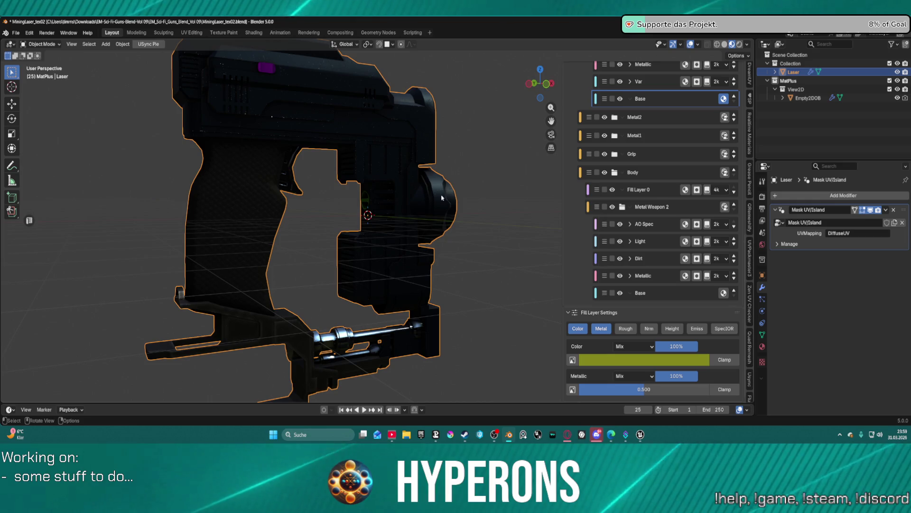
scroll(426, 146, "up", 3)
middle_click_drag(427, 146, 667, 244, "shift")
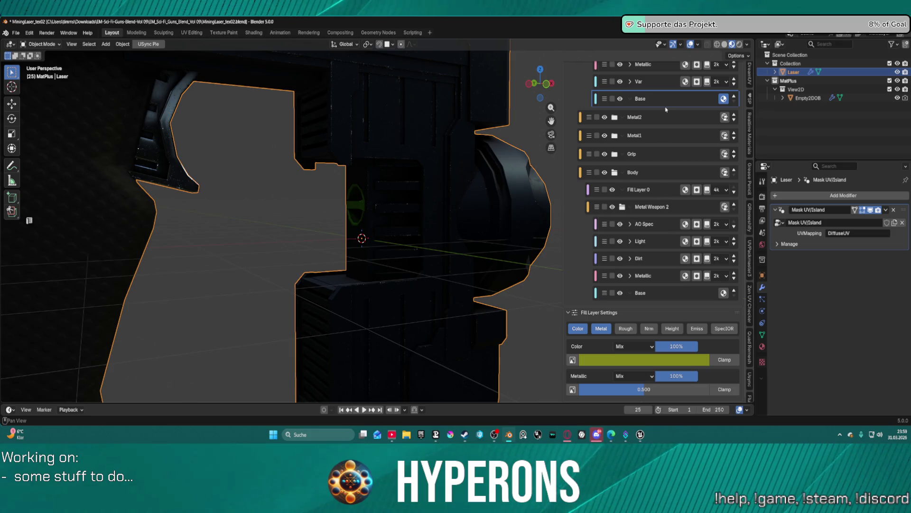
scroll(656, 100, "up", 5)
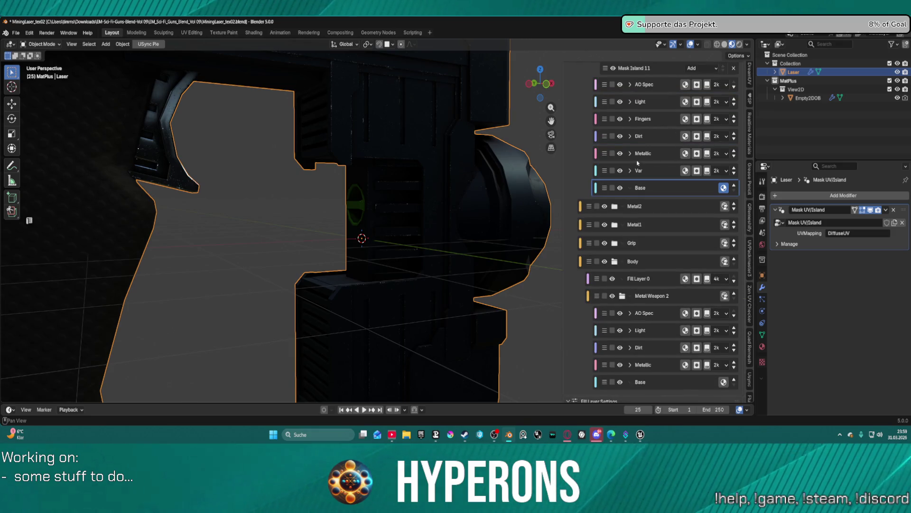
scroll(637, 162, "up", 3)
left_click(662, 121)
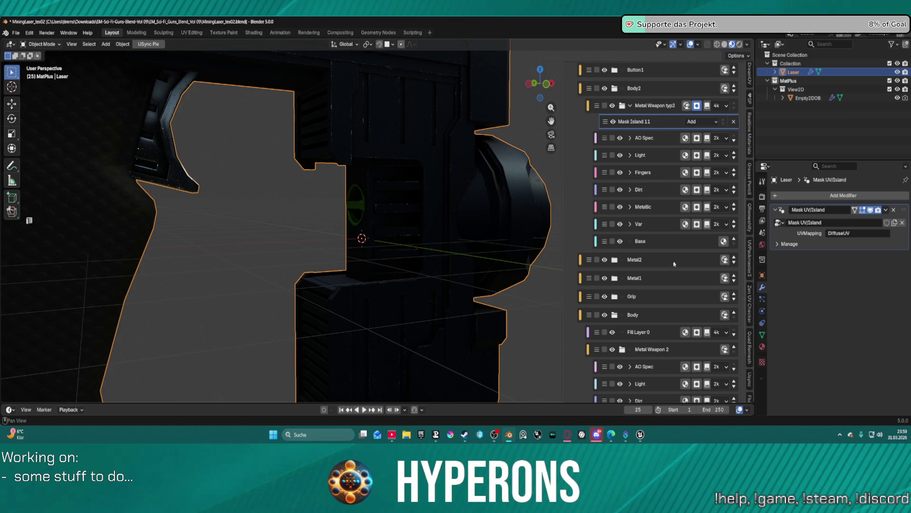
scroll(664, 285, "down", 4)
left_click(699, 389)
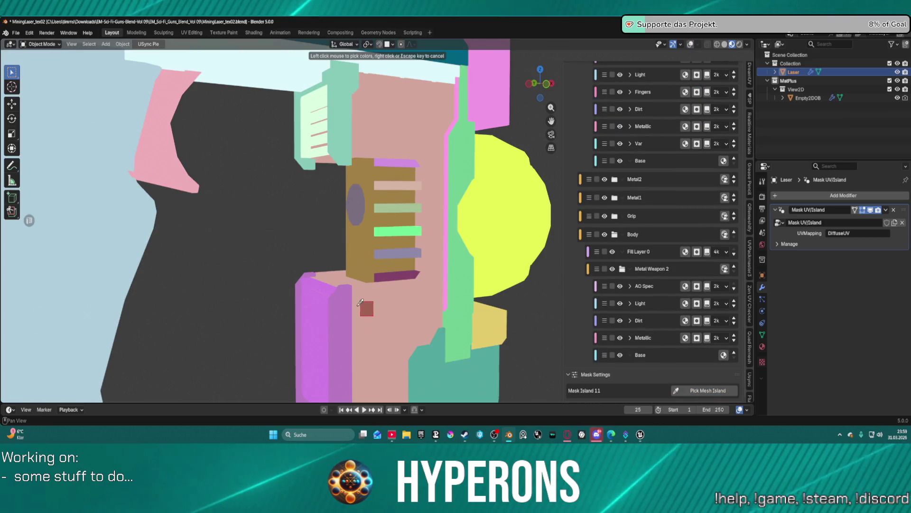
Pick four mesh islands on the laser into Mask Island 11
left_click(336, 321)
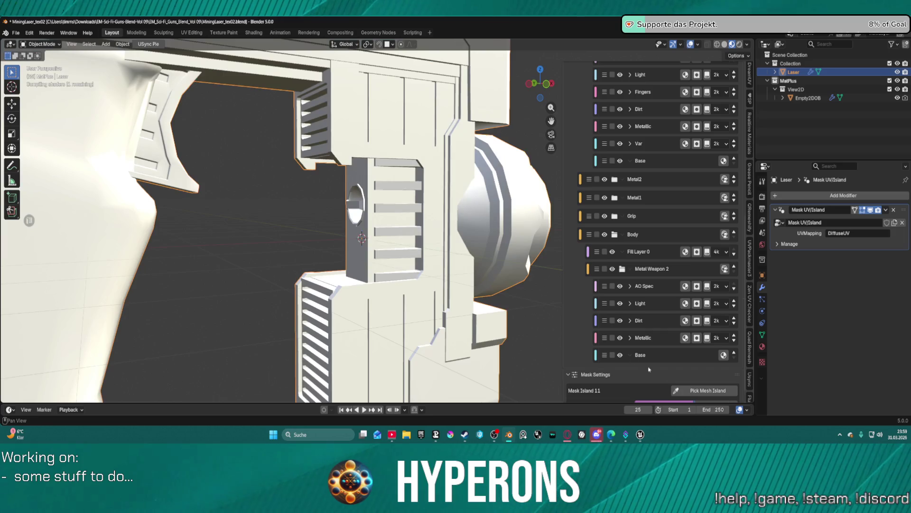
left_click(707, 390)
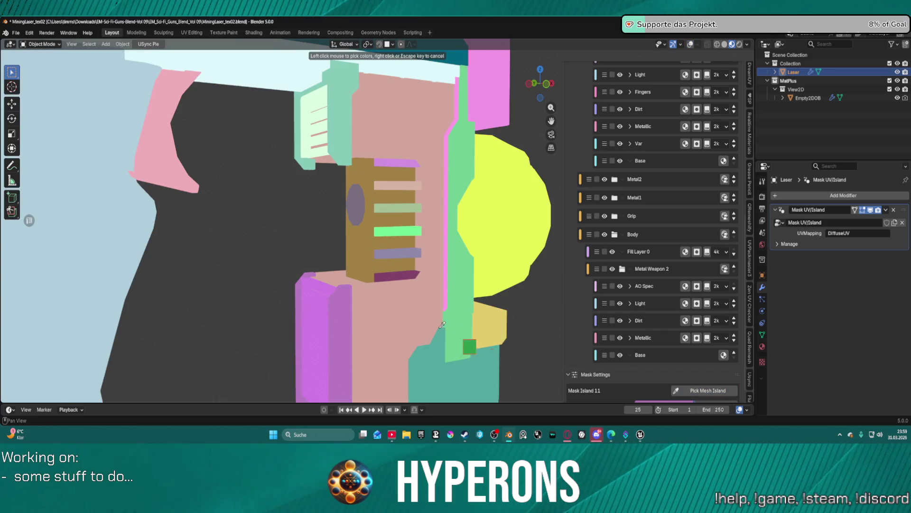
left_click(316, 289)
left_click(707, 390)
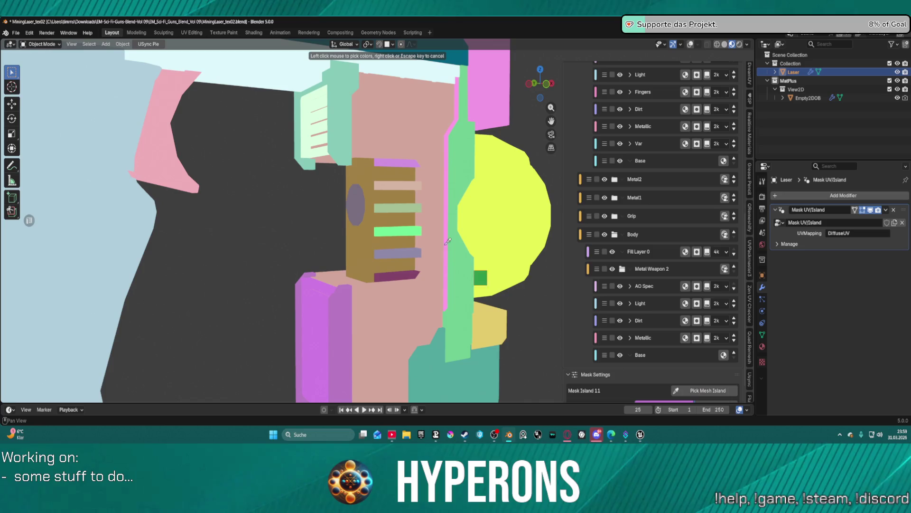
left_click(346, 128)
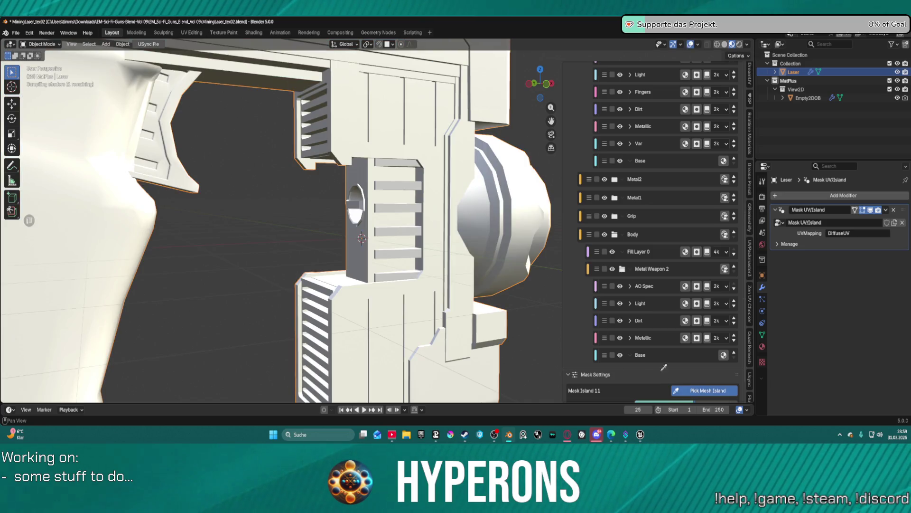
left_click(707, 391)
left_click(307, 127)
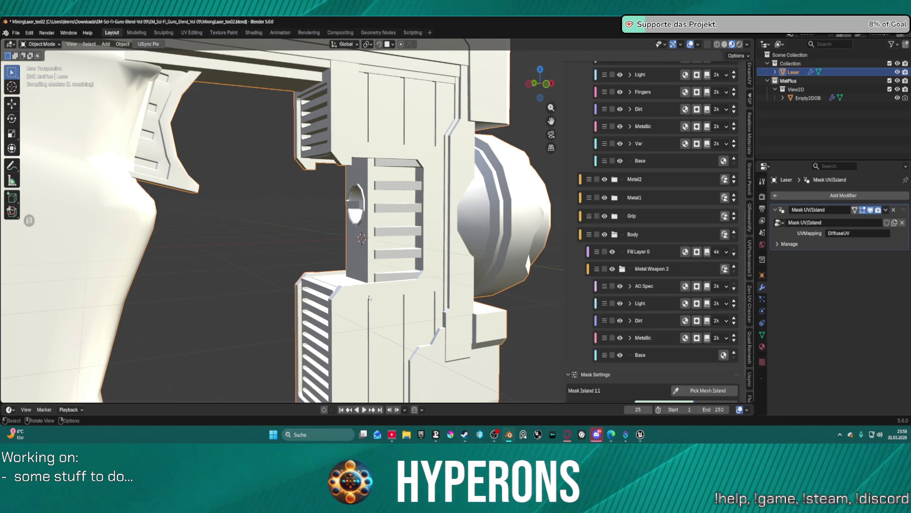
Orbit slightly and pick three more mesh islands into the mask
scroll(308, 233, "down", 3)
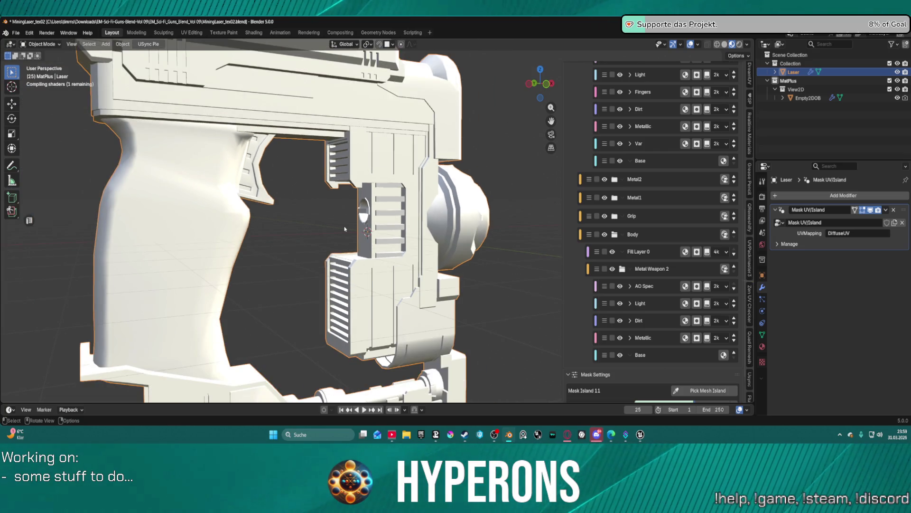
mouse_move(345, 229)
middle_mouse_down()
mouse_move(394, 229)
mouse_move(423, 216)
mouse_move(381, 196)
middle_mouse_up()
scroll(400, 224, "up", 6)
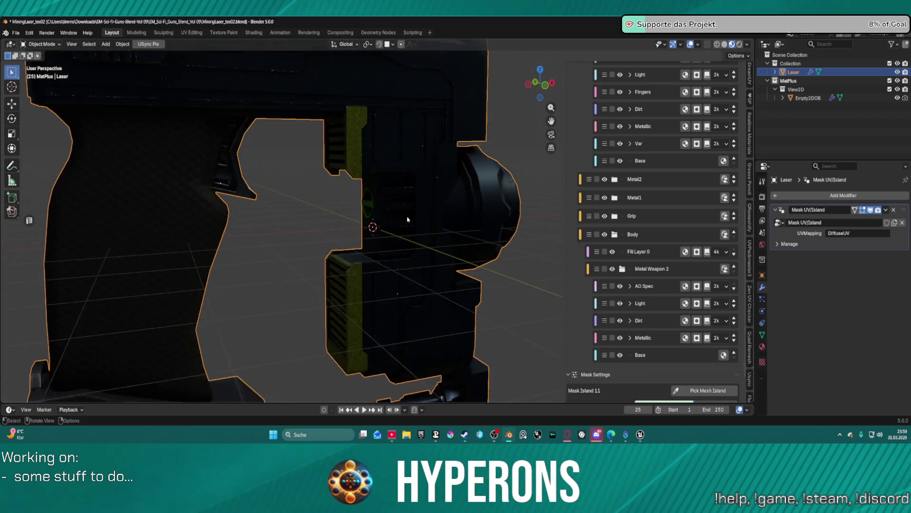
left_click(702, 390)
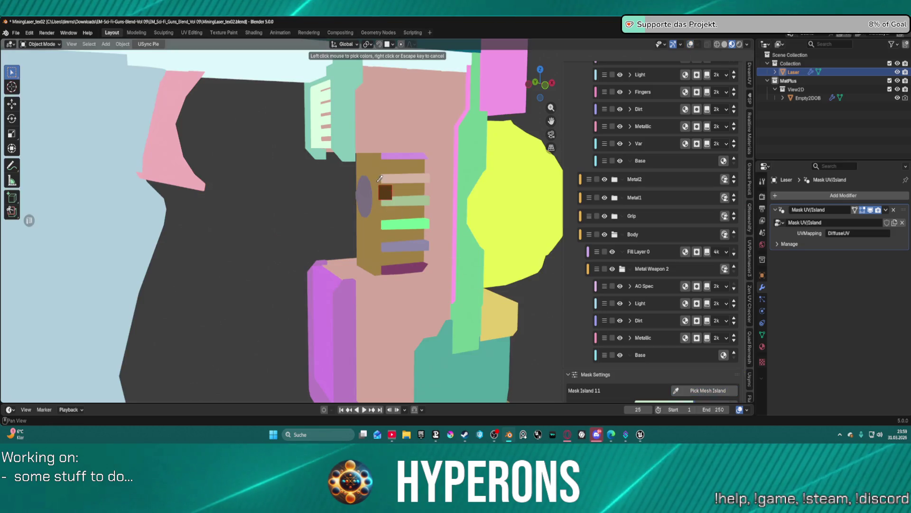
left_click(403, 205)
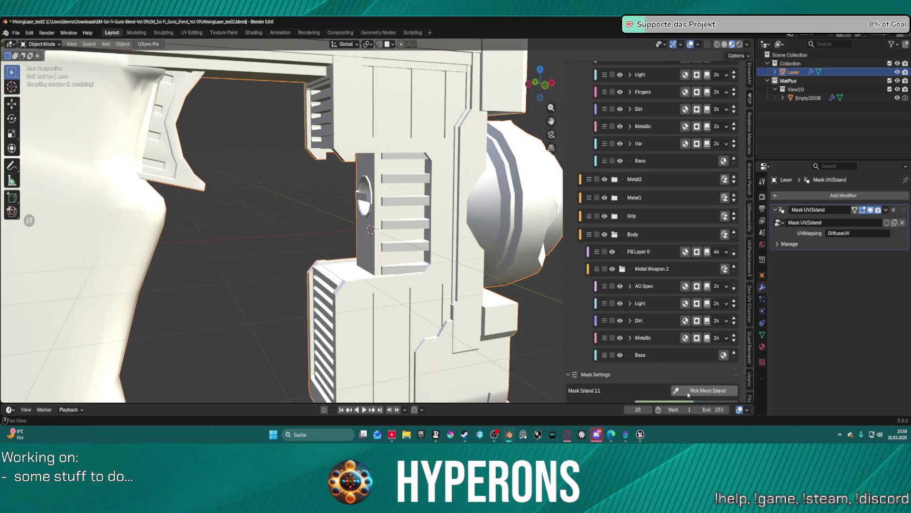
left_click(702, 390)
left_click(411, 175)
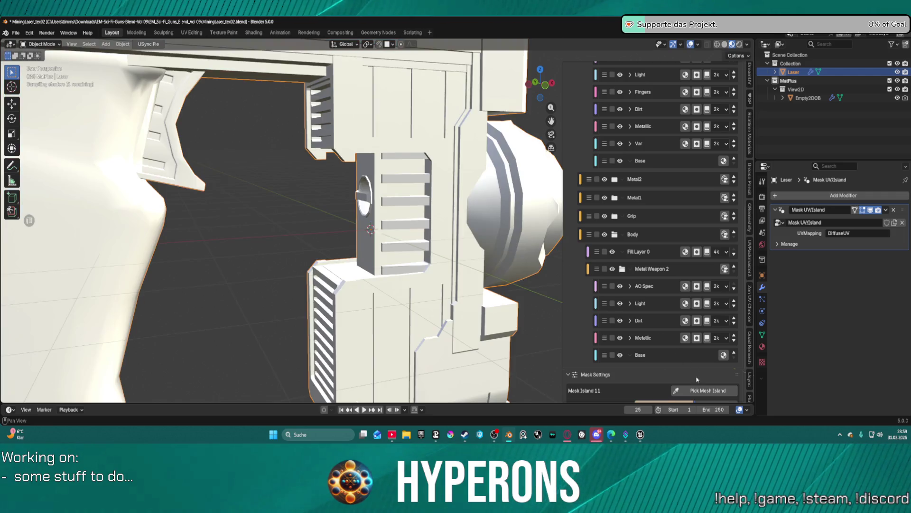
left_click(702, 390)
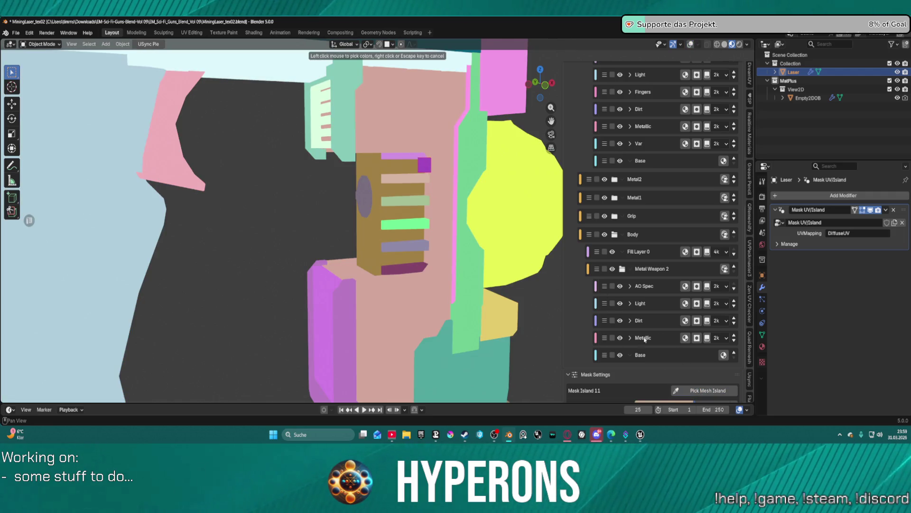
left_click(645, 339)
left_click(703, 390)
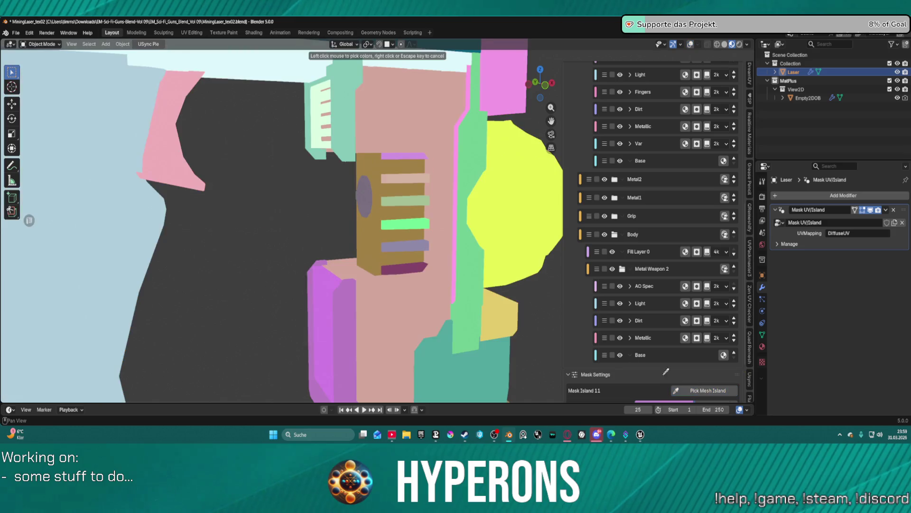
Cancel missed picks, orbit around, and add the green side-block island to Mask Island 11
left_click(412, 230)
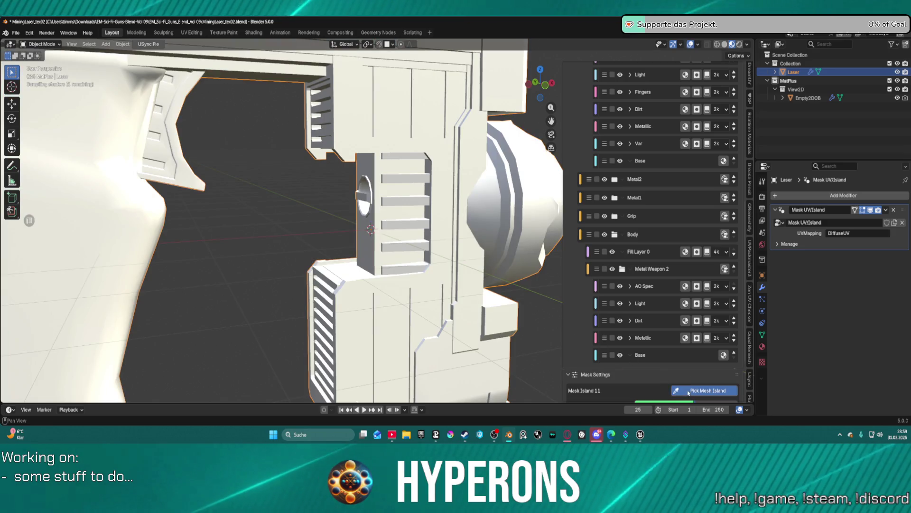
left_click(703, 390)
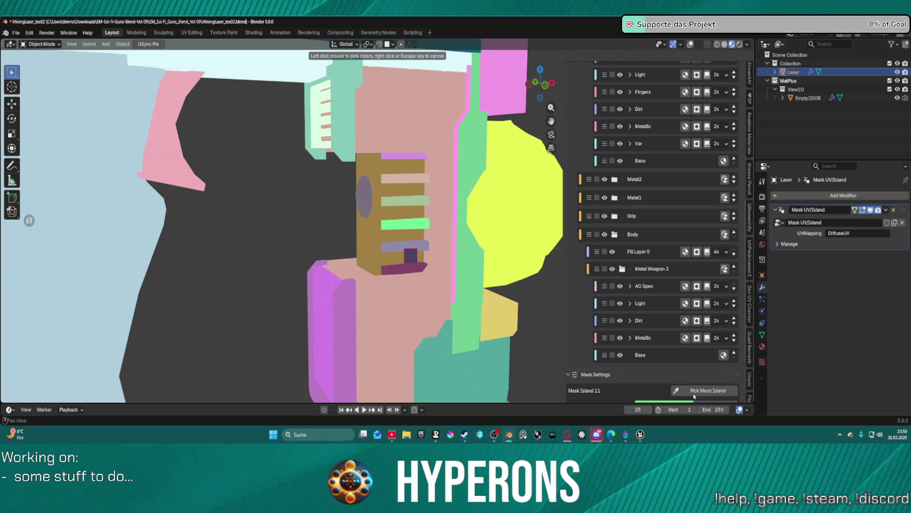
left_click(695, 392)
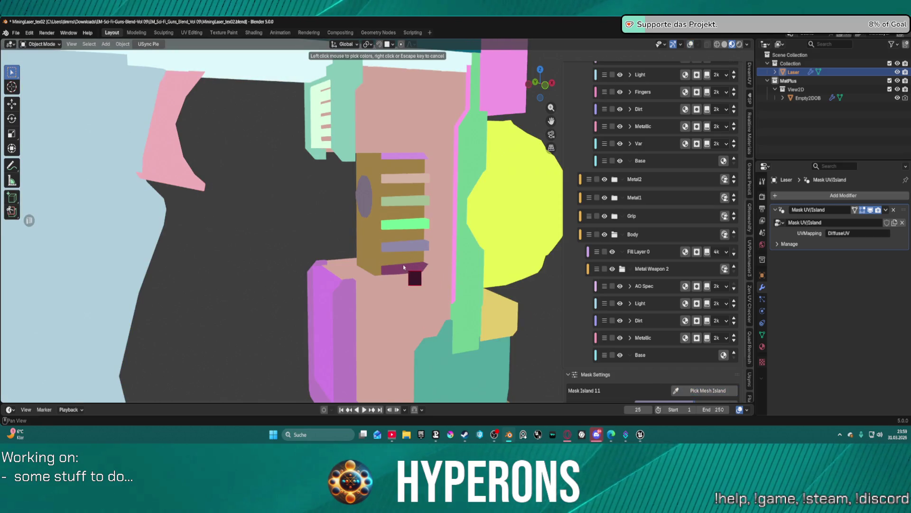
right_click(341, 212)
middle_click_drag(340, 212, 485, 221)
left_click(716, 393)
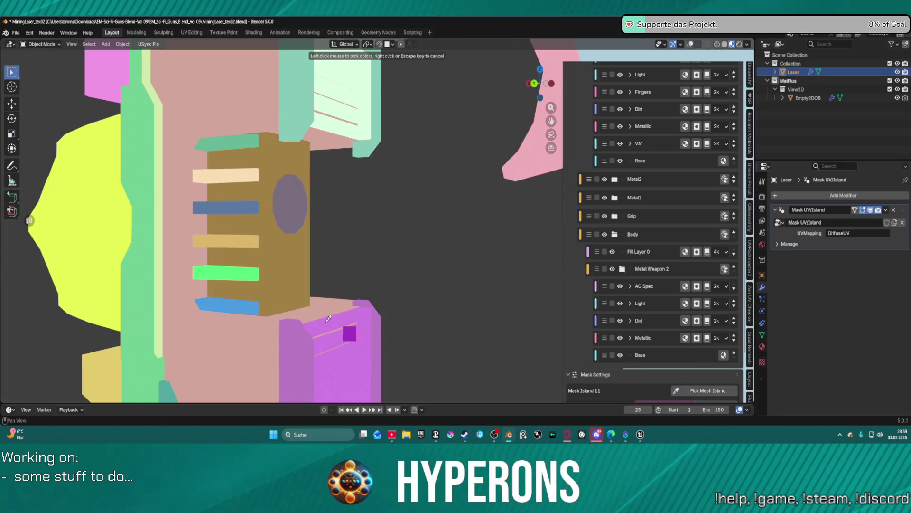
right_click(320, 323)
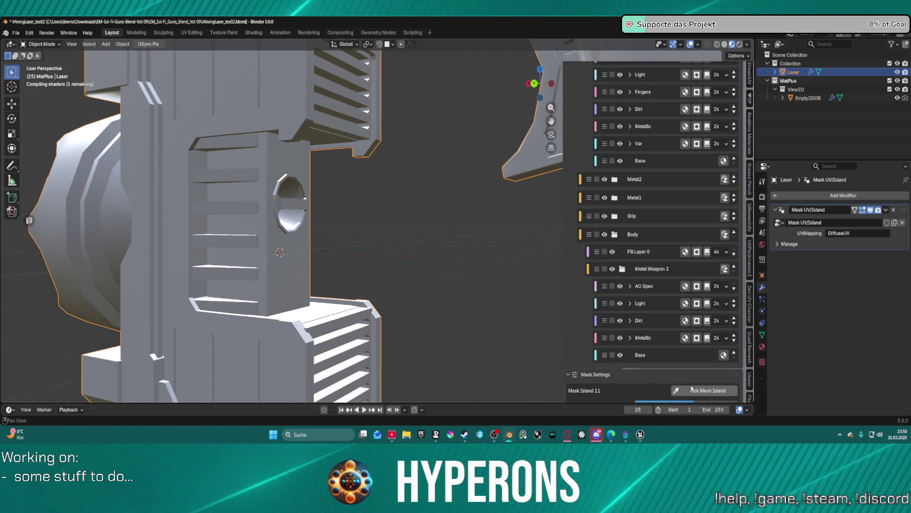
left_click(707, 390)
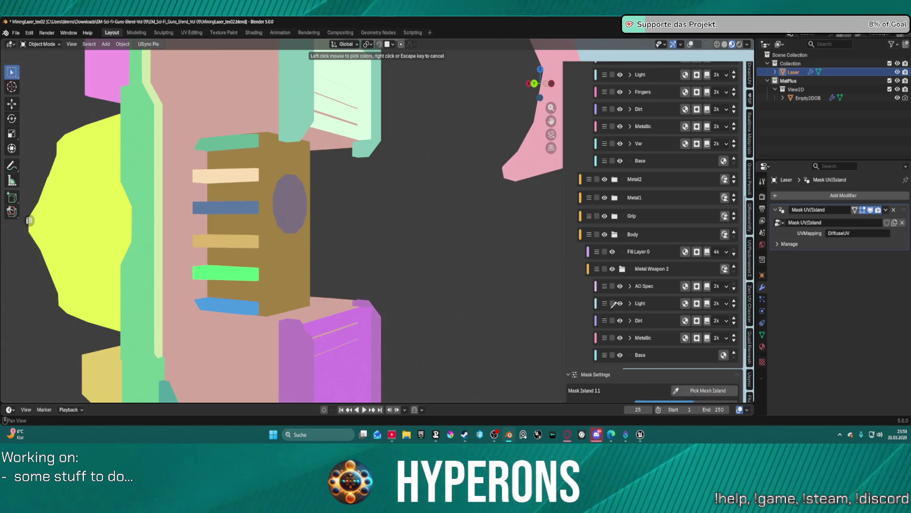
left_click(207, 268)
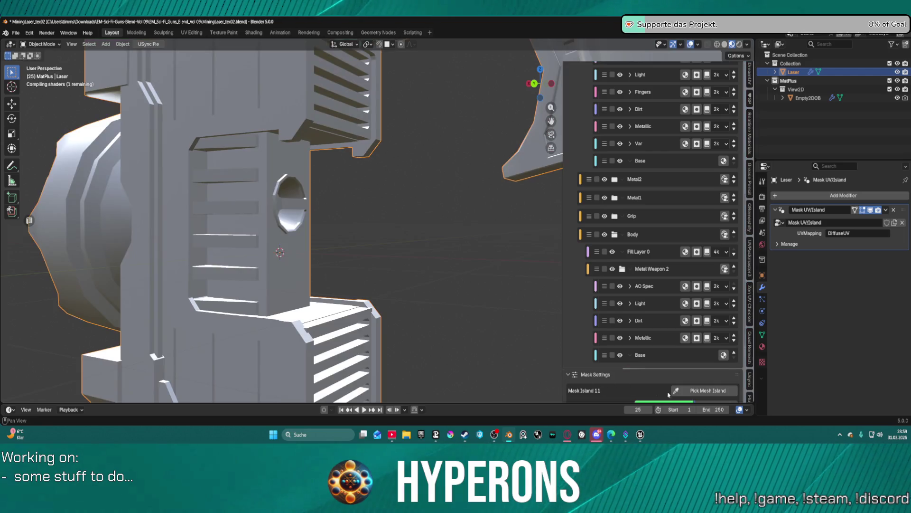
scroll(639, 363, "down", 5)
scroll(639, 363, "down", 1)
left_click(694, 273)
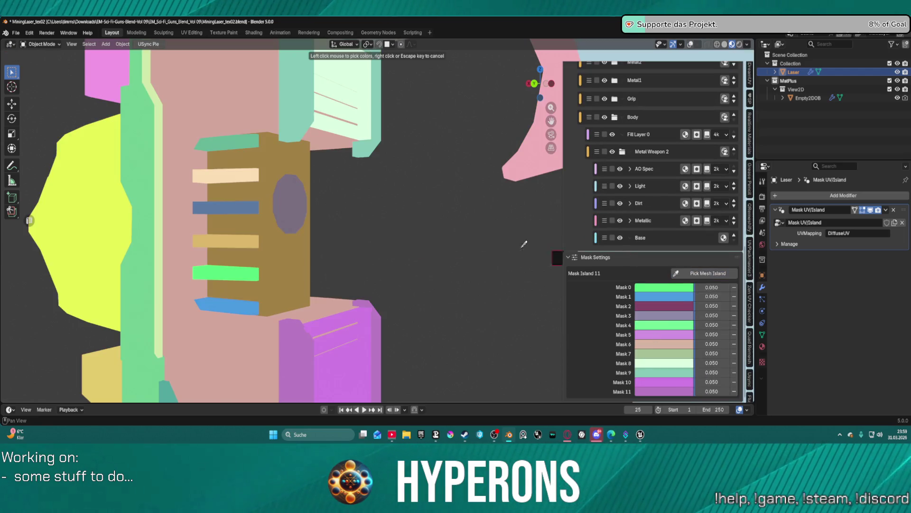
Pick the tan, blue, peach, teal and oval islands into Mask Island 11, then view the gun's side
left_click(248, 250)
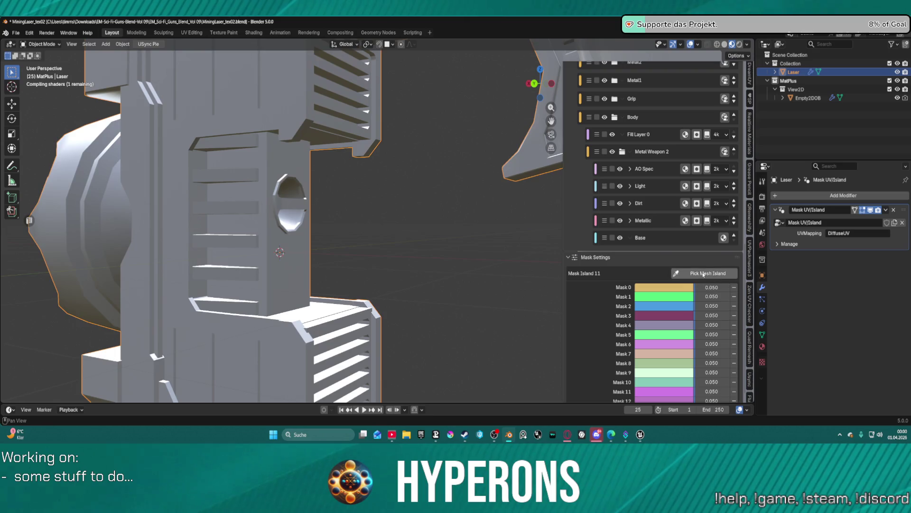
left_click(686, 272)
left_click(237, 207)
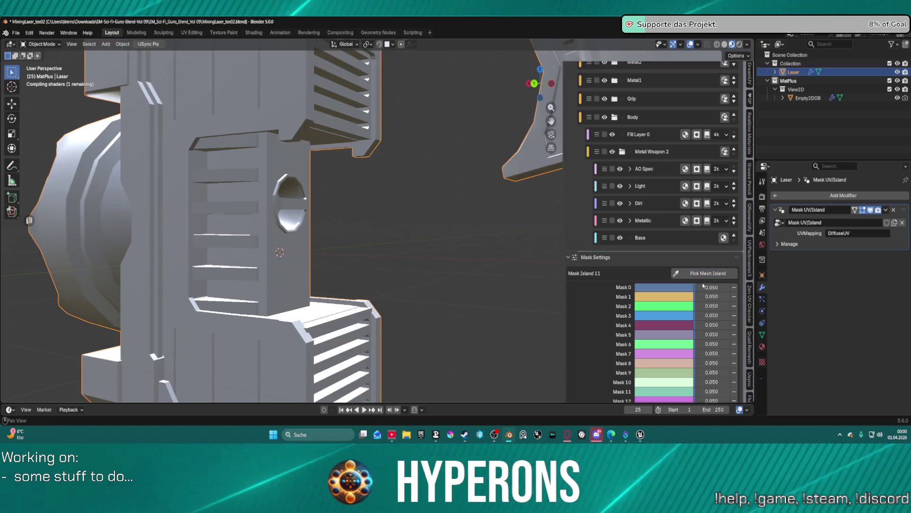
left_click(694, 273)
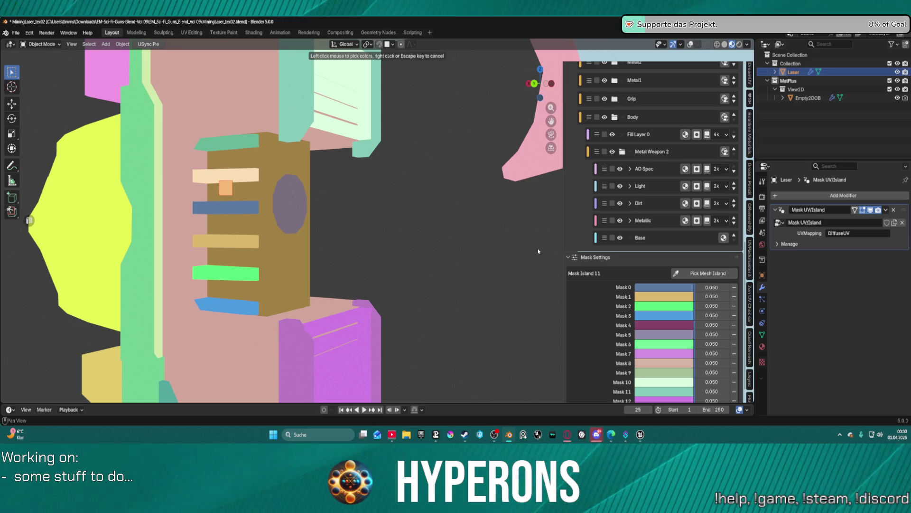
left_click(226, 175)
left_click(705, 273)
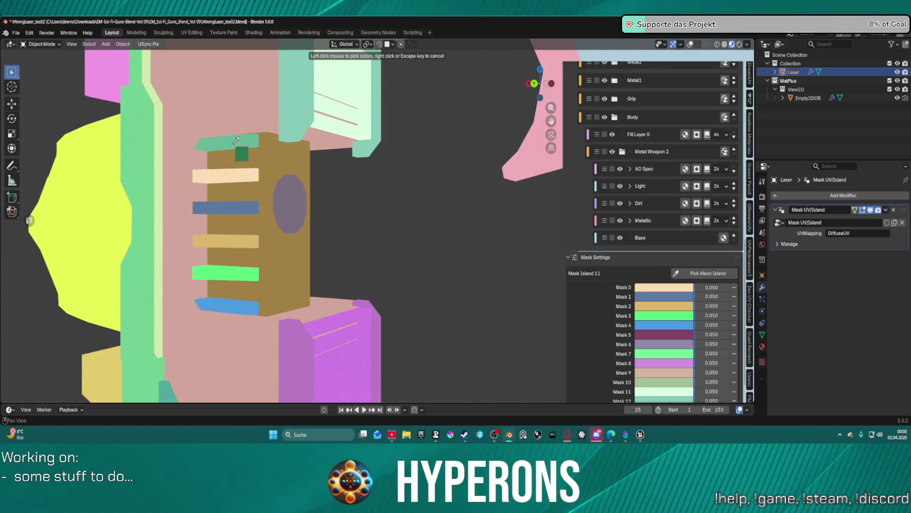
left_click(225, 142)
left_click(705, 273)
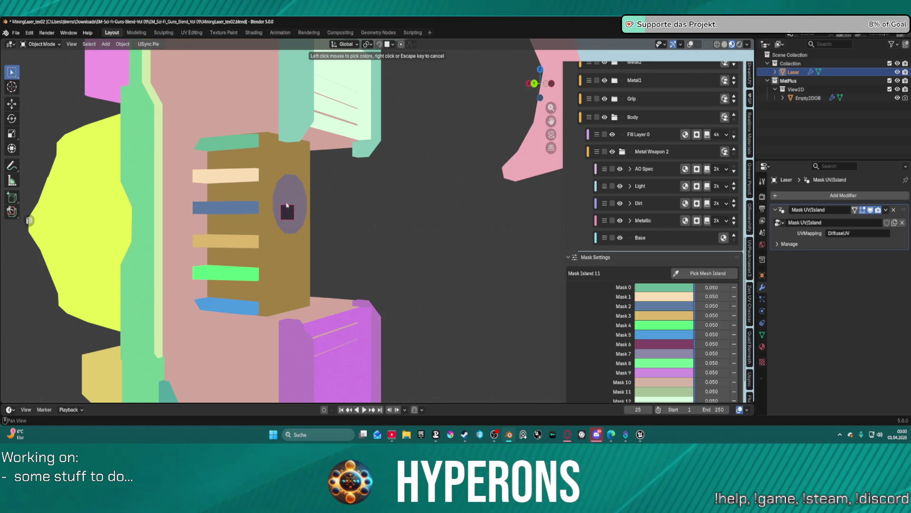
left_click(286, 205)
scroll(304, 213, "down", 5)
middle_click_drag(304, 214, 317, 227)
scroll(317, 226, "up", 2)
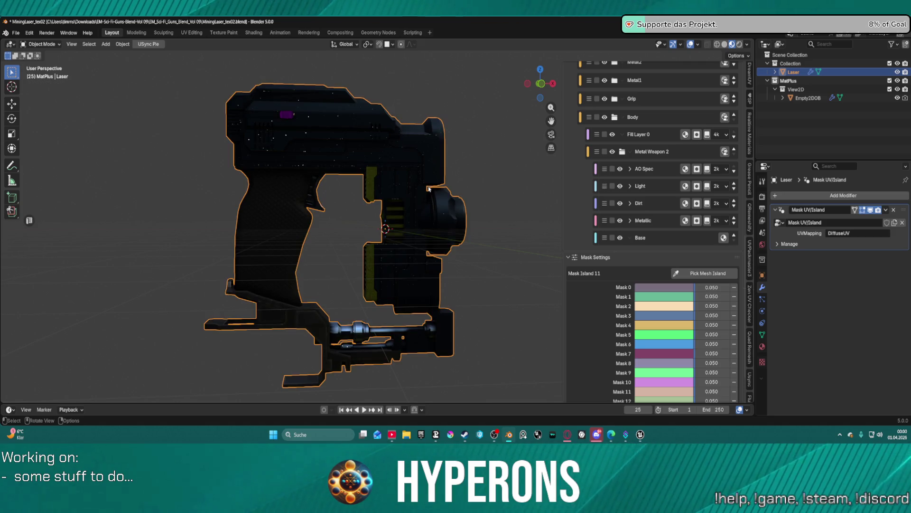
Select the Var layer under Metal Weapon typ2 and delete it
scroll(500, 210, "up", 5)
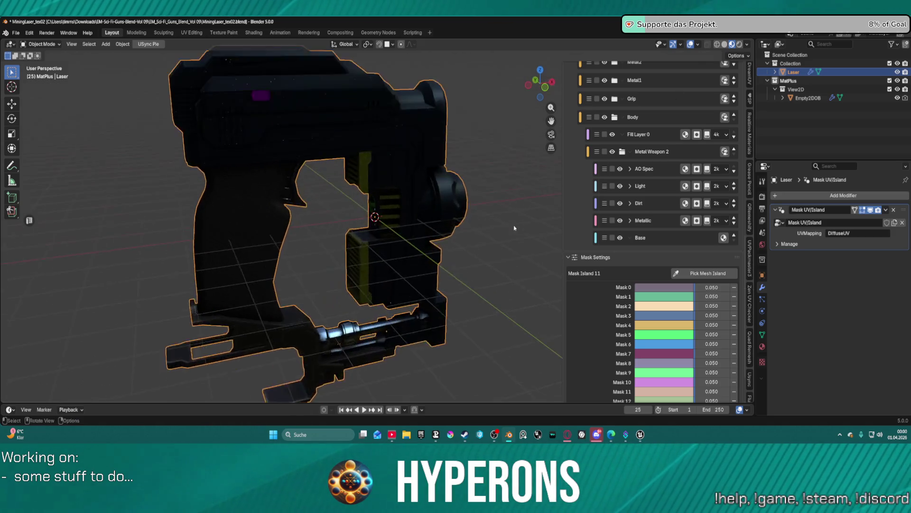
middle_click_drag(487, 152, 565, 190)
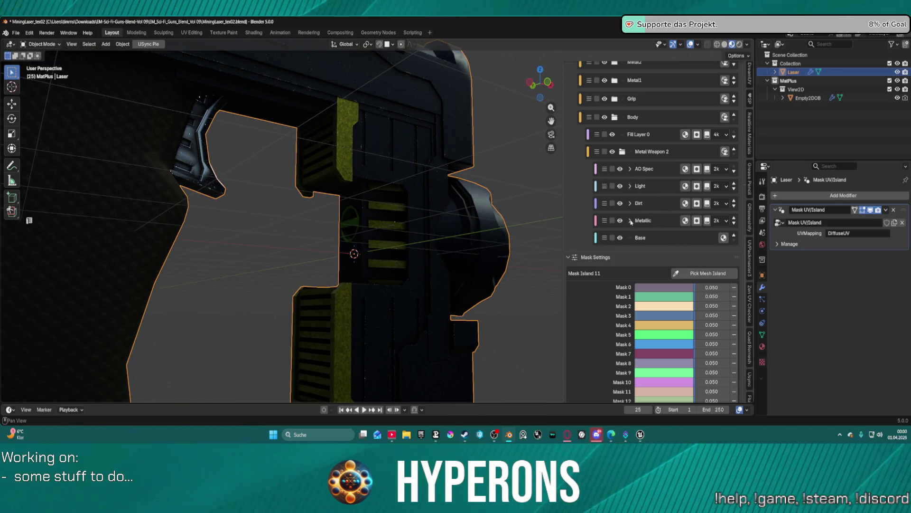
scroll(650, 102, "up", 10)
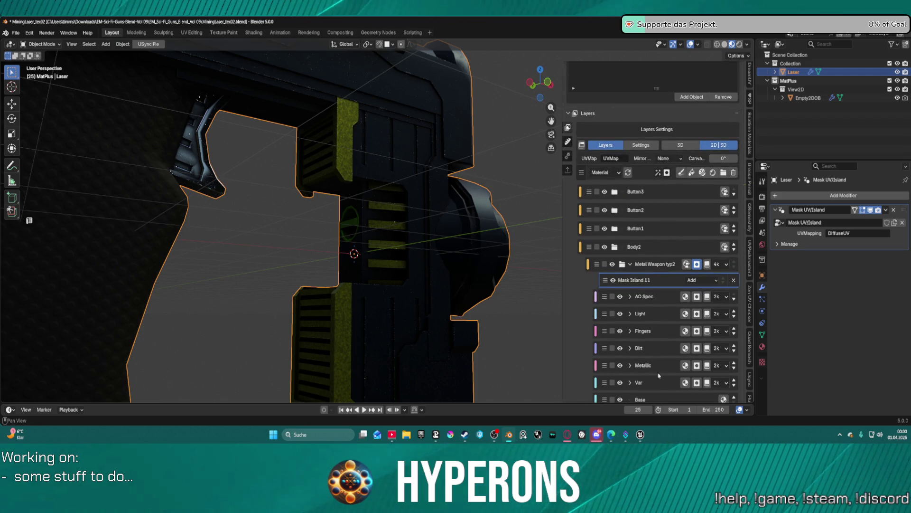
left_click(658, 385)
scroll(696, 378, "down", 6)
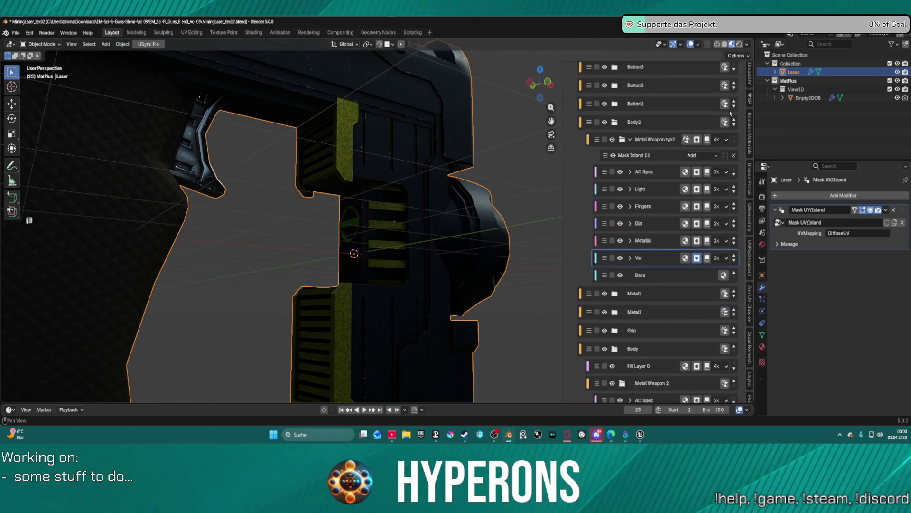
scroll(731, 131, "up", 10)
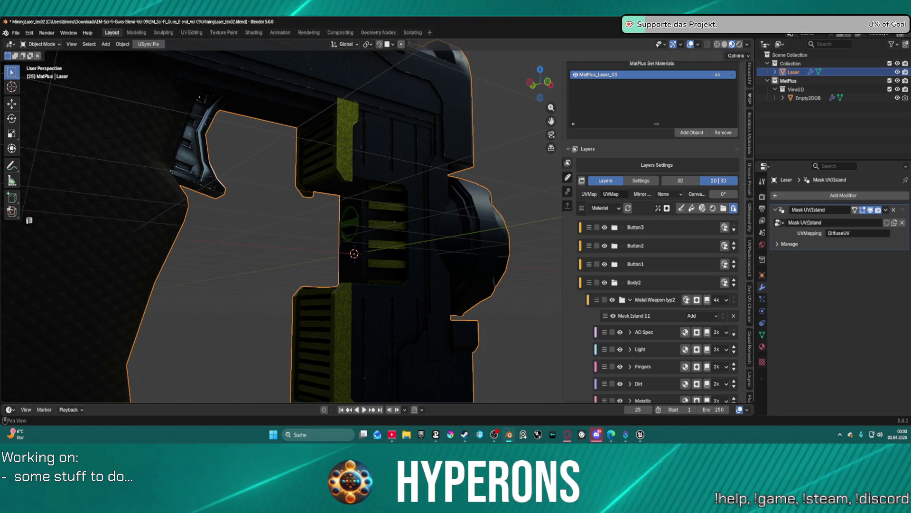
left_click(734, 209)
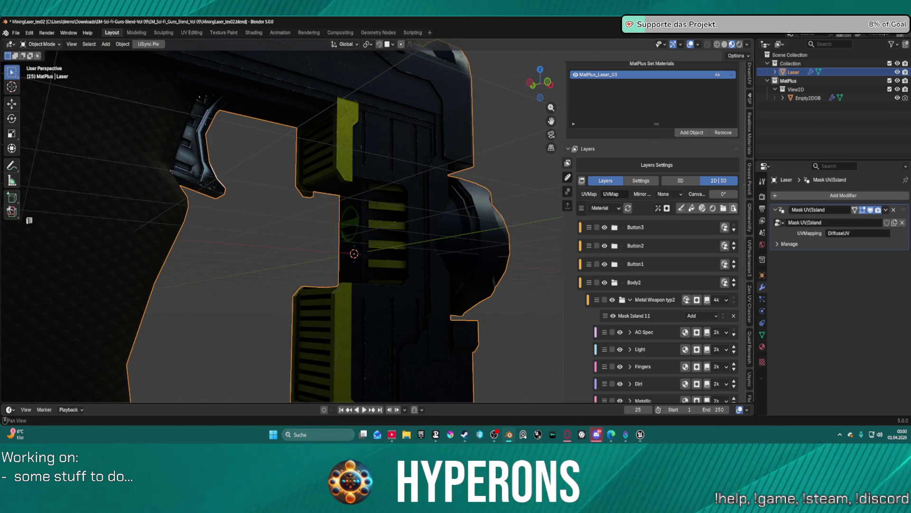
mouse_move(475, 209)
middle_mouse_down()
mouse_move(419, 218)
mouse_move(362, 245)
mouse_move(335, 237)
mouse_move(379, 242)
middle_mouse_up()
scroll(653, 329, "down", 4)
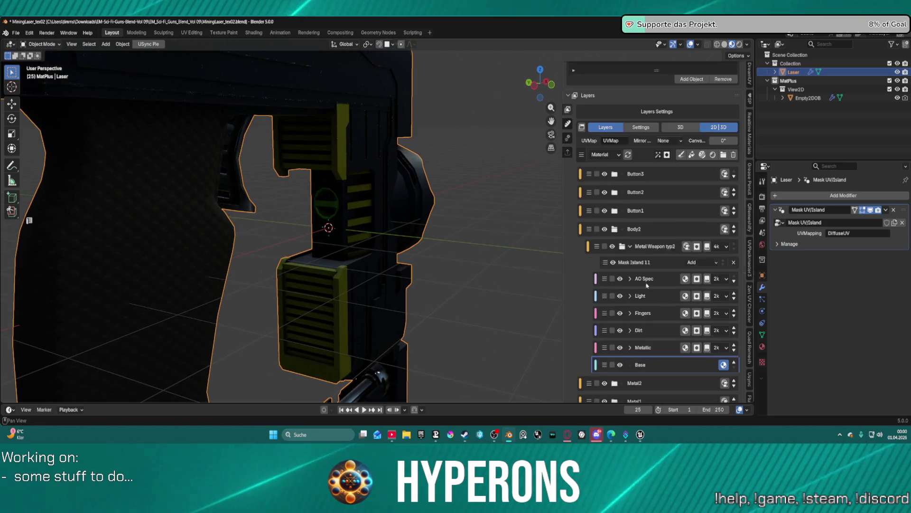
scroll(674, 349, "down", 12)
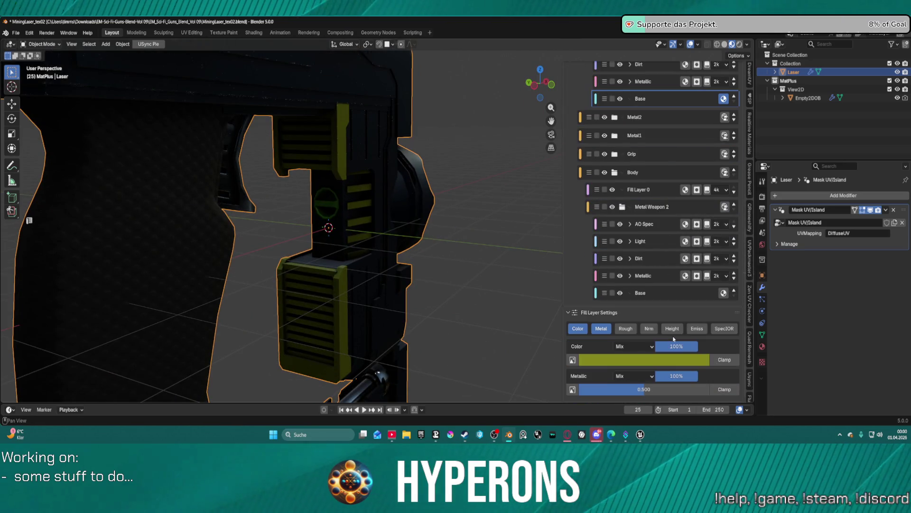
Raise the Base fill colour's value to full, then lower it slightly to yellow #EAF031
left_click(659, 359)
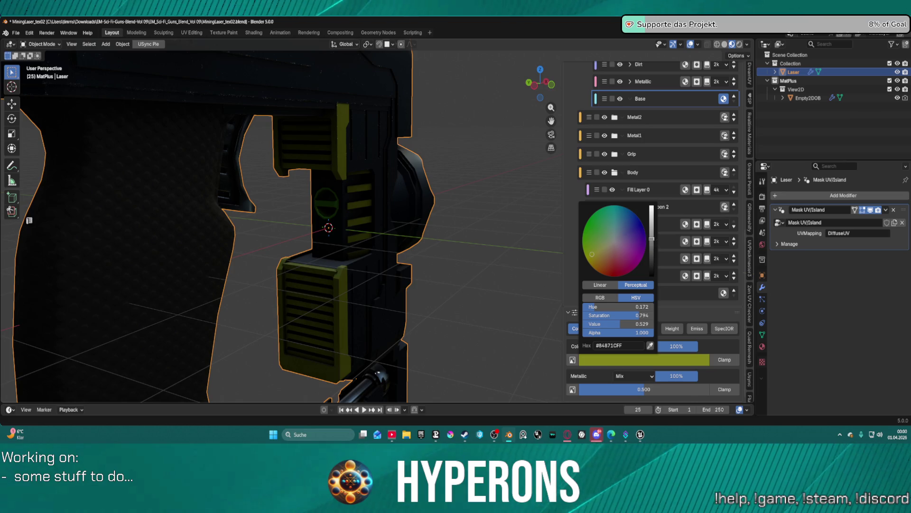
mouse_move(651, 239)
left_mouse_down()
mouse_move(652, 214)
mouse_move(608, 203)
left_mouse_up()
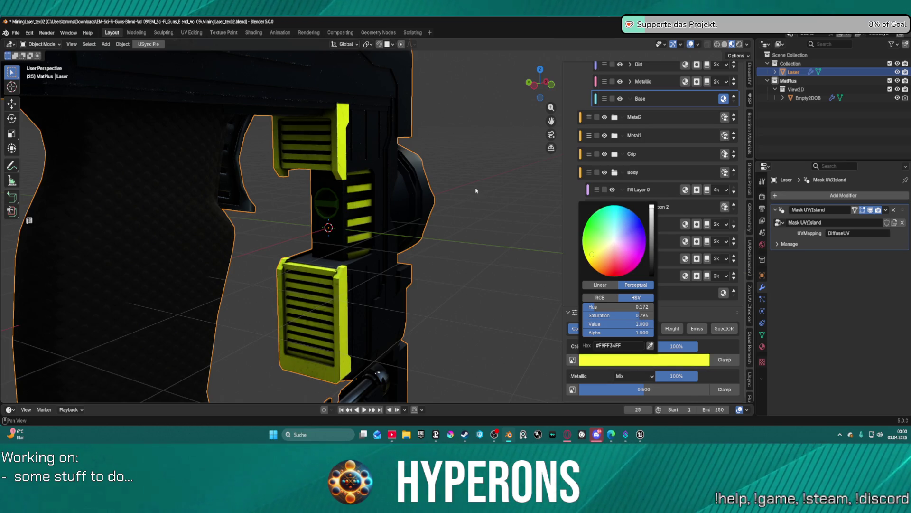
scroll(476, 190, "down", 6)
middle_click_drag(476, 191, 440, 171)
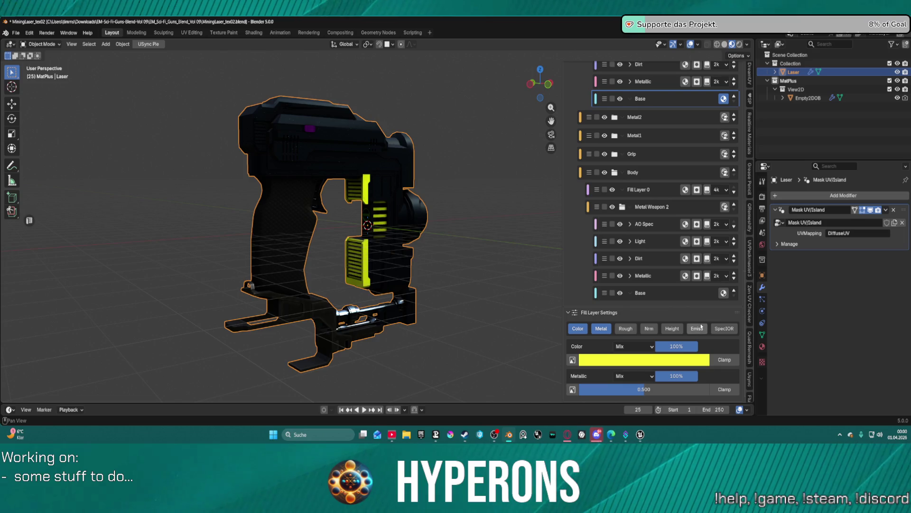
left_click(657, 364)
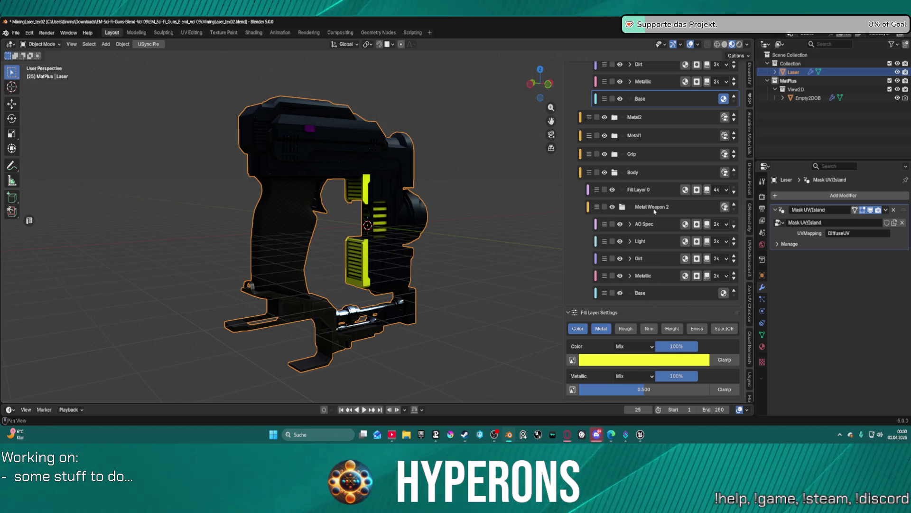
left_click(687, 361)
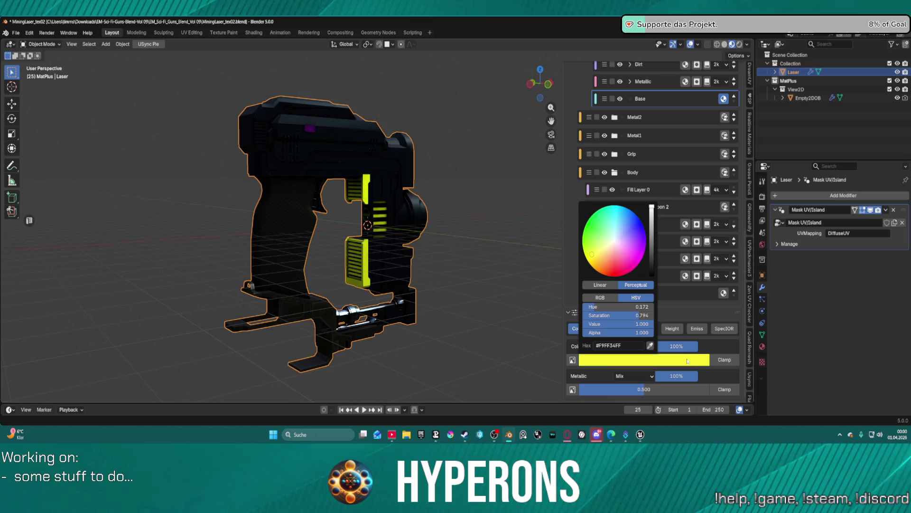
mouse_move(617, 323)
left_mouse_down()
mouse_move(598, 324)
mouse_move(607, 324)
left_mouse_up()
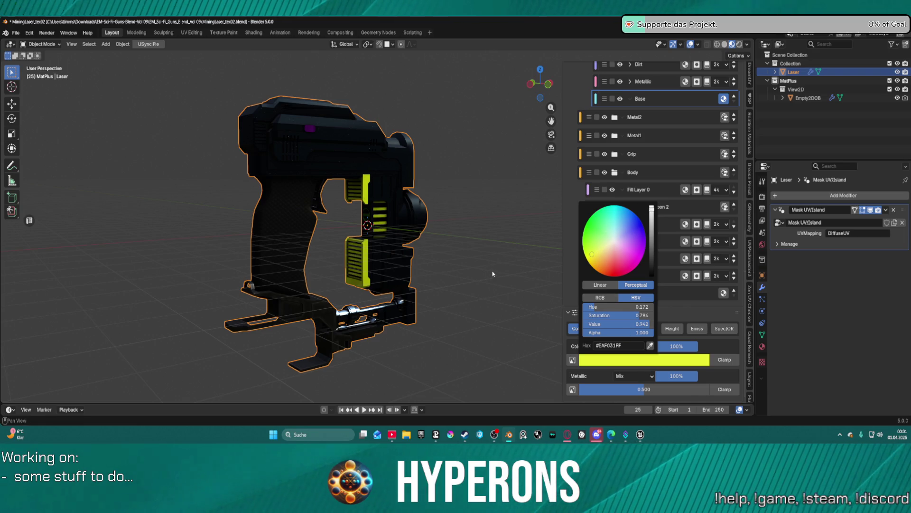
mouse_move(492, 274)
middle_mouse_down()
mouse_move(179, 241)
mouse_move(315, 255)
mouse_move(460, 235)
mouse_move(601, 250)
mouse_move(548, 224)
middle_mouse_up()
scroll(417, 195, "up", 8)
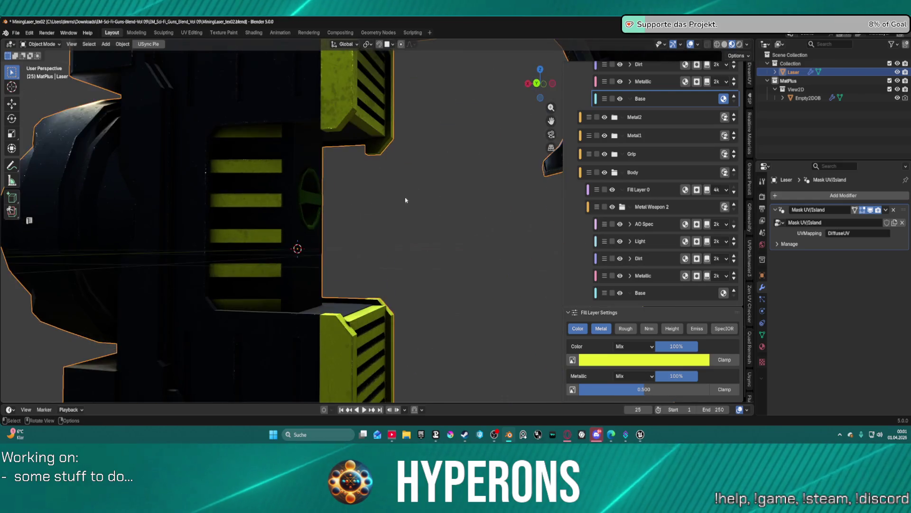
Orbit around the laser, zoom toward the purple body panel, and collapse the Mask Island 11 row
scroll(405, 200, "down", 4)
mouse_move(405, 200)
middle_mouse_down()
mouse_move(266, 201)
mouse_move(348, 213)
middle_mouse_up()
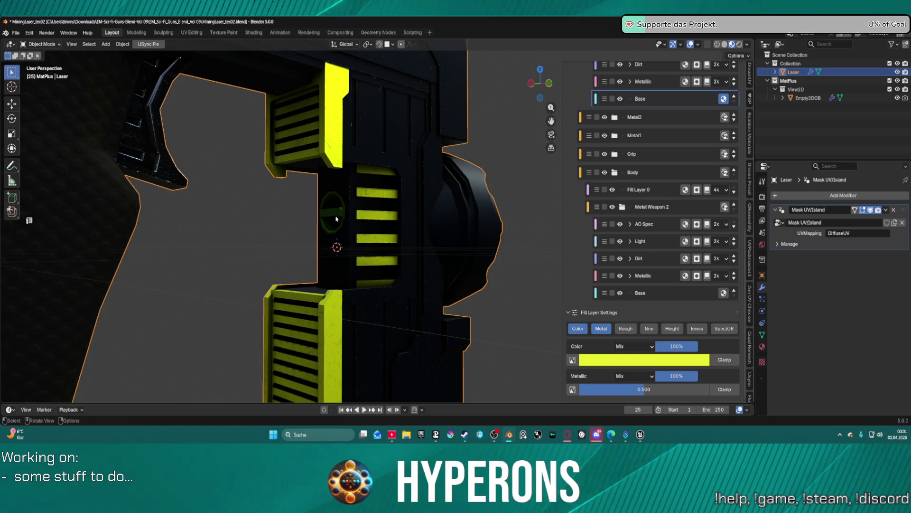
mouse_move(323, 217)
middle_mouse_down()
mouse_move(414, 214)
mouse_move(443, 197)
mouse_move(436, 224)
mouse_move(385, 197)
mouse_move(396, 207)
middle_mouse_up()
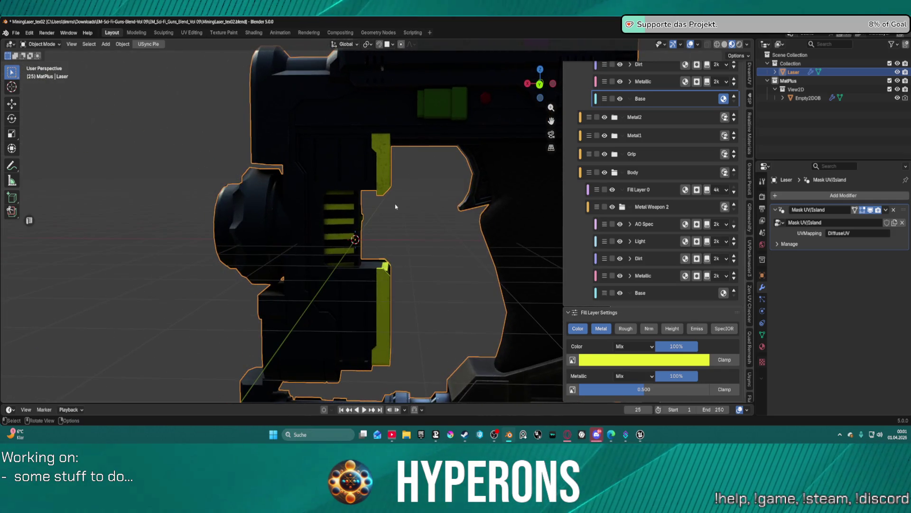
mouse_move(384, 248)
middle_mouse_down()
mouse_move(416, 214)
mouse_move(406, 211)
mouse_move(481, 145)
mouse_move(394, 154)
mouse_move(462, 150)
mouse_move(417, 142)
mouse_move(480, 137)
mouse_move(427, 177)
mouse_move(370, 244)
mouse_move(403, 238)
mouse_move(451, 198)
mouse_move(368, 180)
mouse_move(278, 245)
mouse_move(389, 223)
mouse_move(335, 244)
middle_mouse_up()
scroll(428, 240, "up", 6)
scroll(432, 184, "up", 5)
scroll(367, 223, "up", 1)
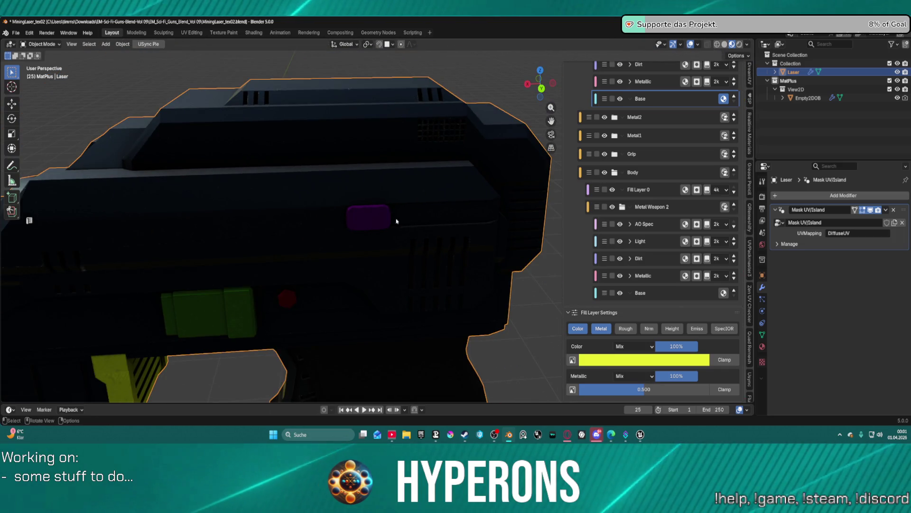
scroll(655, 238, "up", 10)
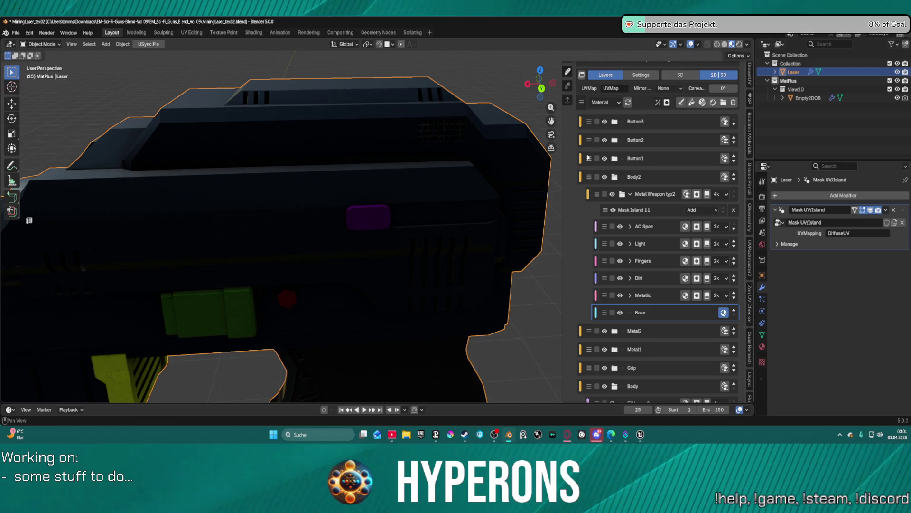
left_click(630, 194)
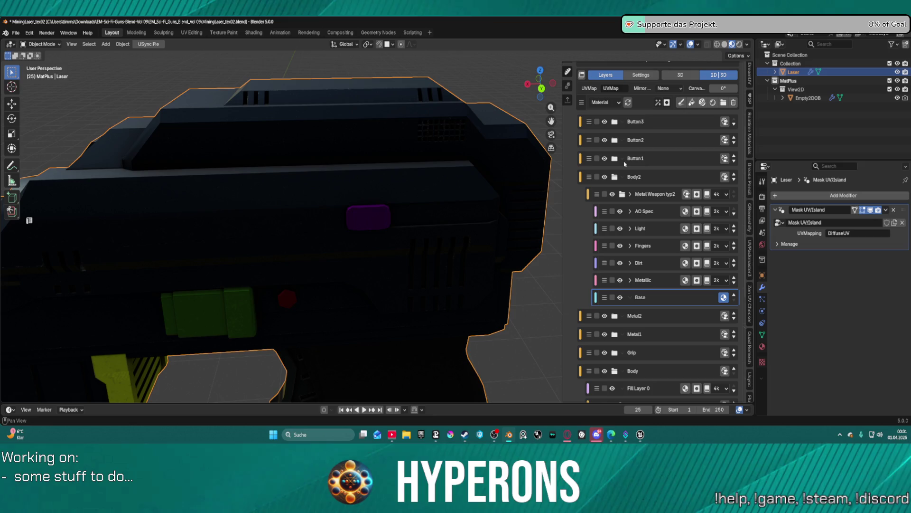
Expand the Button1 group and make its Fill Layer 6 the active layer
left_click(614, 158)
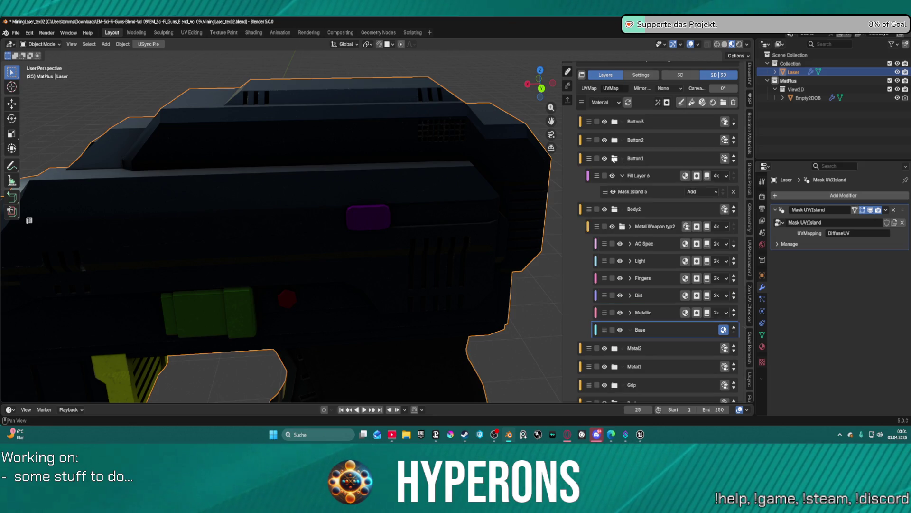
left_click(658, 180)
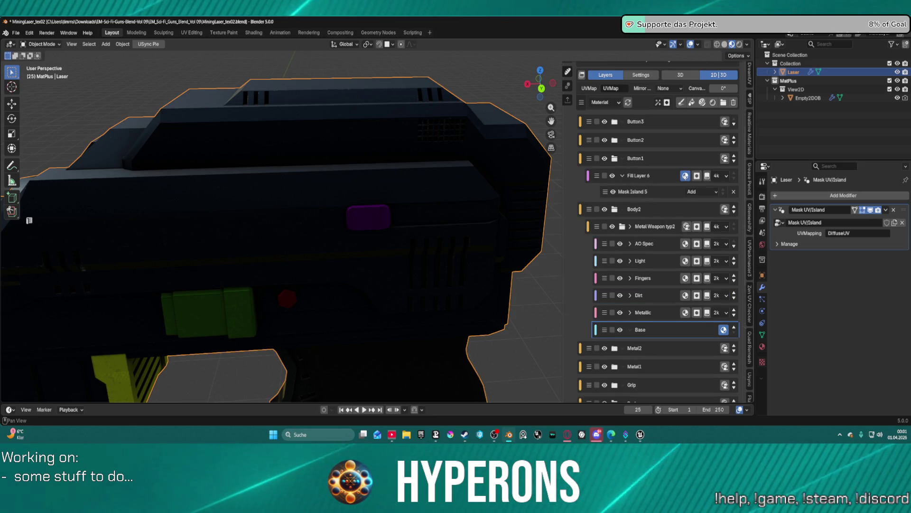
scroll(647, 264, "down", 10)
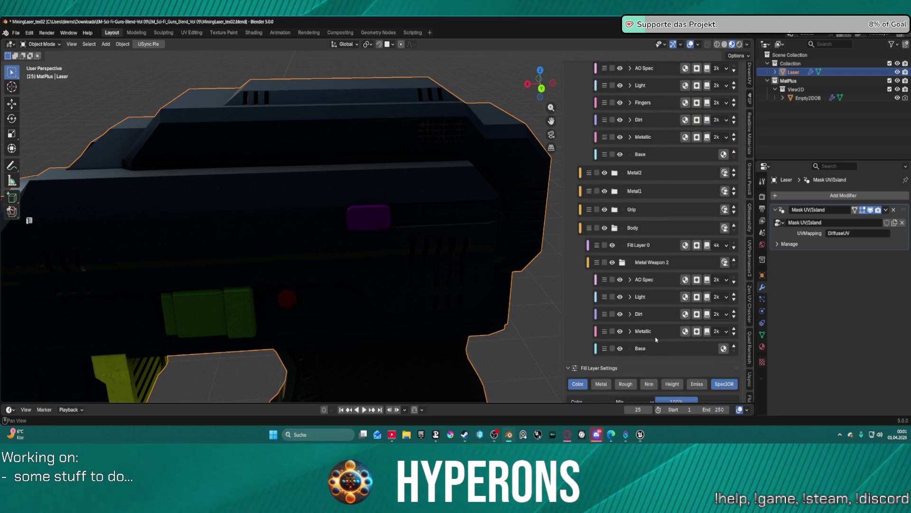
scroll(723, 114, "up", 8)
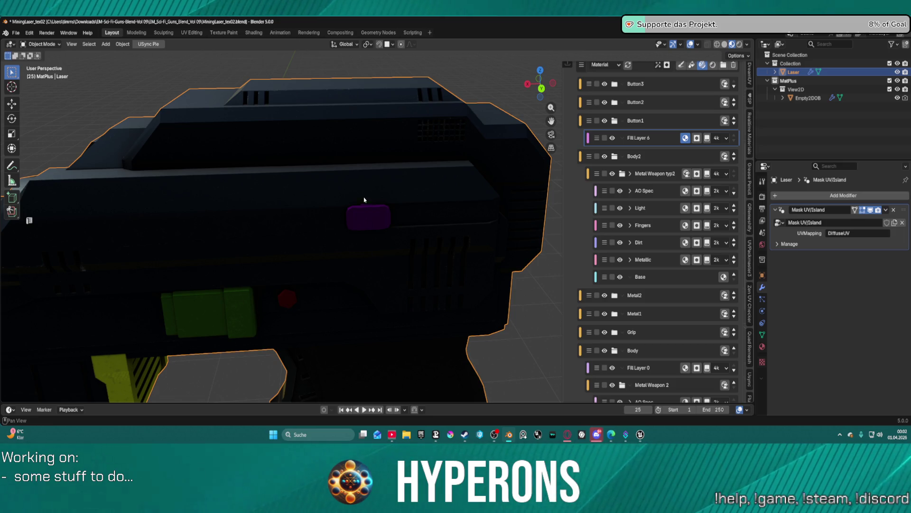
Bring up the Smart Materials browser with Shift+M and place ButtonLaser into the Button1 group
key("shift+m")
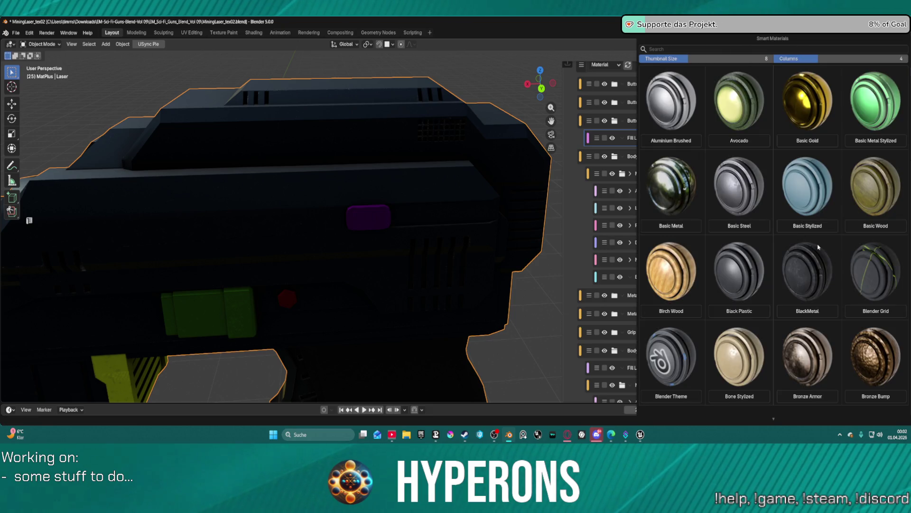
scroll(818, 246, "down", 5)
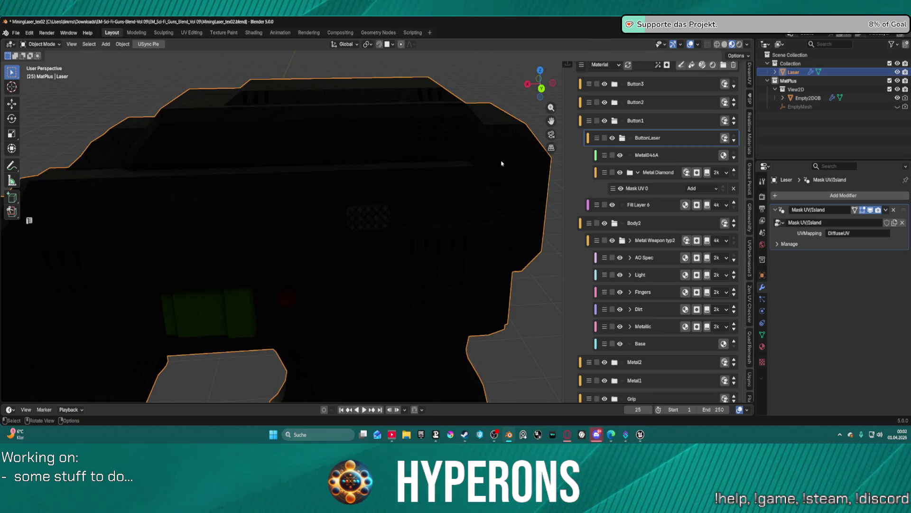
mouse_move(375, 208)
middle_mouse_down()
mouse_move(436, 207)
mouse_move(276, 179)
mouse_move(305, 203)
mouse_move(413, 198)
mouse_move(446, 183)
mouse_move(413, 197)
mouse_move(332, 112)
mouse_move(419, 187)
mouse_move(452, 192)
middle_mouse_up()
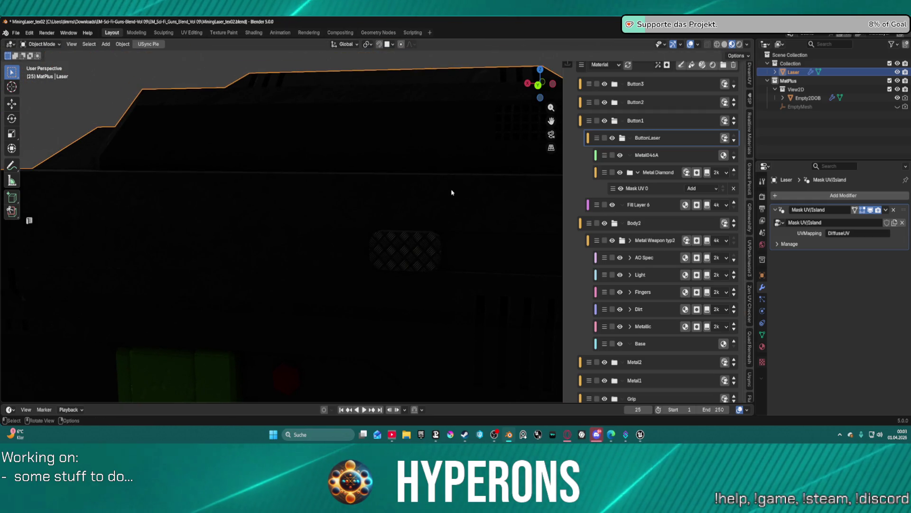
Check Metal Diamond's Mask UV 0, then add a mesh-island mask to the ButtonLaser group
left_click(664, 188)
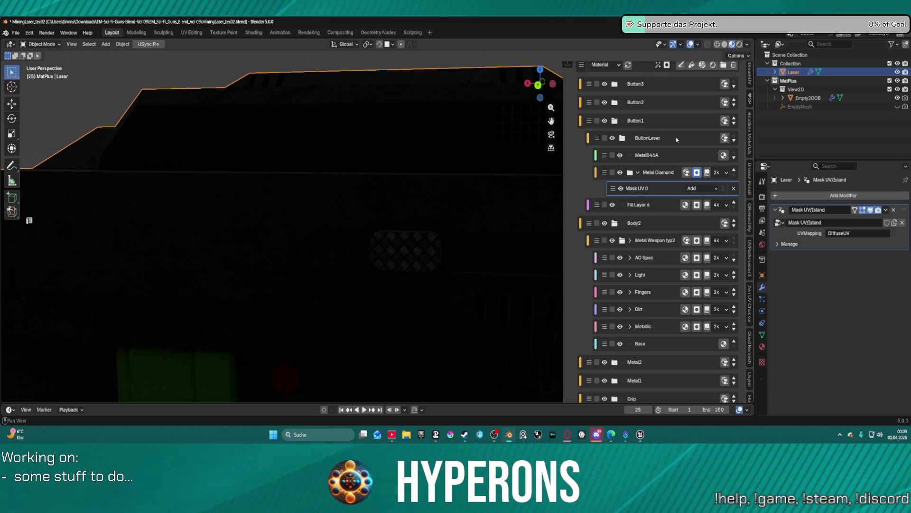
left_click(677, 139)
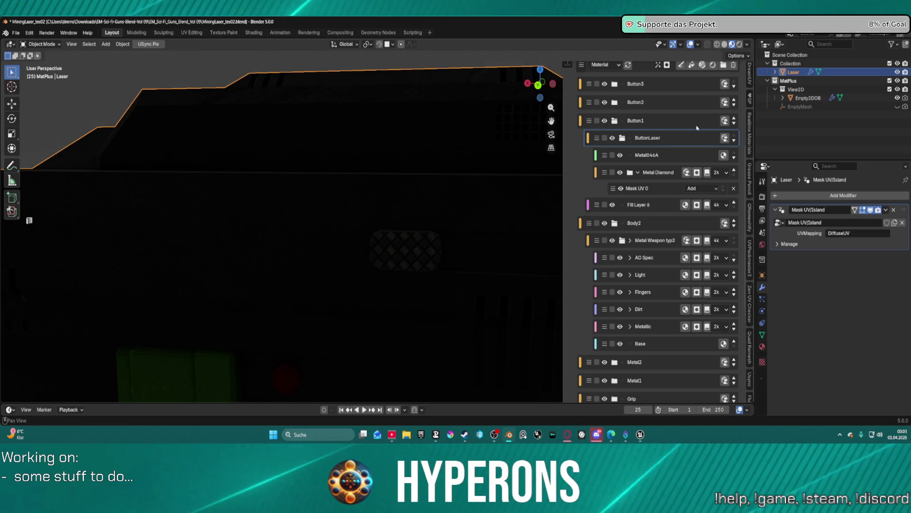
left_click(667, 65)
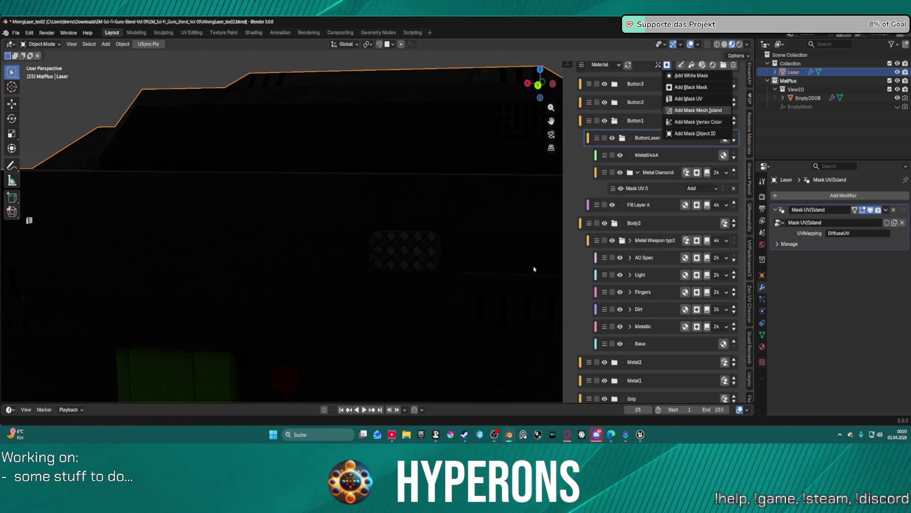
left_click(698, 110)
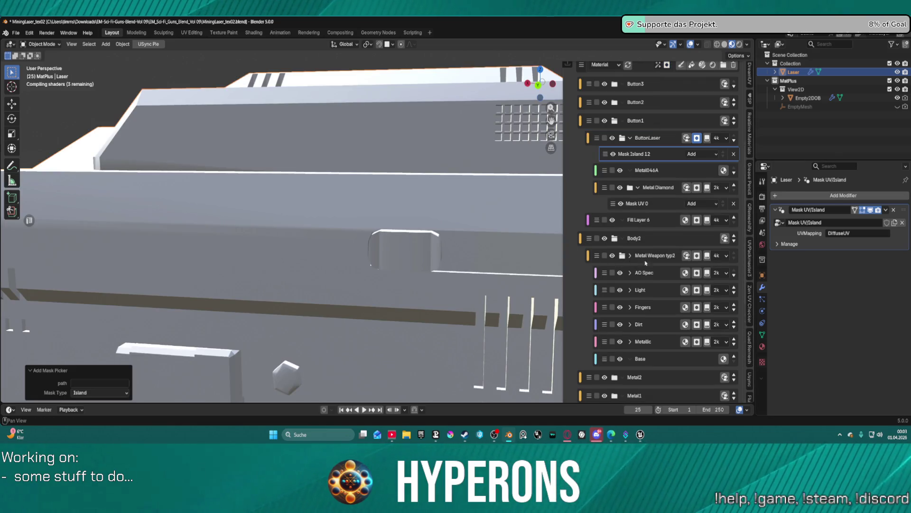
Start a mesh-island pick, cancel it, and reselect the ButtonLaser group
scroll(664, 378, "down", 8)
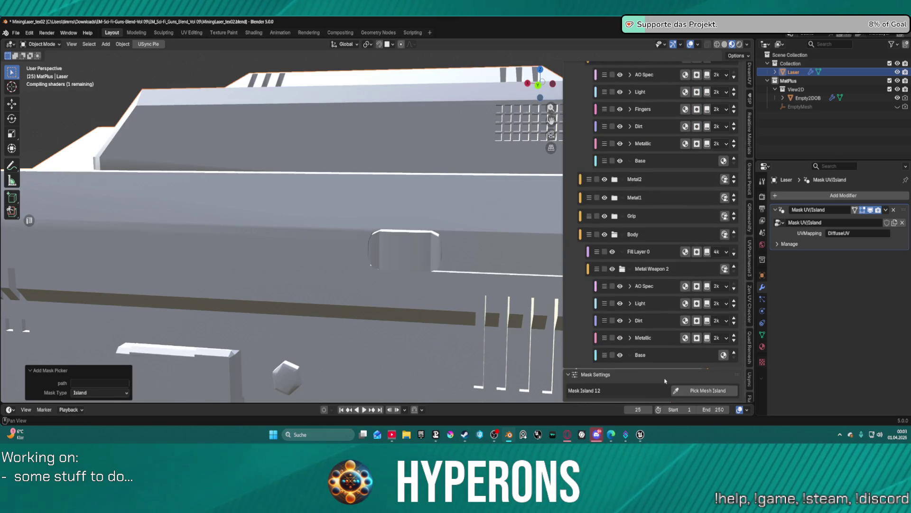
left_click(696, 388)
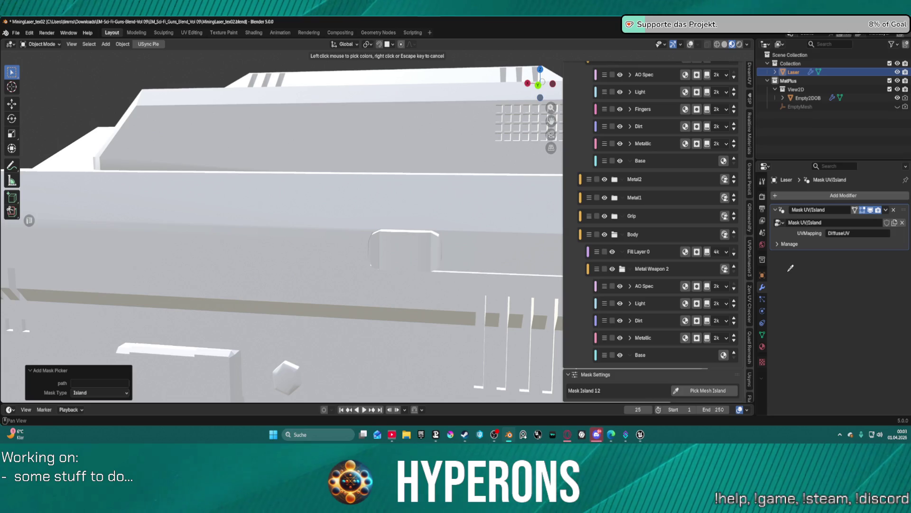
key("Escape")
mouse_move(446, 223)
middle_mouse_down()
mouse_move(472, 228)
mouse_move(456, 237)
mouse_move(479, 232)
mouse_move(465, 235)
middle_mouse_up()
scroll(681, 83, "up", 5)
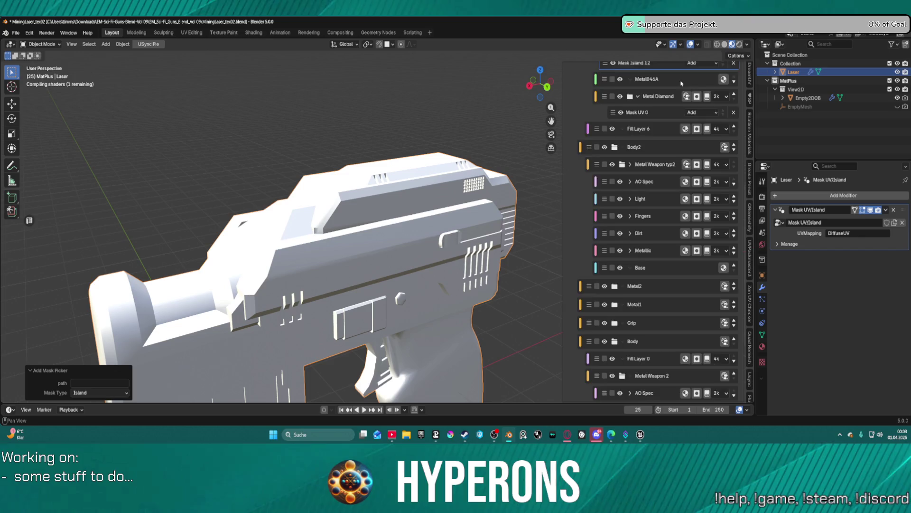
scroll(684, 95, "up", 5)
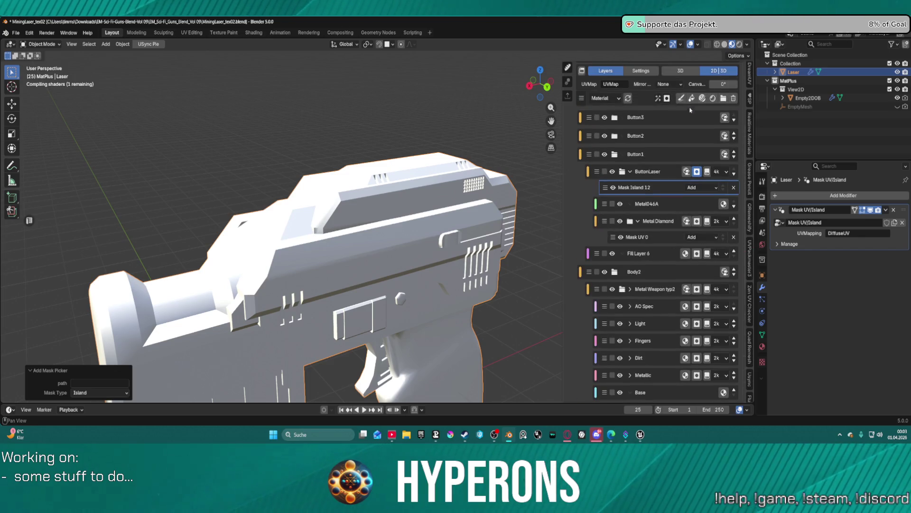
left_click(658, 173)
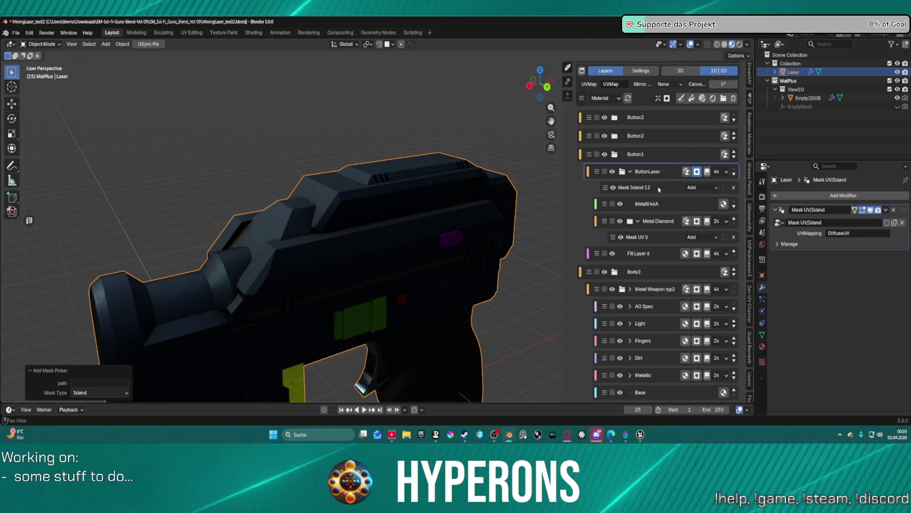
Open Mask Island 12's settings and pick a small island on the gun body
scroll(657, 175, "up", 2)
scroll(657, 176, "up", 2)
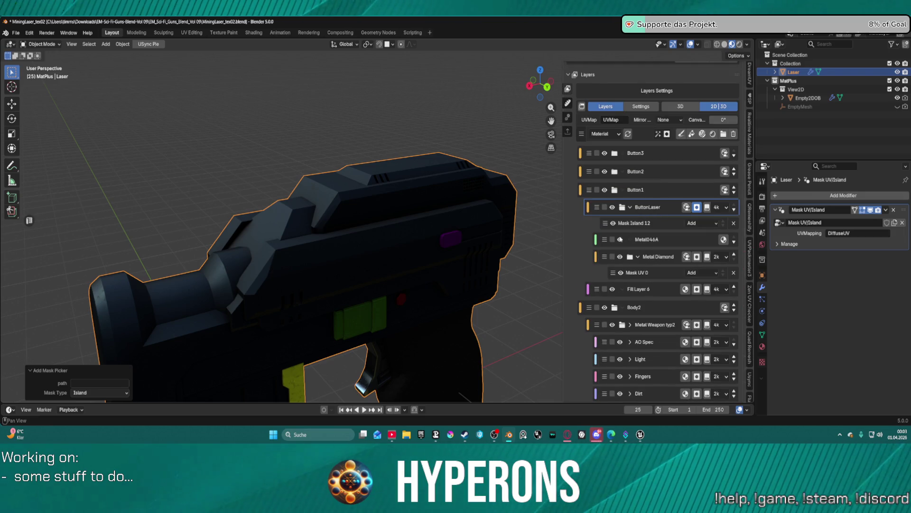
scroll(675, 194, "down", 3)
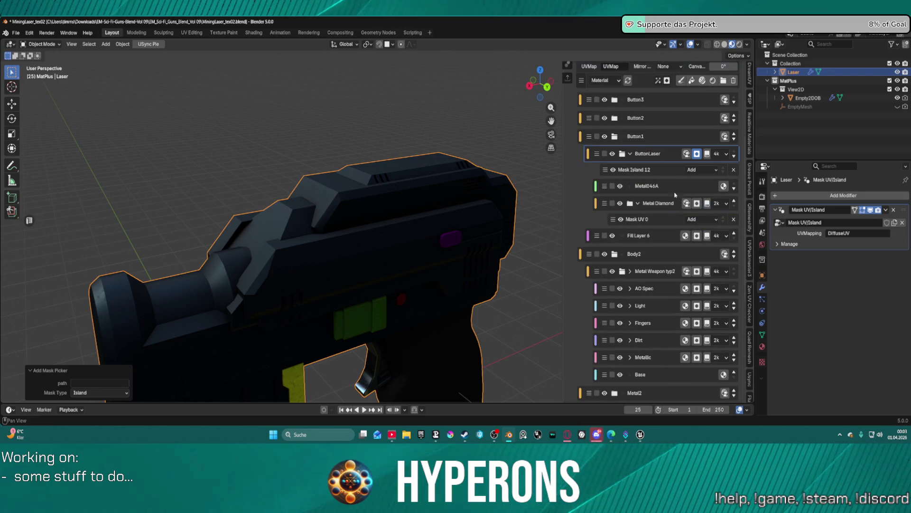
left_click(664, 169)
scroll(665, 190, "down", 12)
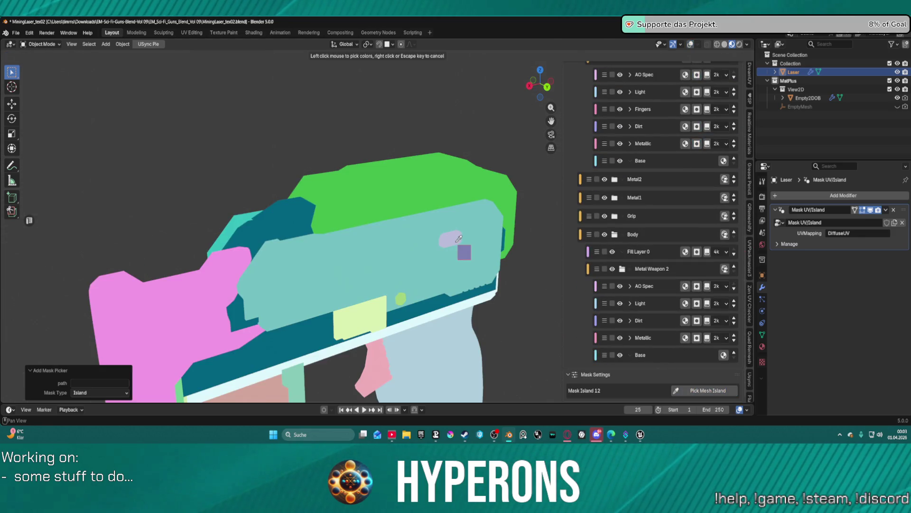
left_click(454, 240)
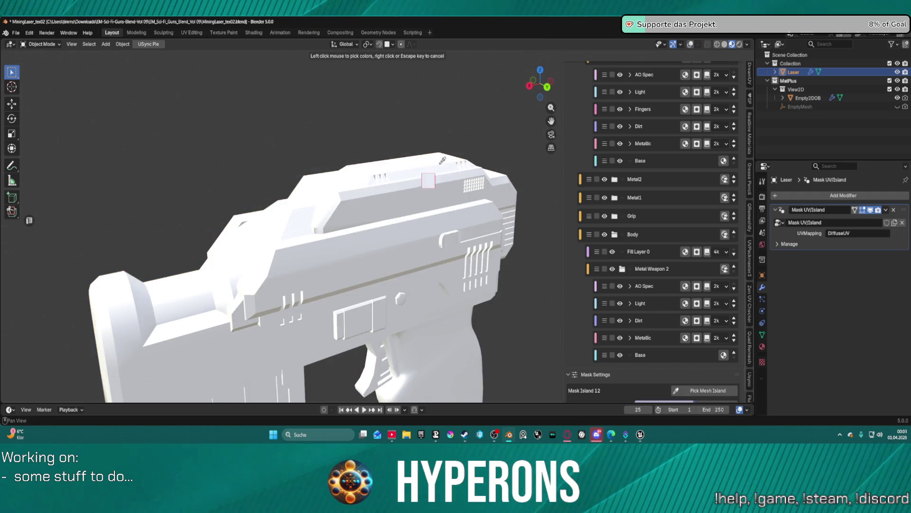
right_click(496, 158)
mouse_move(497, 158)
middle_mouse_down()
mouse_move(370, 149)
mouse_move(380, 162)
middle_mouse_up()
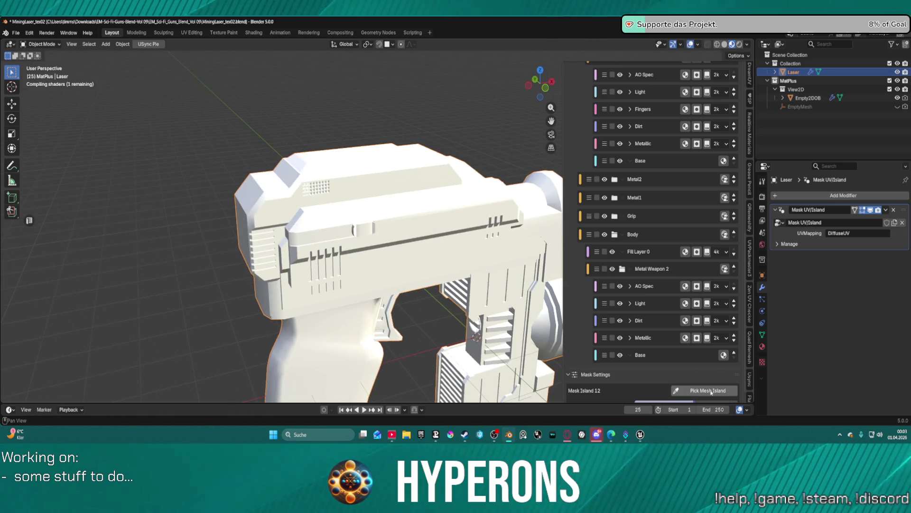
left_click(707, 390)
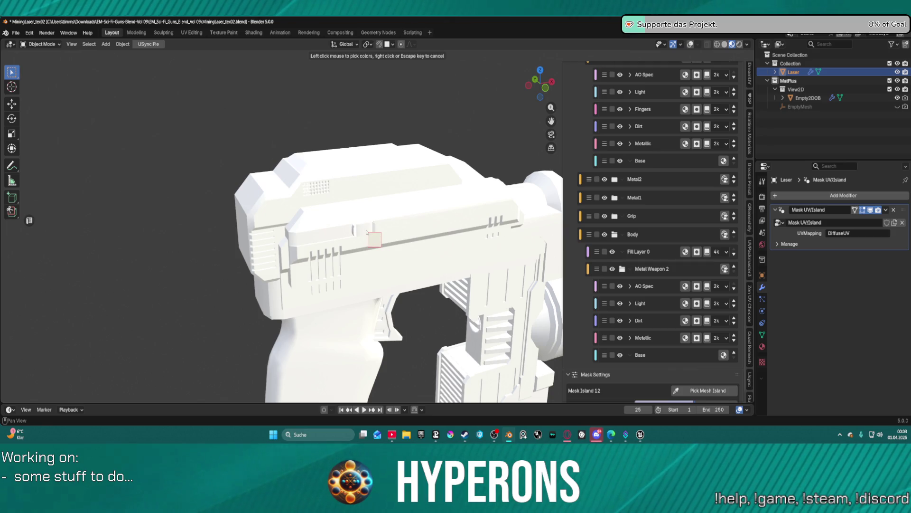
Exit island picking and orbit to inspect the gun's top and side
right_click(366, 232)
mouse_move(366, 232)
middle_mouse_down()
mouse_move(363, 132)
mouse_move(344, 177)
mouse_move(403, 191)
middle_mouse_up()
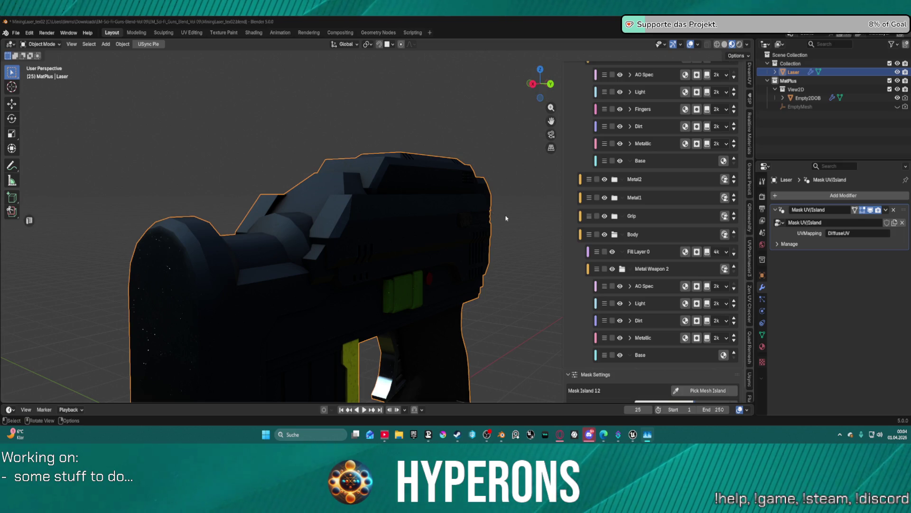
mouse_move(506, 218)
middle_mouse_down()
mouse_move(417, 209)
mouse_move(485, 209)
middle_mouse_up()
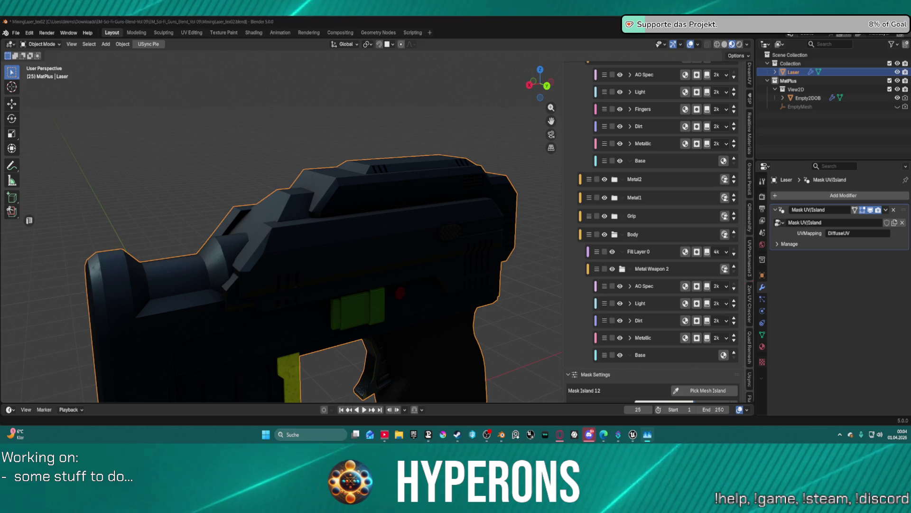
Open Task Manager, check memory usage on the Leistung tab, then minimize it
key("ctrl+shift+Escape")
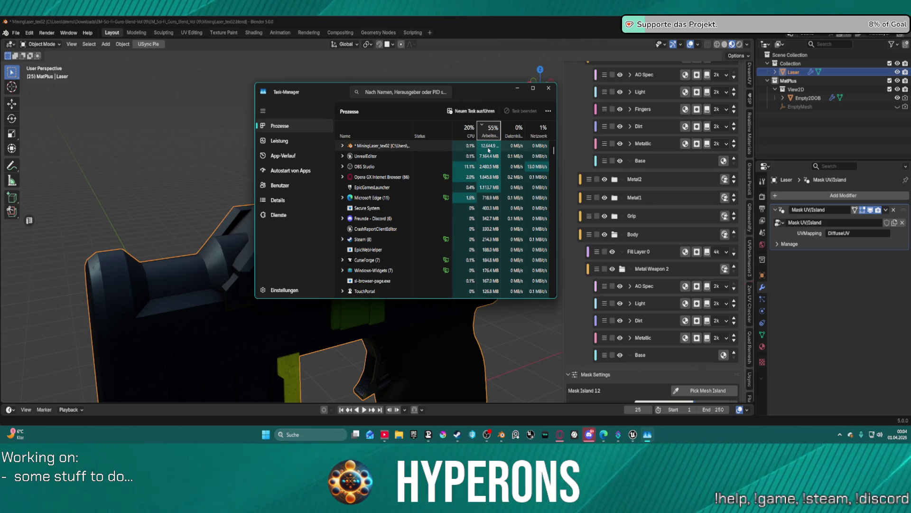
key("alt+Tab")
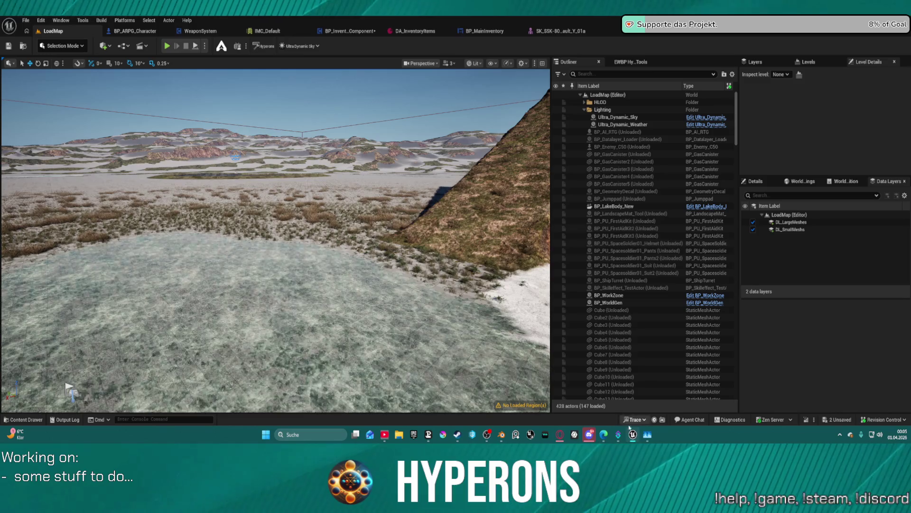
left_click(646, 436)
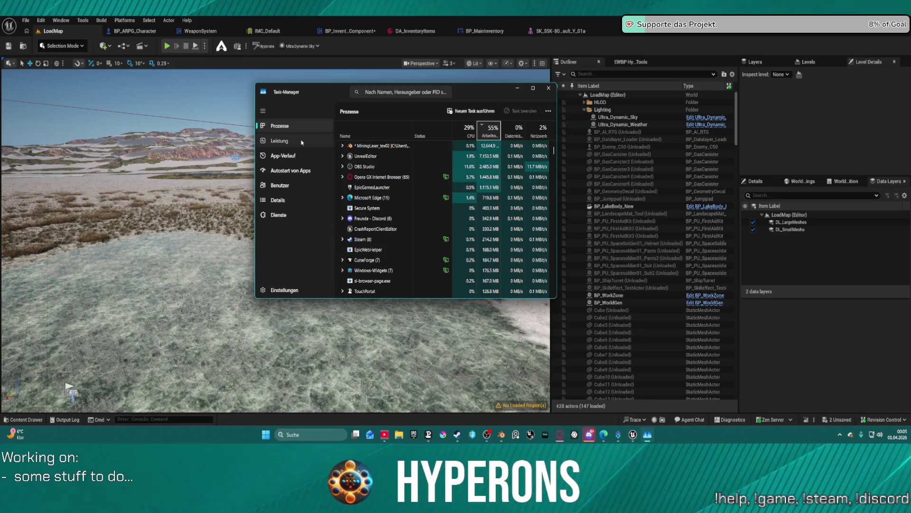
left_click(285, 141)
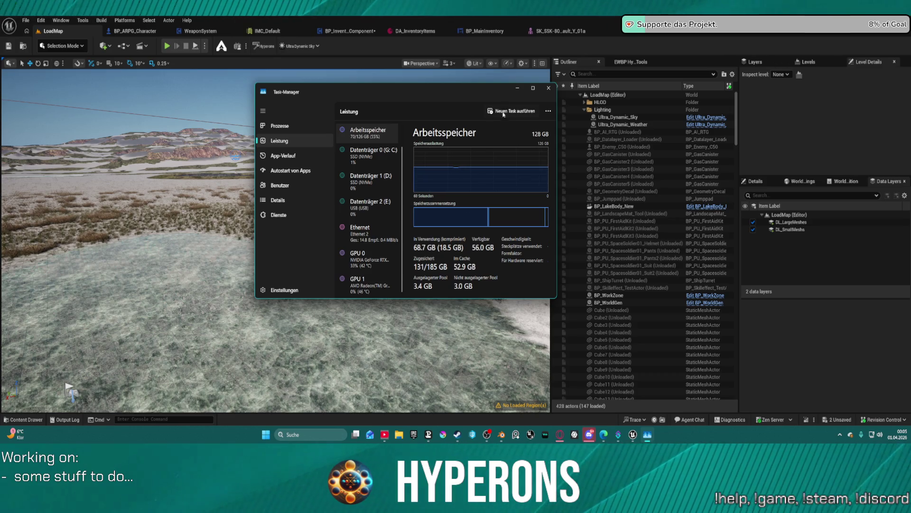
left_click(517, 87)
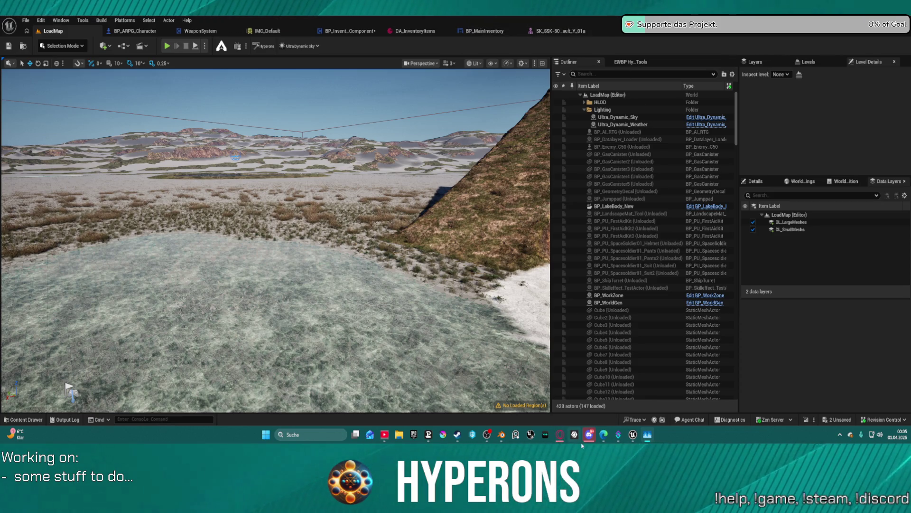
mouse_move(636, 435)
left_click(502, 434)
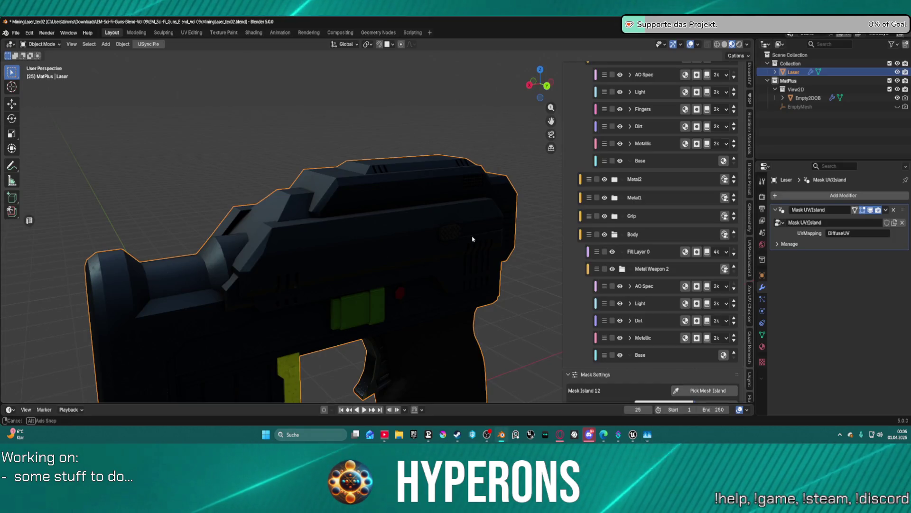
Orbit the gun, then start, cancel and restart a mesh-island pick for Mask Island 12
mouse_move(387, 231)
middle_mouse_down()
mouse_move(280, 240)
mouse_move(354, 226)
middle_mouse_up()
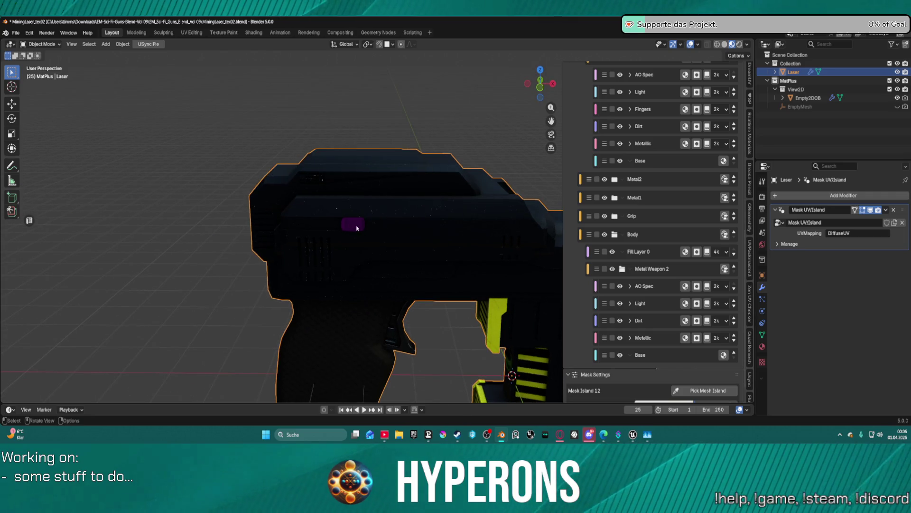
scroll(692, 134, "up", 10)
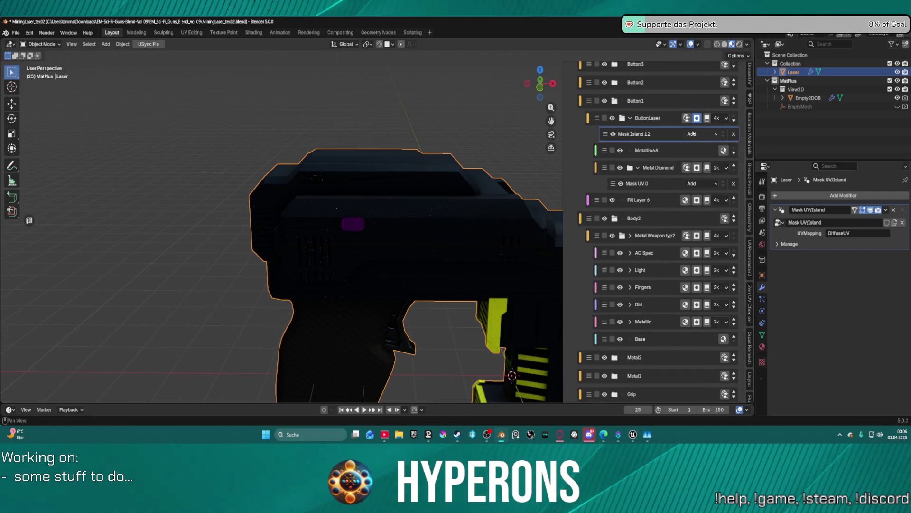
scroll(652, 289, "down", 7)
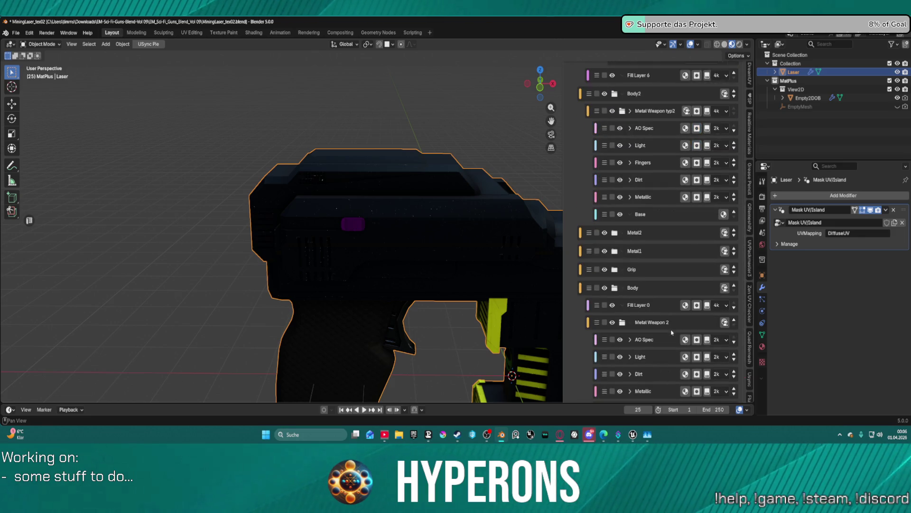
scroll(640, 369, "down", 4)
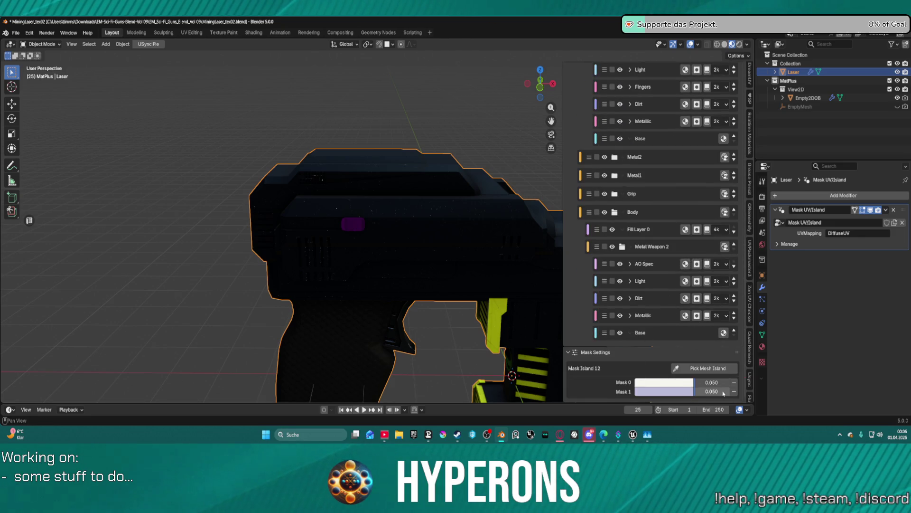
mouse_move(403, 219)
middle_mouse_down()
mouse_move(486, 199)
mouse_move(556, 209)
middle_mouse_up()
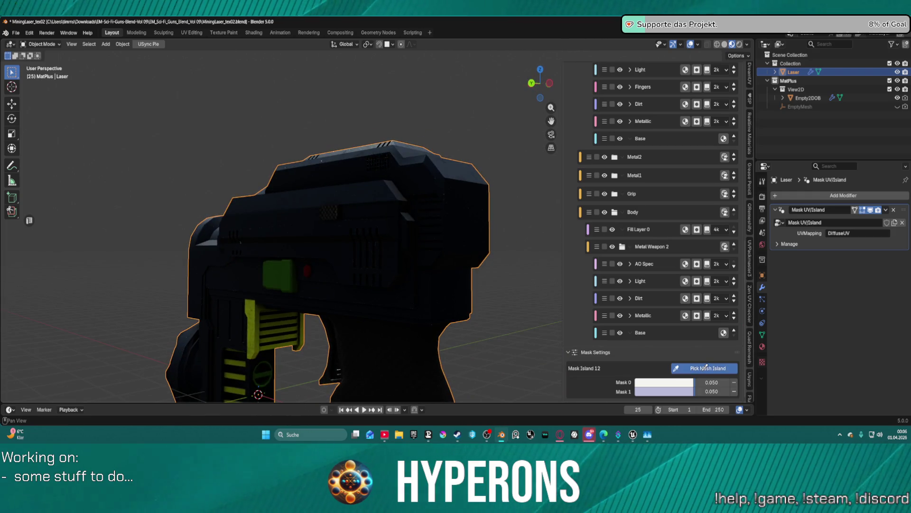
left_click(706, 366)
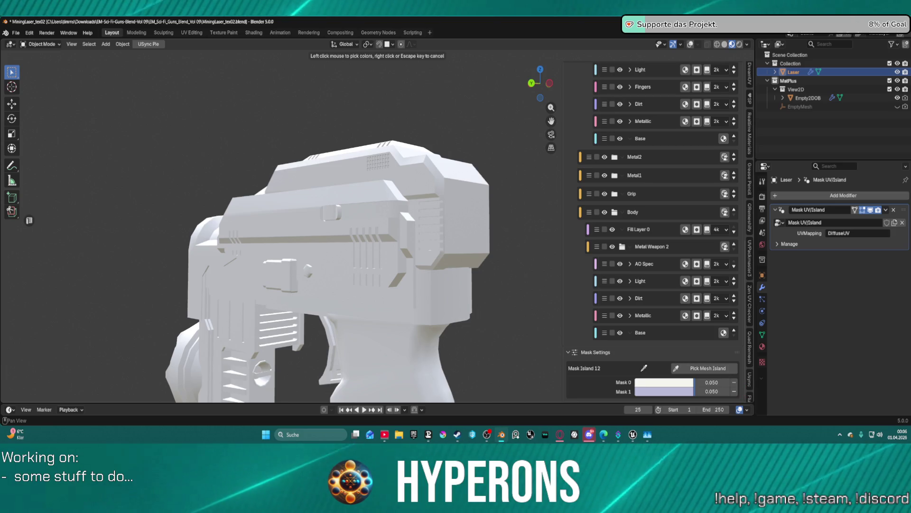
key("Escape")
mouse_move(519, 252)
middle_mouse_down()
mouse_move(443, 252)
mouse_move(407, 223)
mouse_move(380, 230)
middle_mouse_up()
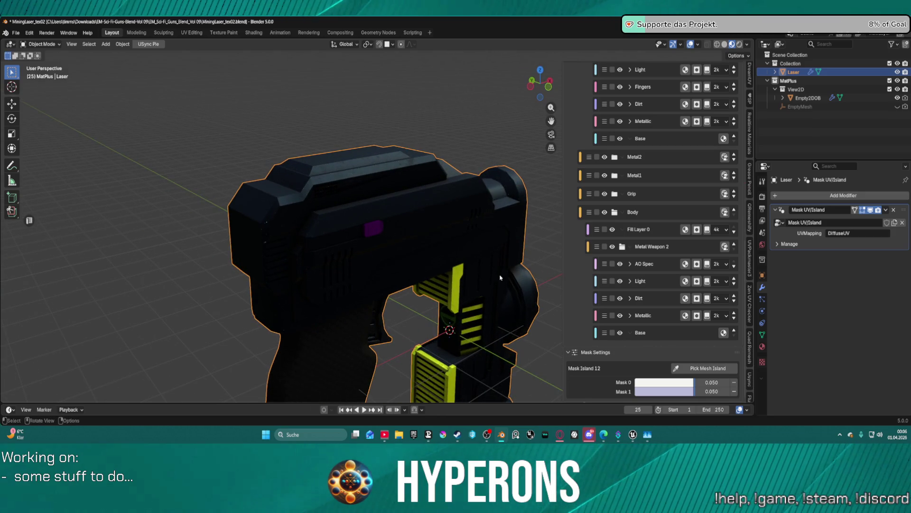
left_click(699, 373)
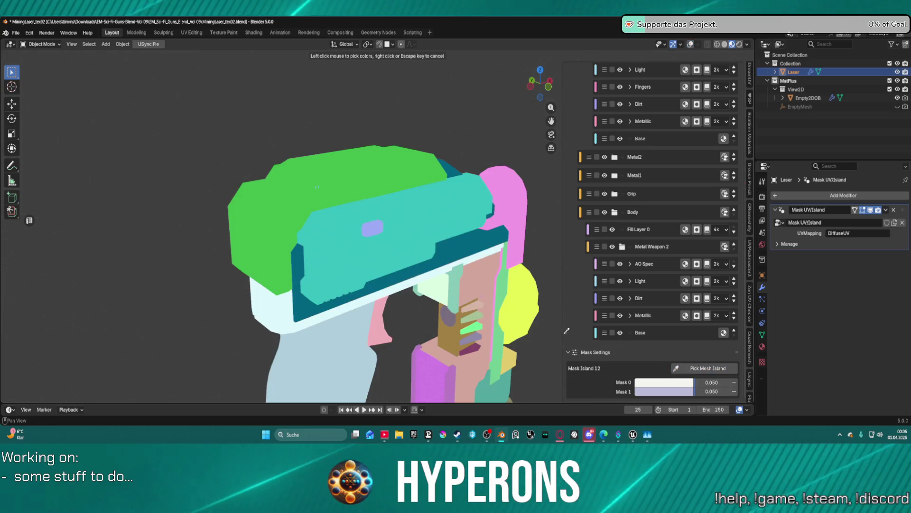
Add a picked island, then remove the Mask 2 and Mask 1 entries from Mask Island 12
left_click(376, 223)
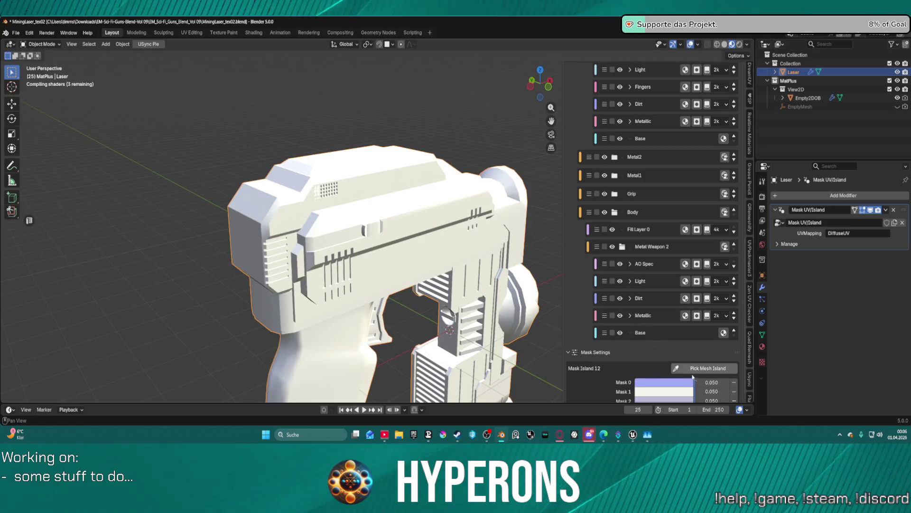
scroll(733, 392, "down", 1)
left_click(733, 392)
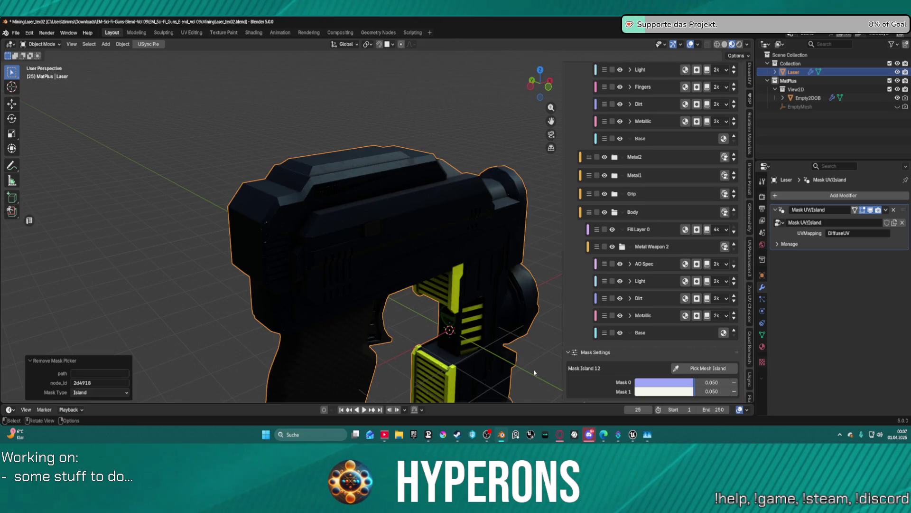
mouse_move(407, 246)
middle_mouse_down()
mouse_move(551, 235)
mouse_move(550, 264)
middle_mouse_up()
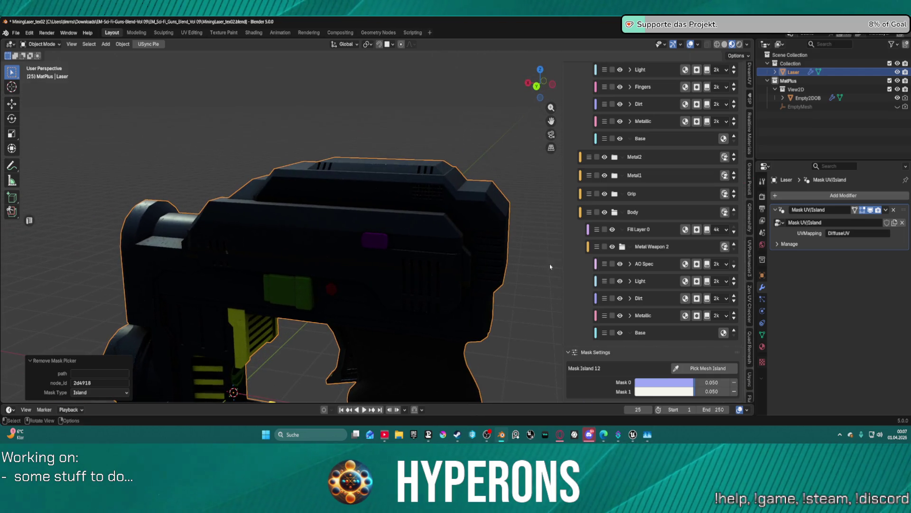
left_click(734, 391)
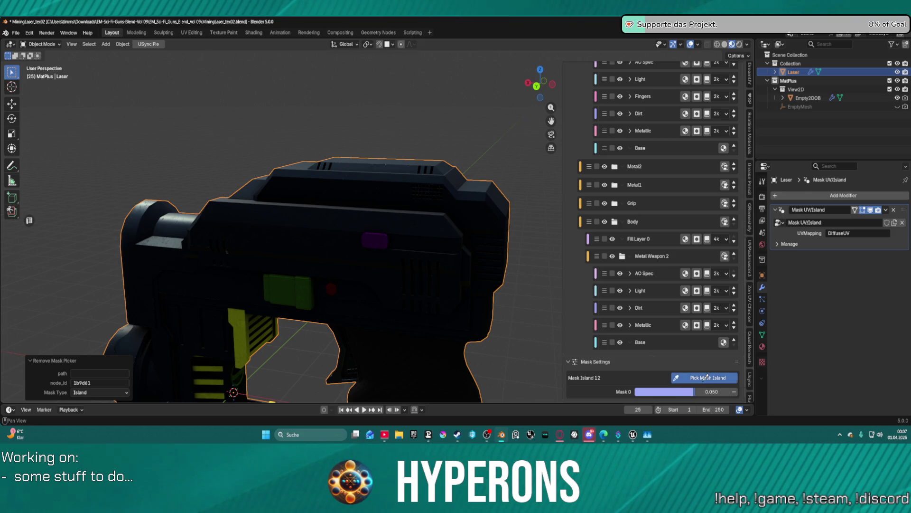
Pick another island on the gun as a second mask and orbit to check it
left_click(703, 377)
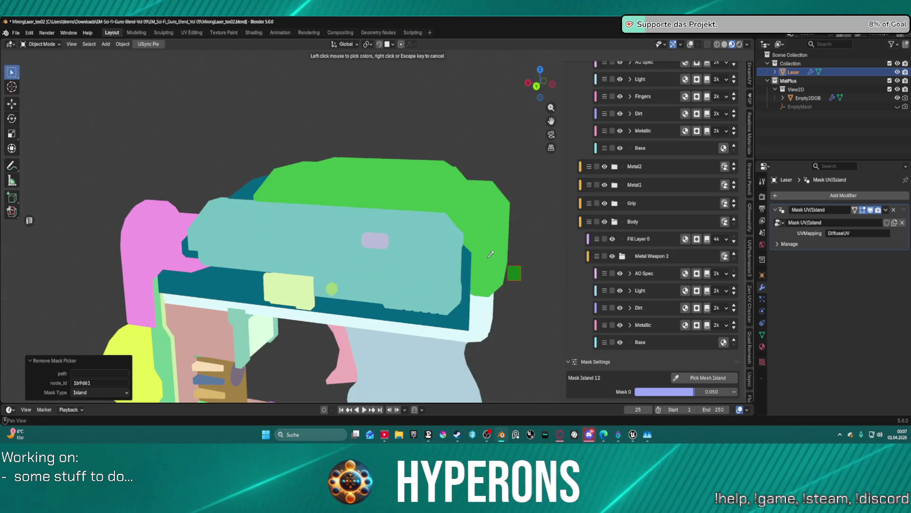
left_click(383, 243)
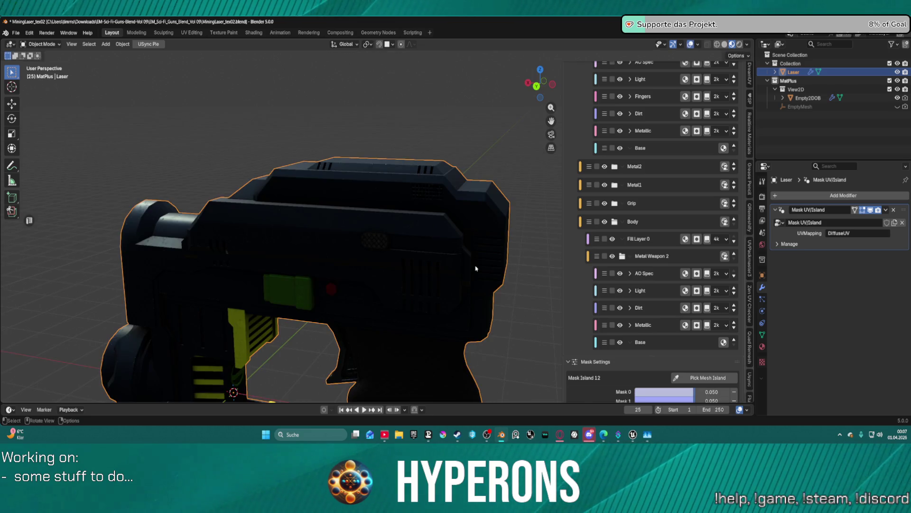
mouse_move(383, 243)
middle_mouse_down()
mouse_move(405, 275)
mouse_move(389, 279)
middle_mouse_up()
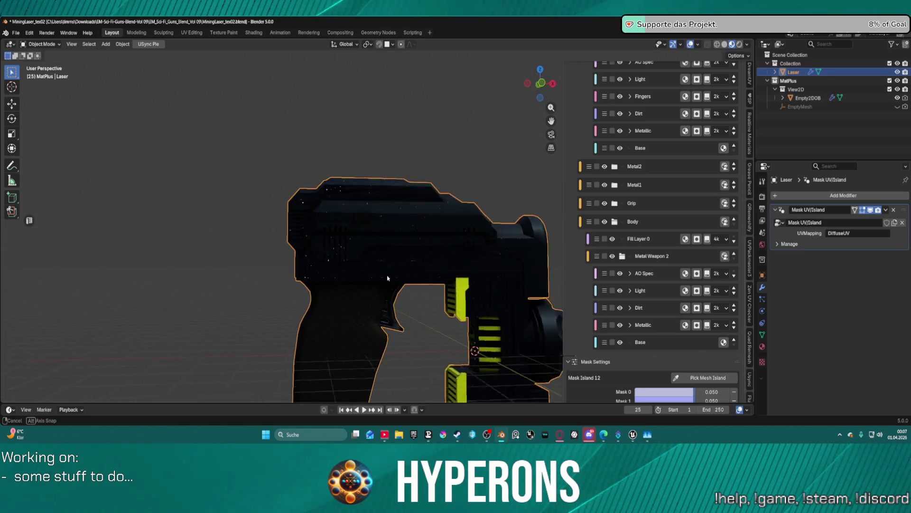
scroll(389, 279, "up", 8)
scroll(358, 211, "down", 5)
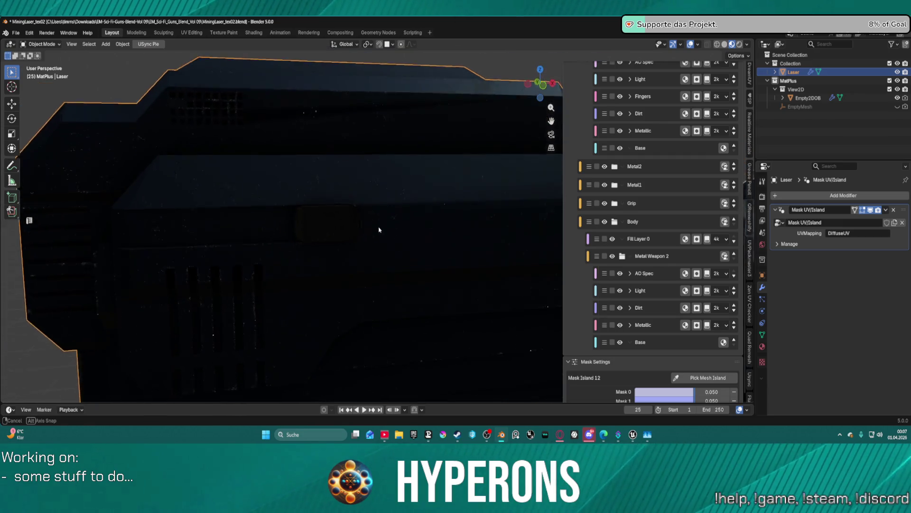
mouse_move(378, 227)
middle_mouse_down()
mouse_move(388, 243)
mouse_move(449, 246)
mouse_move(563, 234)
mouse_move(397, 238)
mouse_move(378, 205)
mouse_move(334, 208)
mouse_move(456, 240)
middle_mouse_up()
scroll(712, 375, "down", 1)
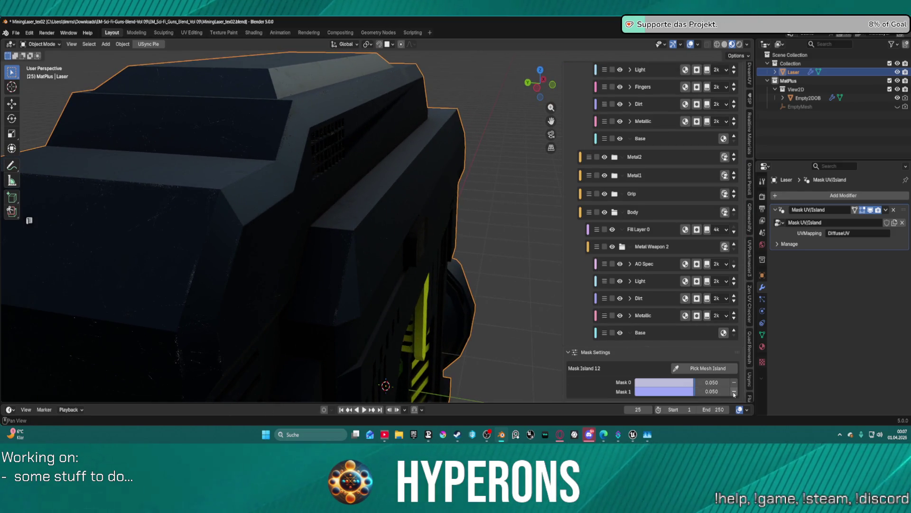
Remove Mask 1 and pick a replacement island on the gun body
left_click(734, 392)
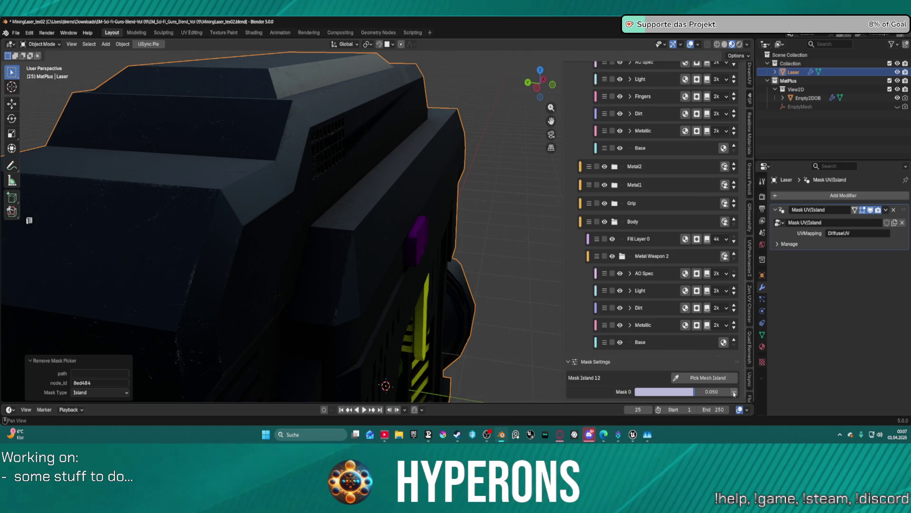
left_click(693, 377)
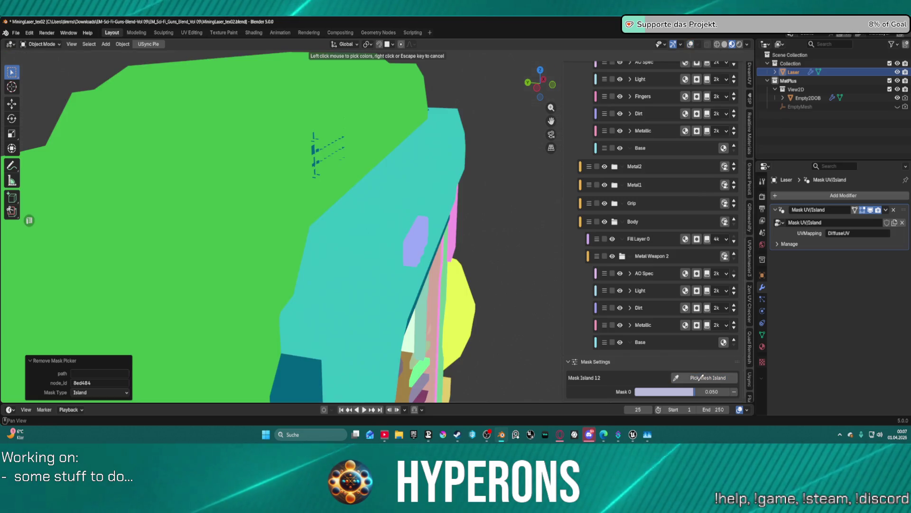
left_click(421, 242)
mouse_move(421, 240)
middle_mouse_down()
mouse_move(413, 248)
mouse_move(356, 230)
mouse_move(533, 240)
mouse_move(401, 240)
mouse_move(466, 230)
middle_mouse_up()
scroll(687, 254, "up", 15)
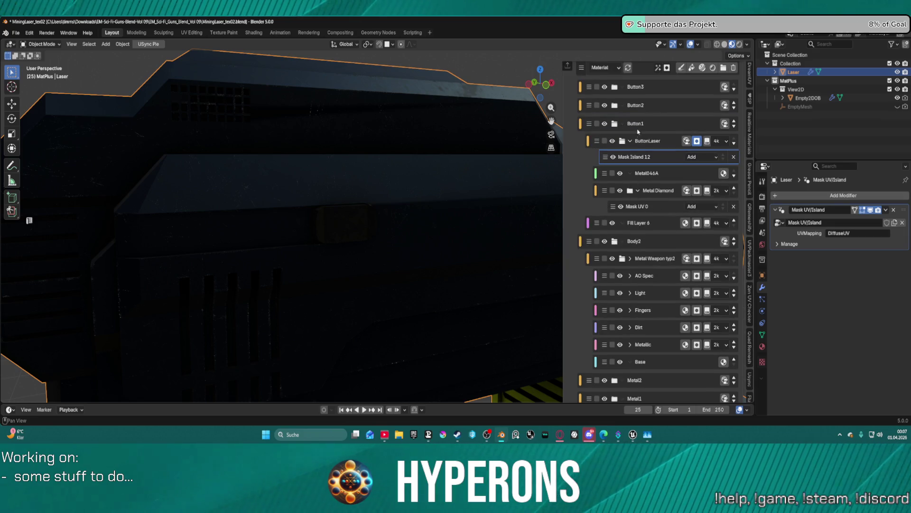
Select Metal Diamond's Mask UV 0 and pick a UV island on the gun body
left_click(664, 208)
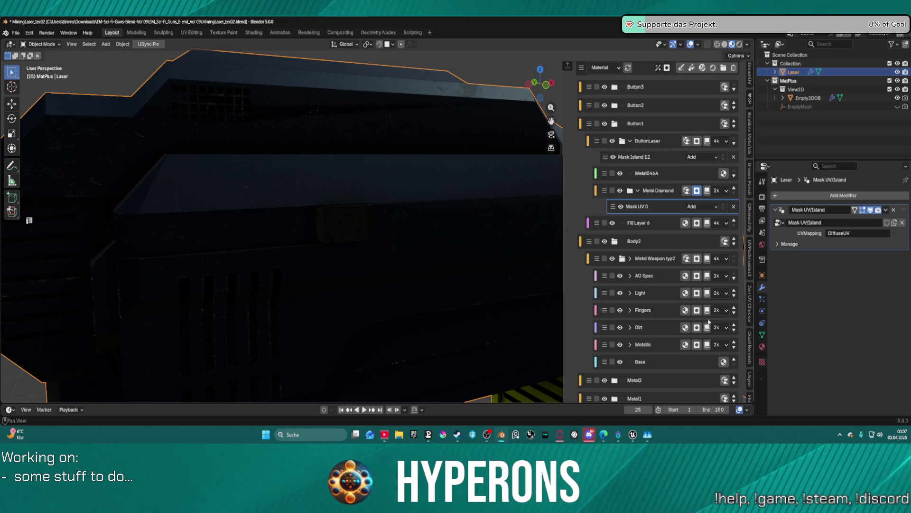
scroll(673, 203, "down", 3)
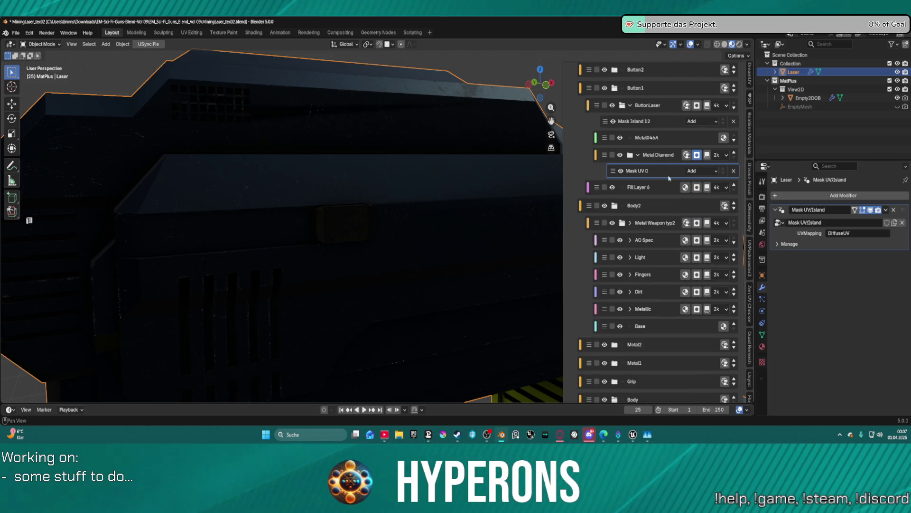
scroll(696, 329, "down", 10)
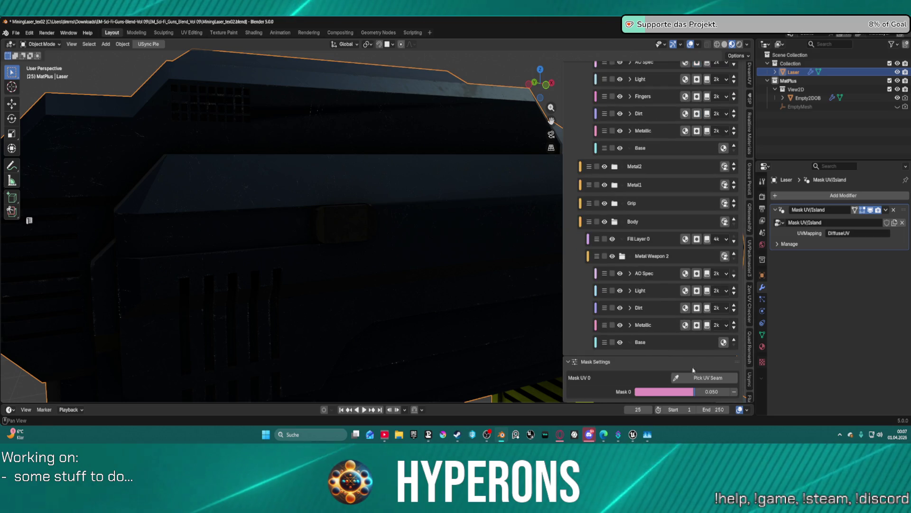
left_click(707, 378)
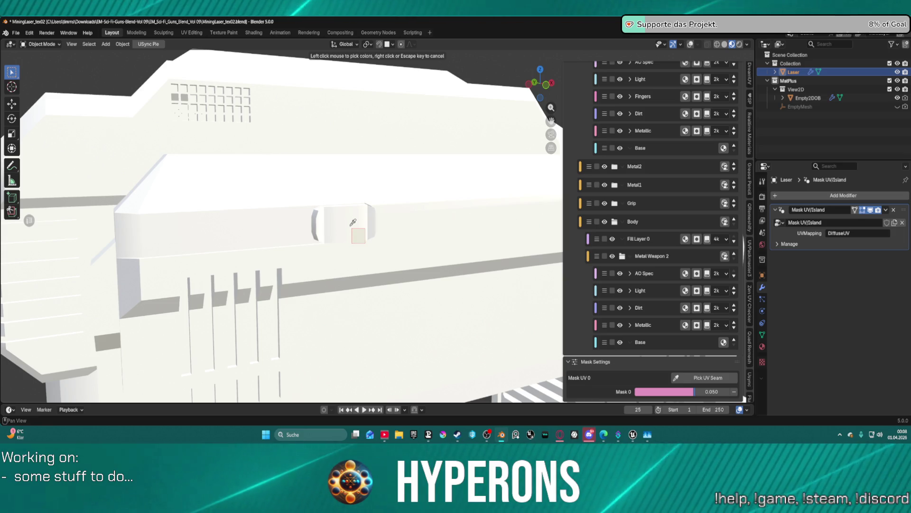
left_click(352, 224)
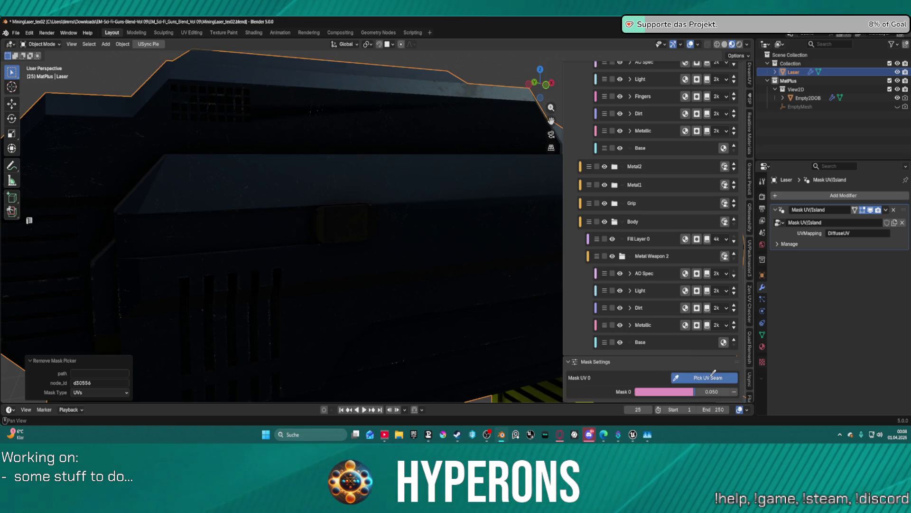
Pick another UV island as Mask 1 and orbit out to view the whole gun
left_click(706, 378)
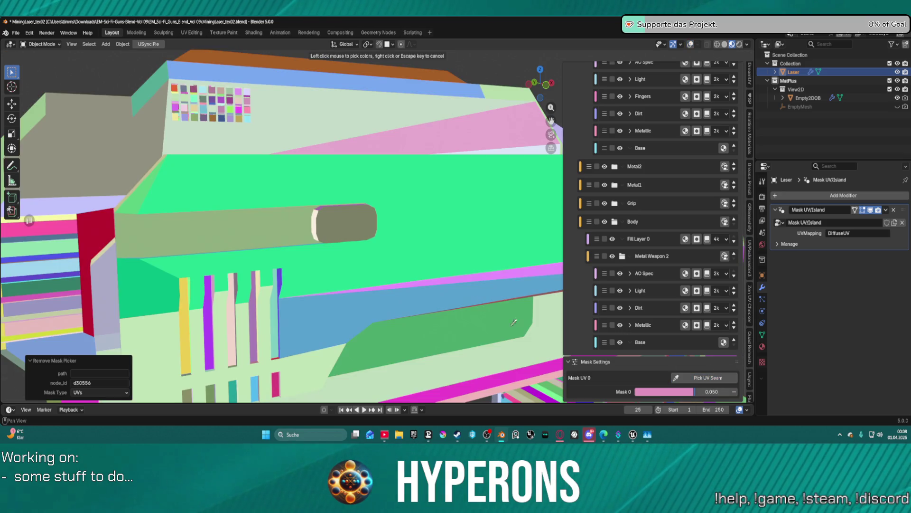
left_click(356, 227)
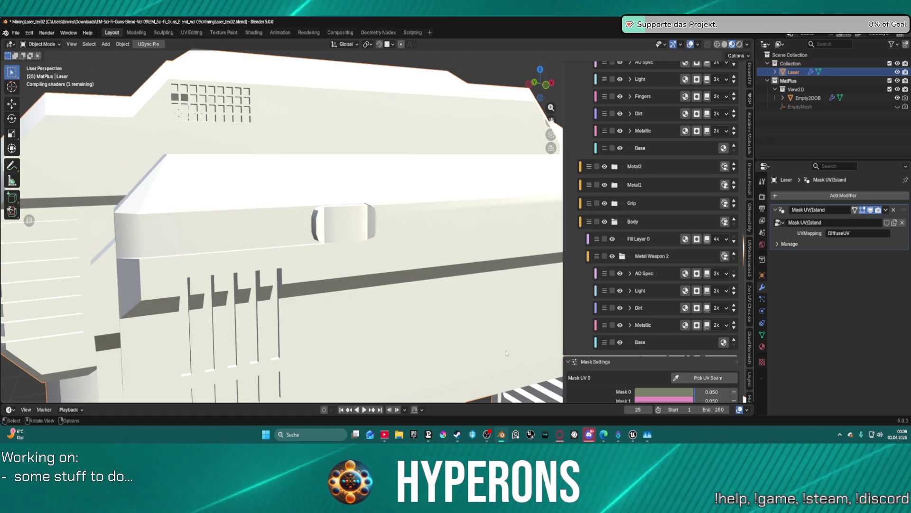
scroll(507, 353, "down", 5)
middle_click_drag(507, 352, 453, 243)
scroll(658, 128, "up", 8)
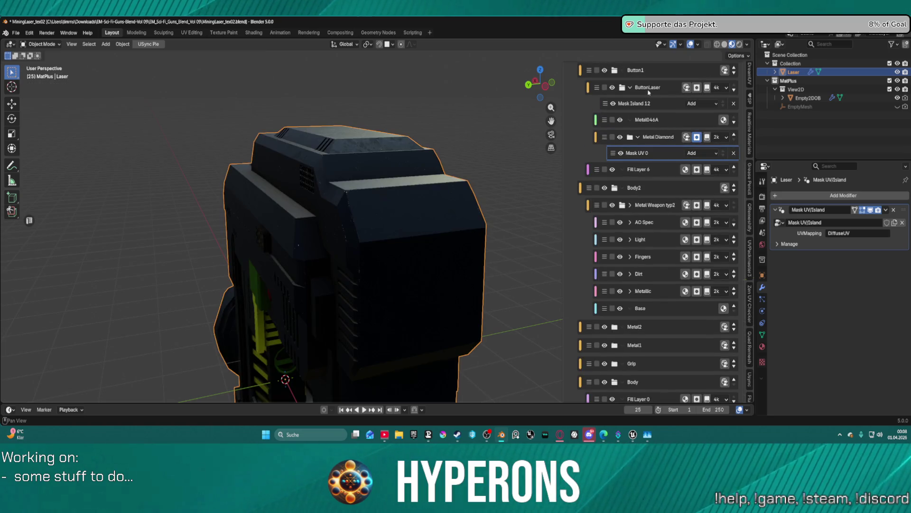
left_click(648, 90)
mouse_move(448, 206)
middle_mouse_down()
mouse_move(299, 200)
mouse_move(260, 224)
mouse_move(305, 241)
mouse_move(417, 218)
middle_mouse_up()
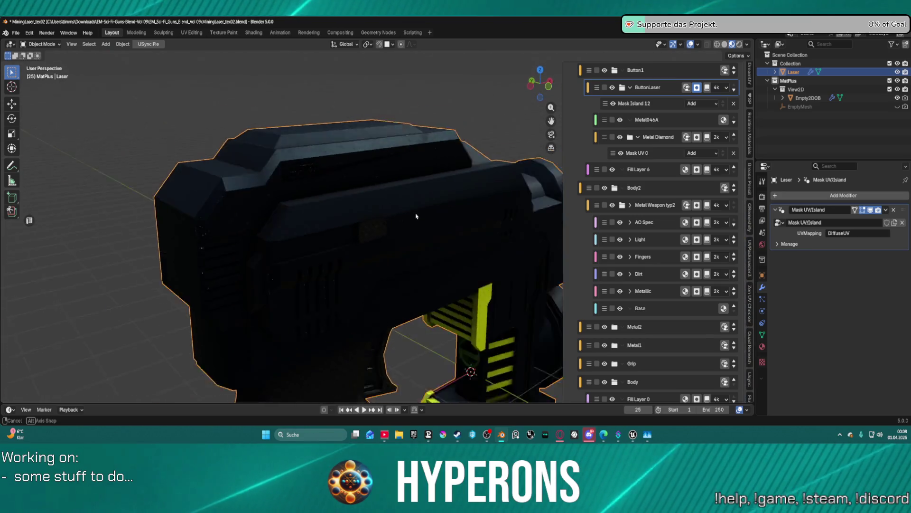
scroll(418, 242, "up", 5)
mouse_move(399, 260)
middle_mouse_down()
mouse_move(403, 244)
mouse_move(425, 246)
mouse_move(366, 257)
mouse_move(279, 300)
mouse_move(299, 303)
mouse_move(336, 277)
mouse_move(502, 230)
middle_mouse_up()
scroll(474, 214, "down", 6)
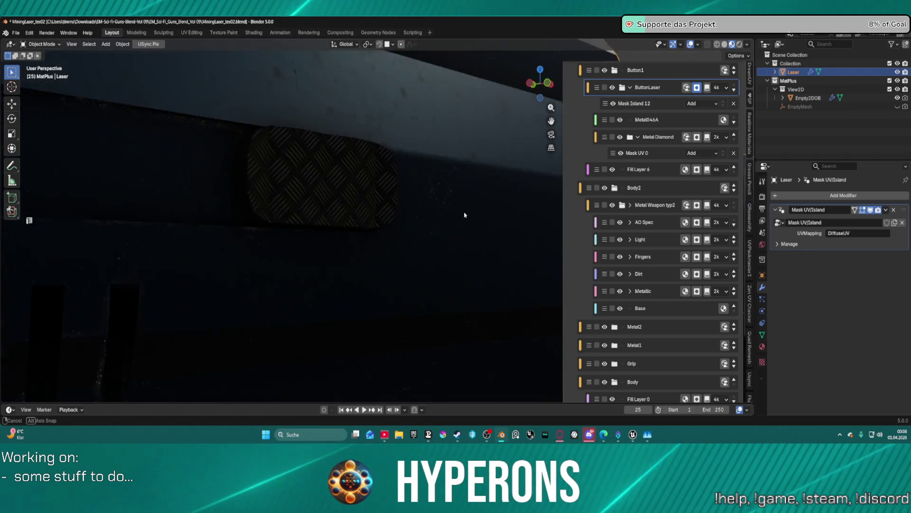
mouse_move(376, 214)
middle_mouse_down()
mouse_move(391, 211)
mouse_move(403, 230)
mouse_move(448, 242)
mouse_move(531, 244)
middle_mouse_up()
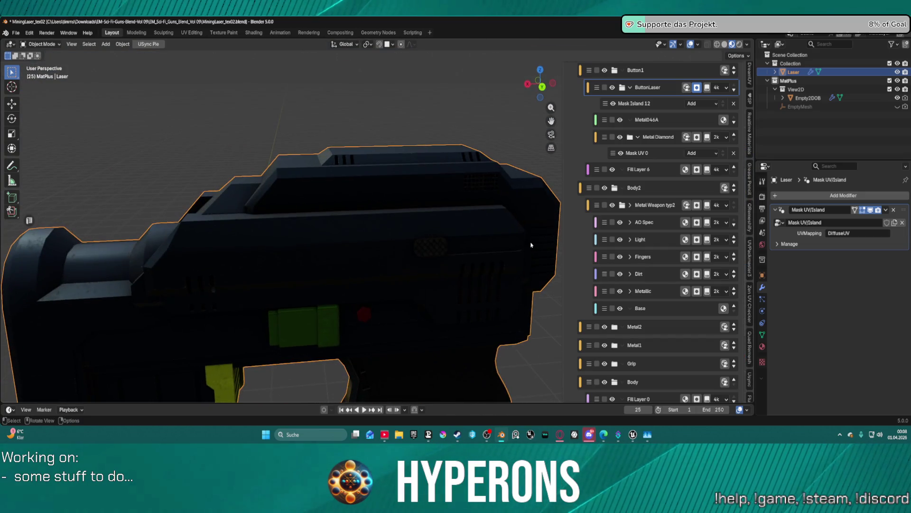
mouse_move(484, 261)
middle_mouse_down()
mouse_move(475, 152)
mouse_move(427, 178)
mouse_move(404, 170)
mouse_move(390, 138)
mouse_move(505, 146)
mouse_move(434, 176)
mouse_move(402, 204)
middle_mouse_up()
scroll(401, 204, "up", 3)
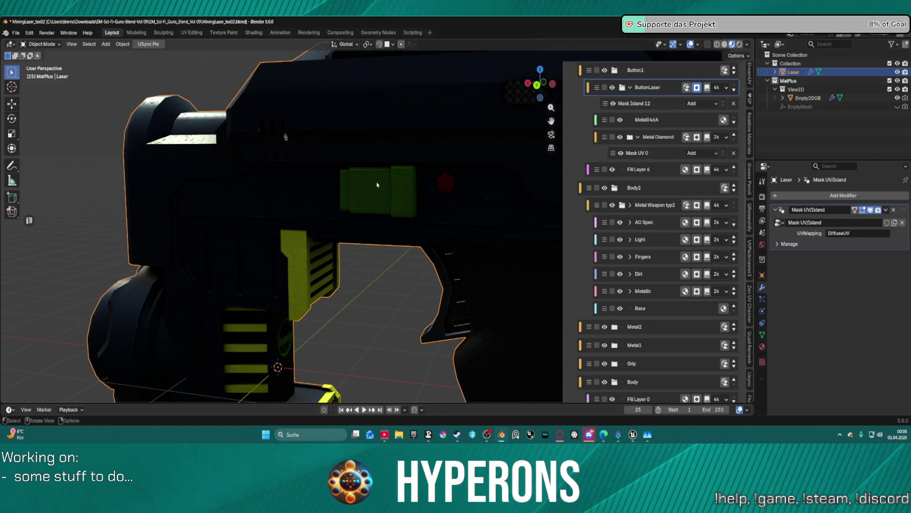
scroll(646, 182, "up", 3)
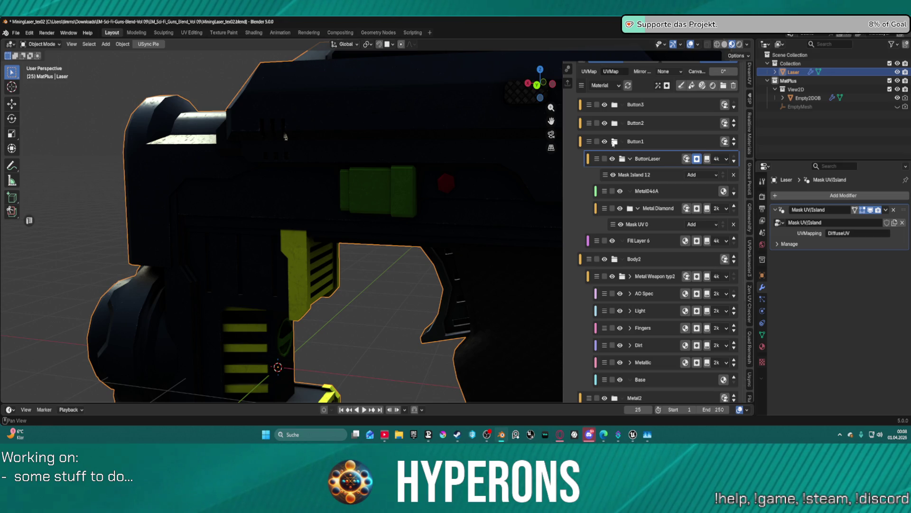
Collapse the Button1 and Metal Weapon typ2 groups, expand Button2 and select its Fill Layer 7
left_click(614, 142)
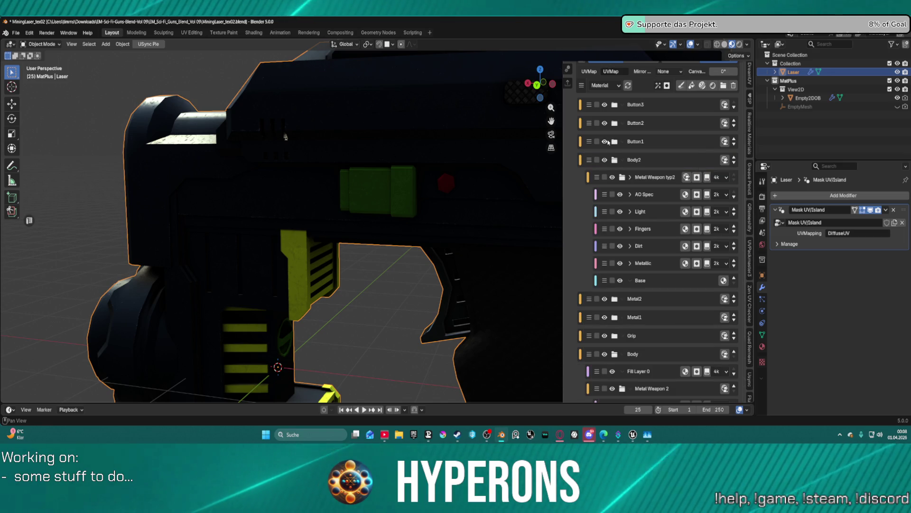
middle_click_drag(529, 101, 467, 136, "shift")
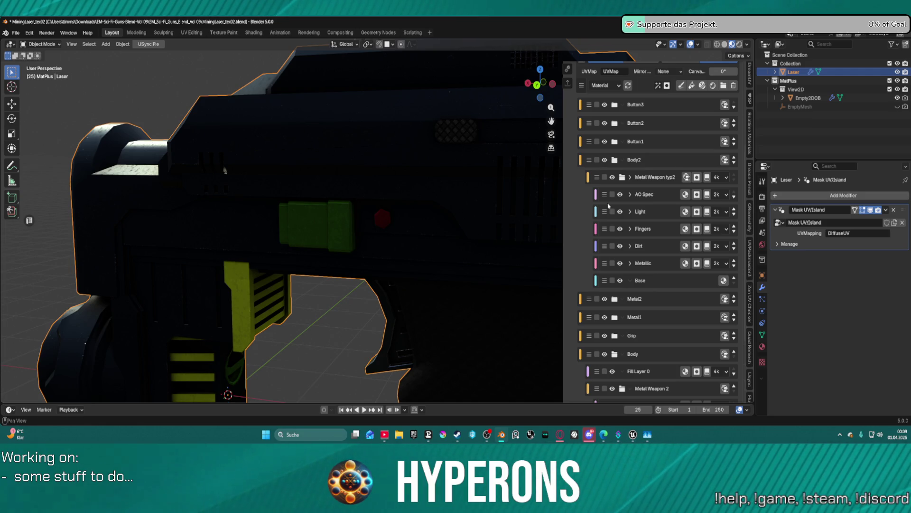
left_click(631, 177)
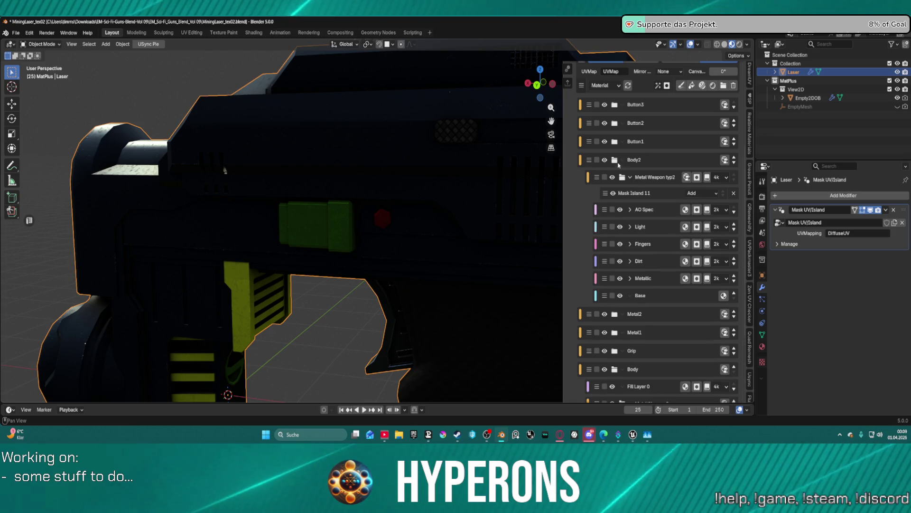
scroll(625, 171, "up", 2)
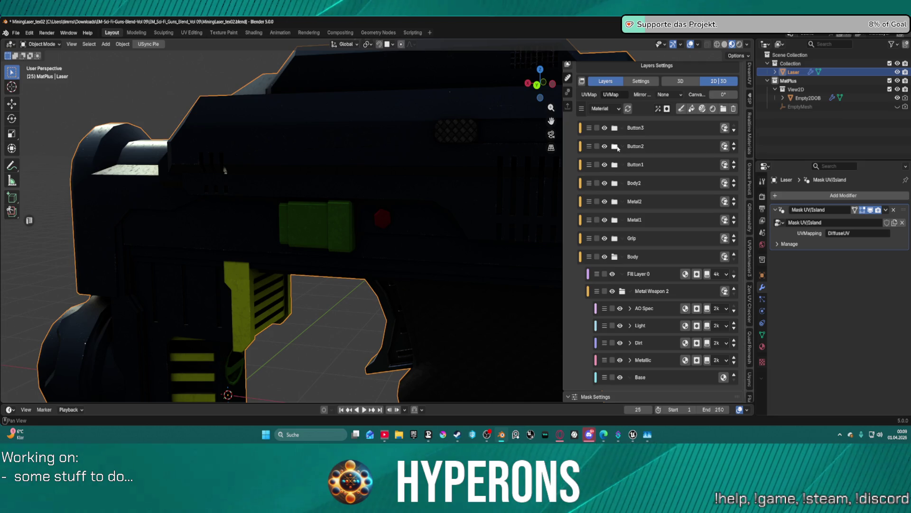
left_click(616, 146)
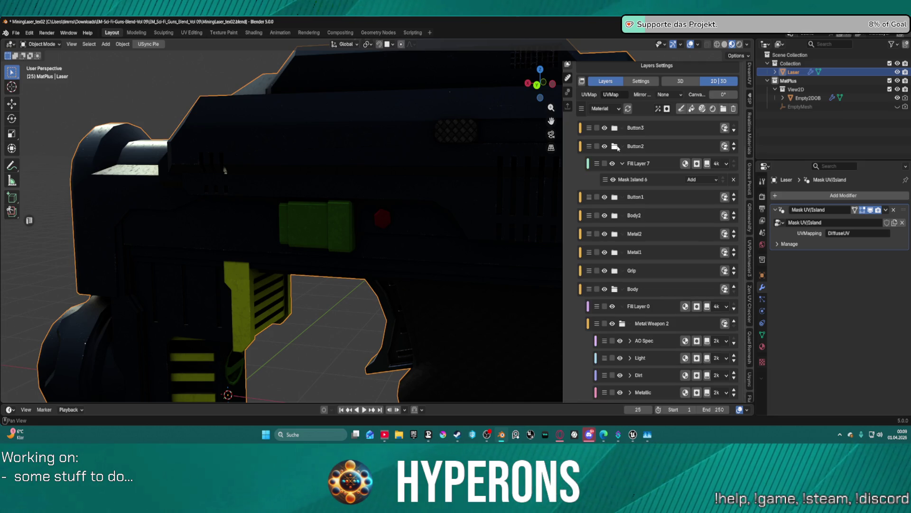
left_click(634, 166)
scroll(630, 362, "down", 2)
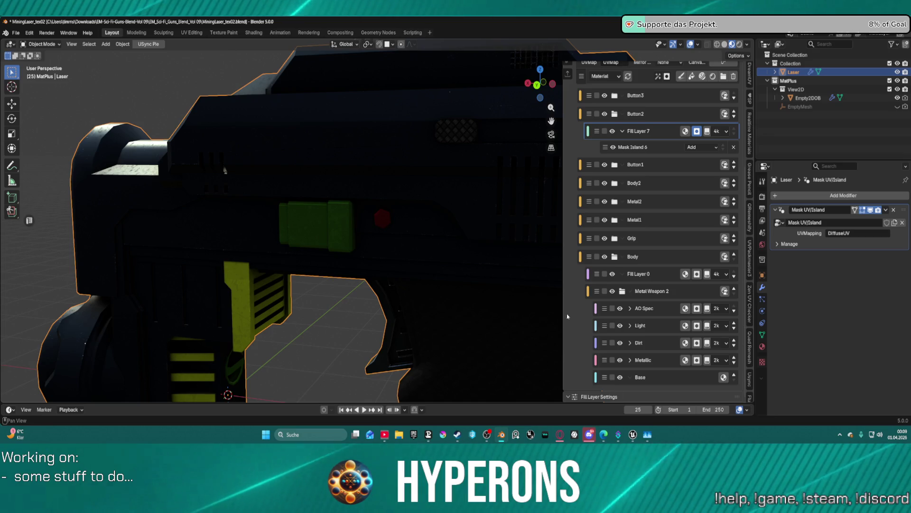
scroll(618, 337, "up", 3)
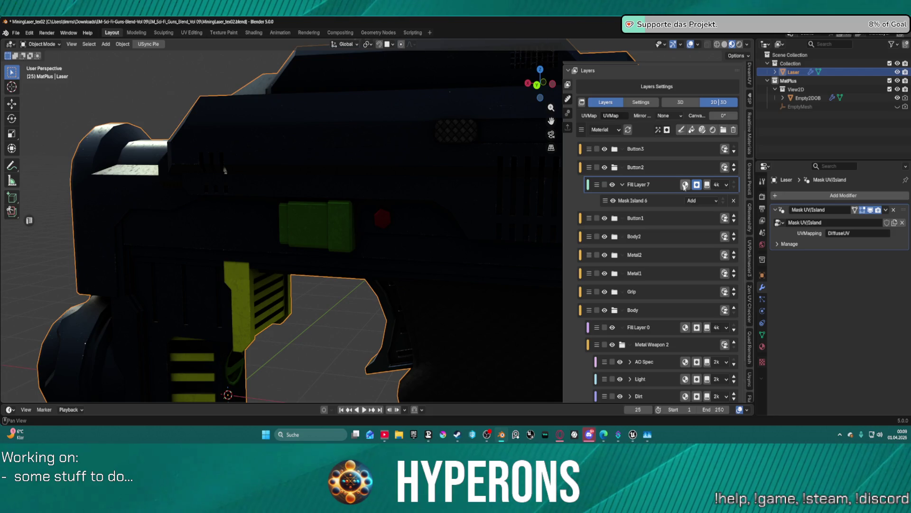
Change the fill colour to dark red #951417 and turn off the Specular IOR channel
scroll(624, 224, "down", 6)
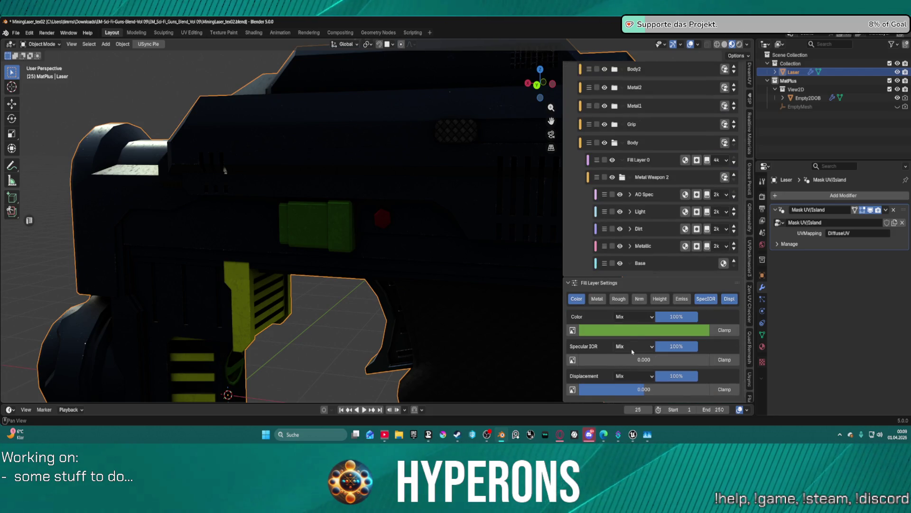
scroll(694, 130, "up", 3)
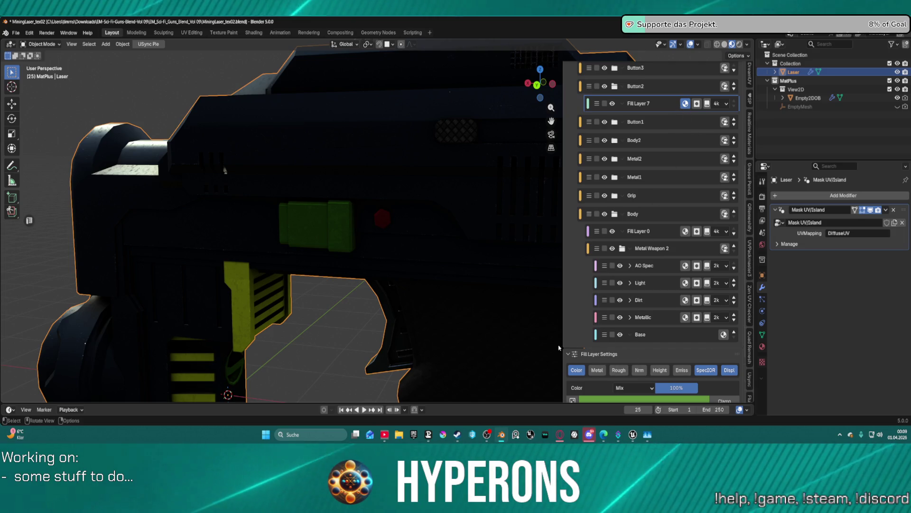
scroll(667, 138, "up", 2)
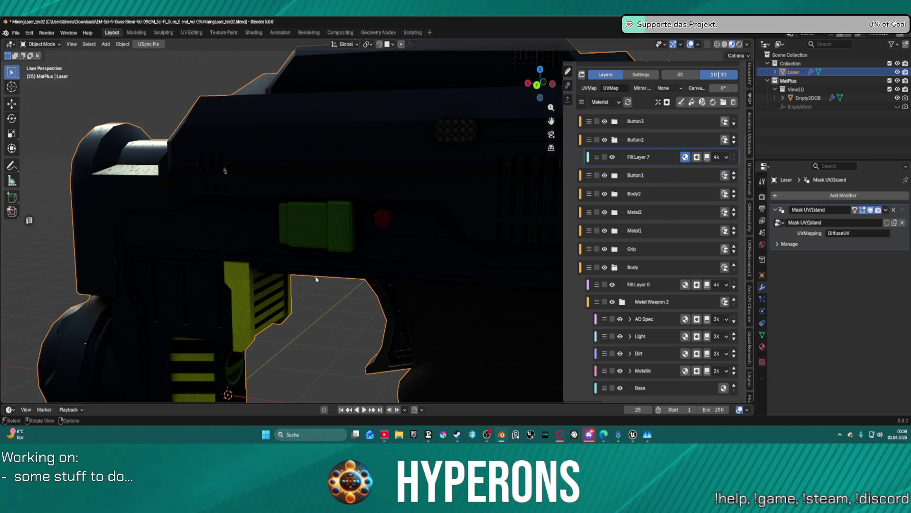
scroll(321, 219, "up", 5)
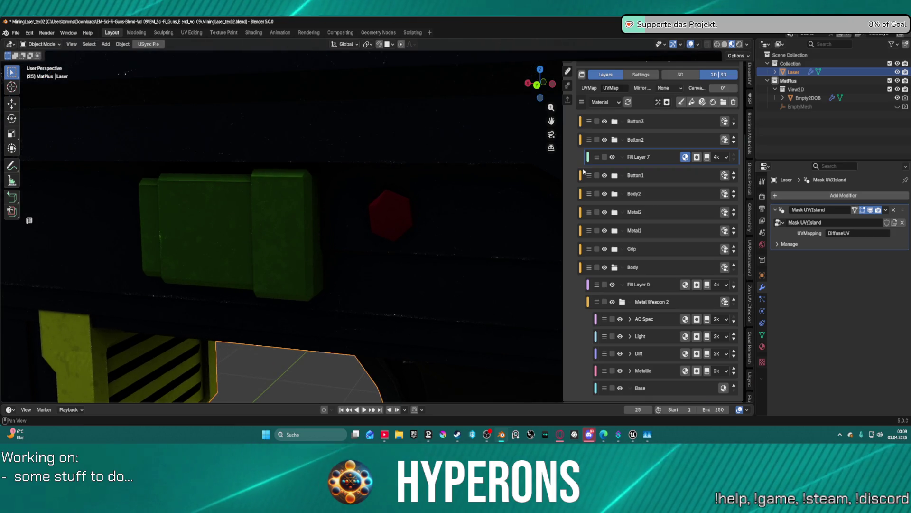
scroll(645, 308, "down", 5)
left_click(644, 330)
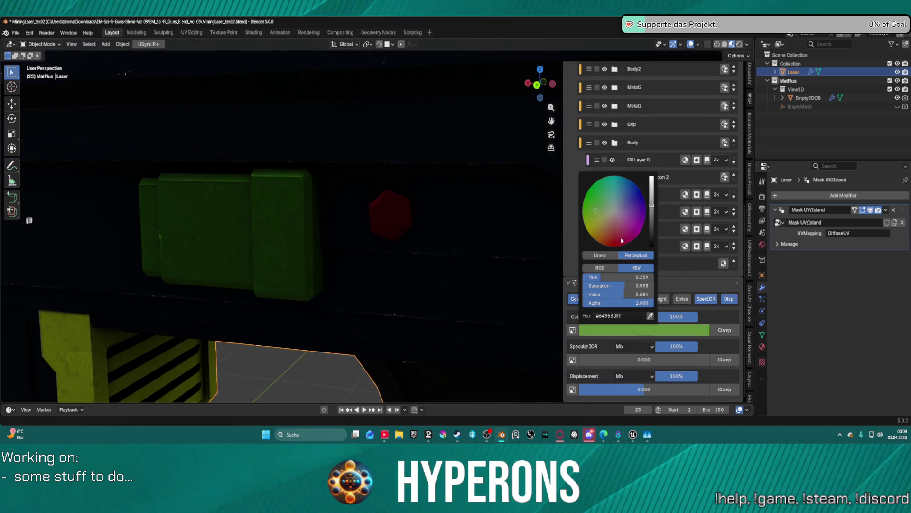
left_click(616, 240)
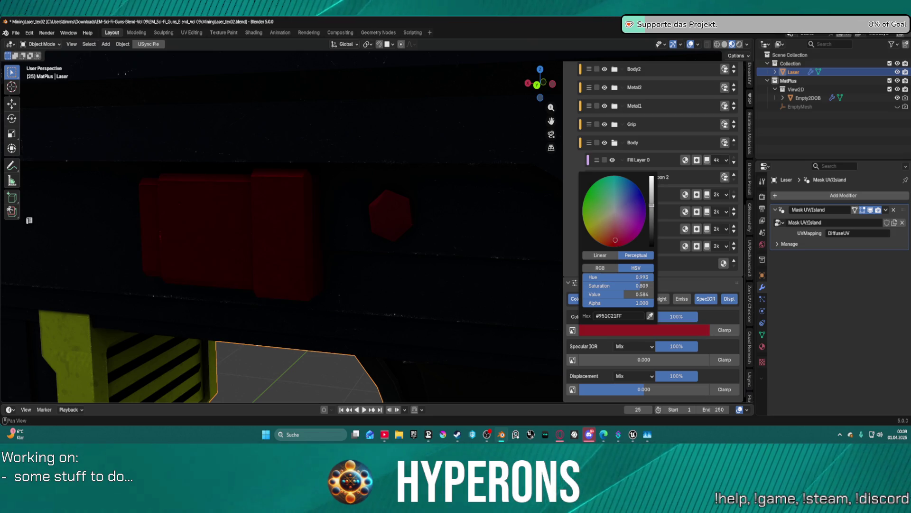
left_click_drag(615, 240, 614, 189)
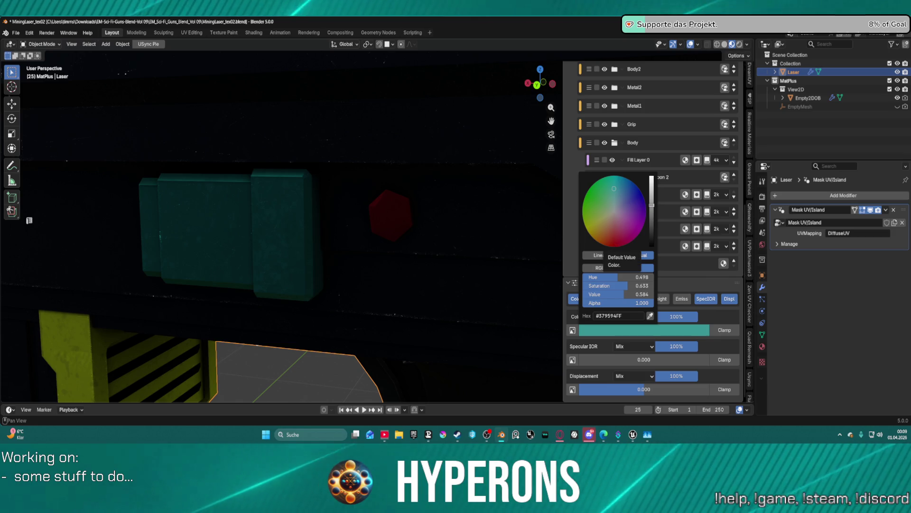
left_click(616, 242)
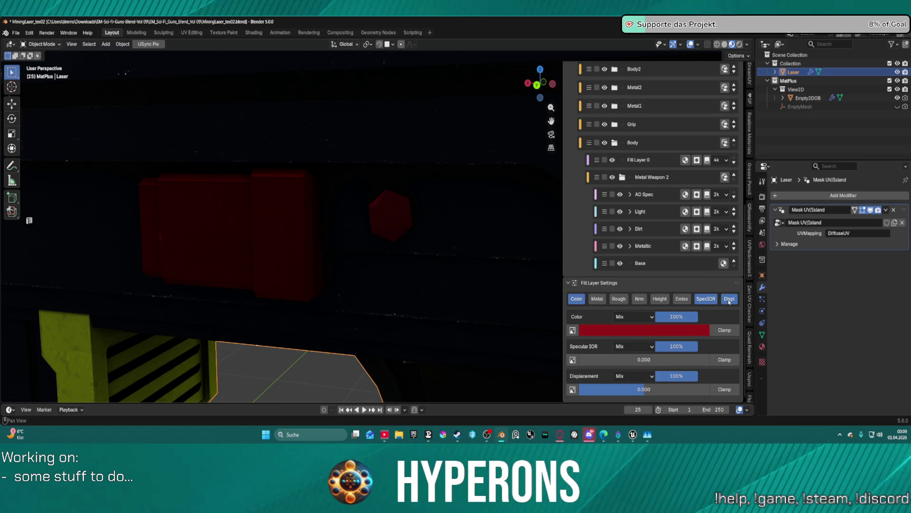
left_click(711, 299)
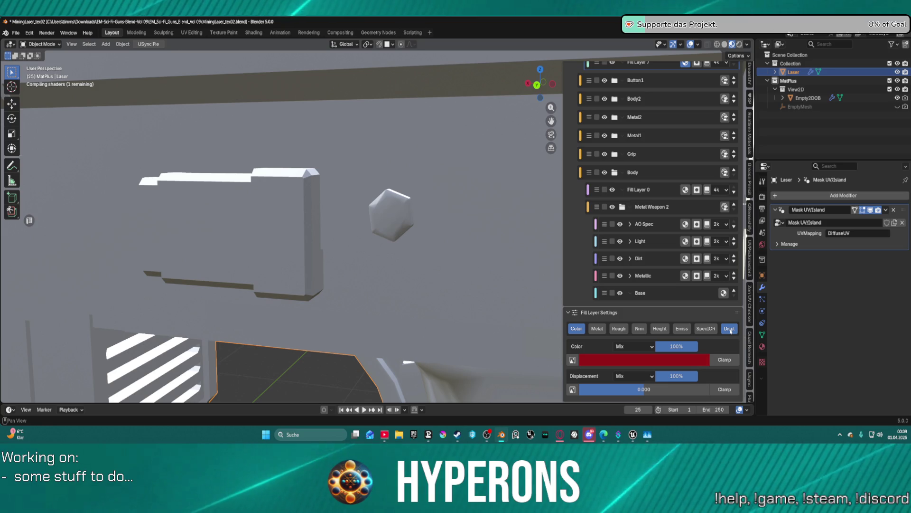
Turn off Displacement and enable the Metal, Rough and Nrm channels on the fill layer
left_click(730, 331)
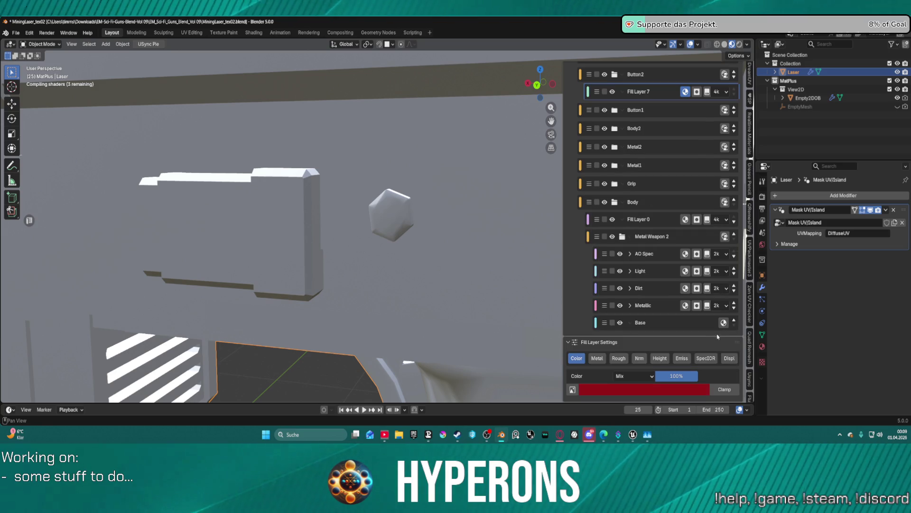
left_click(597, 359)
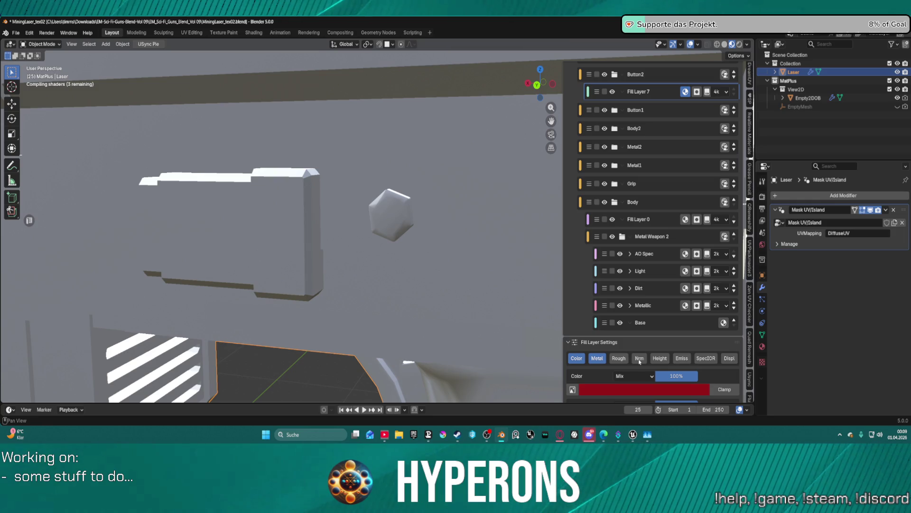
left_click(640, 362)
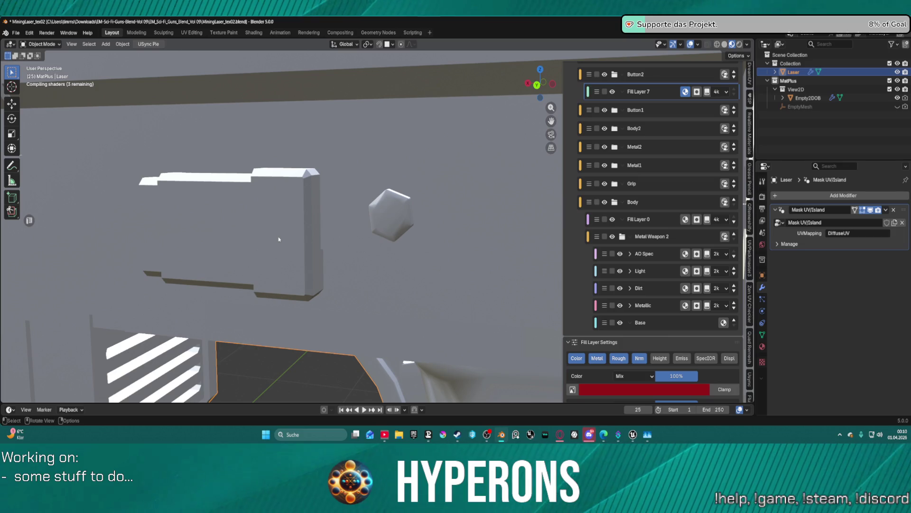
scroll(474, 275, "down", 5)
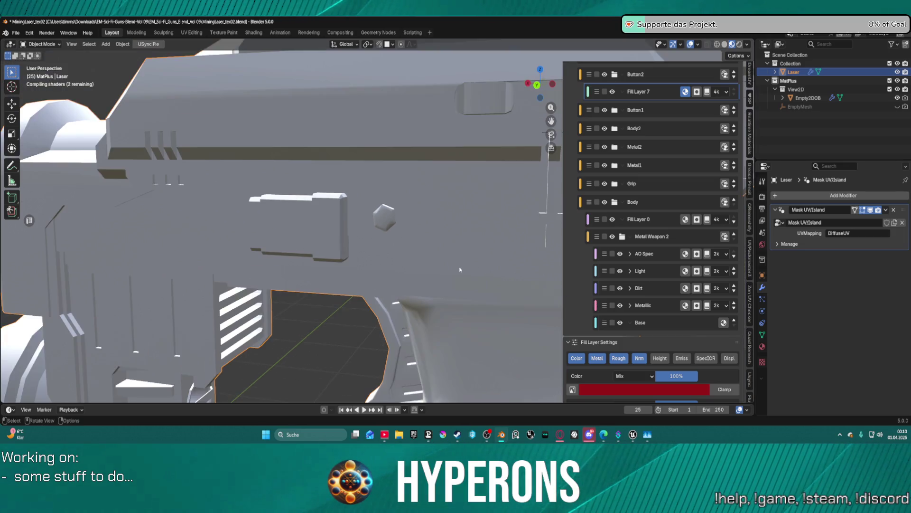
scroll(458, 264, "down", 2)
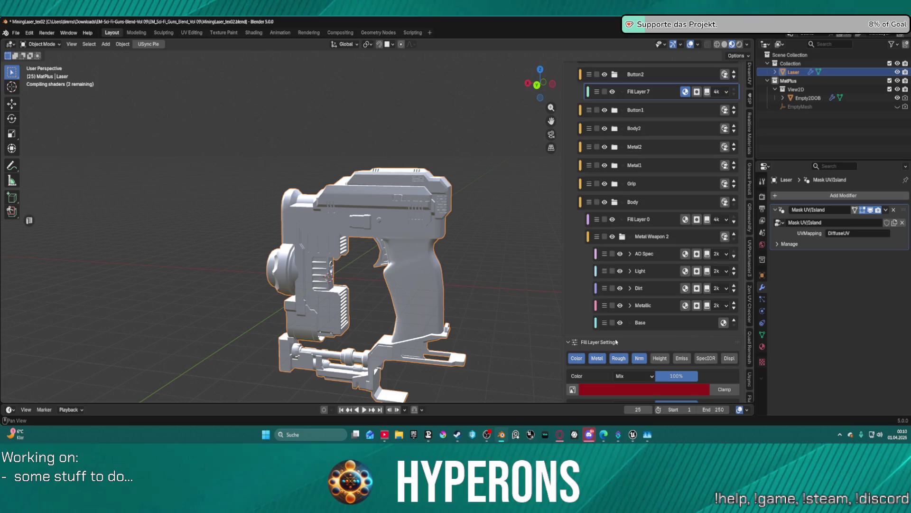
scroll(623, 343, "down", 5)
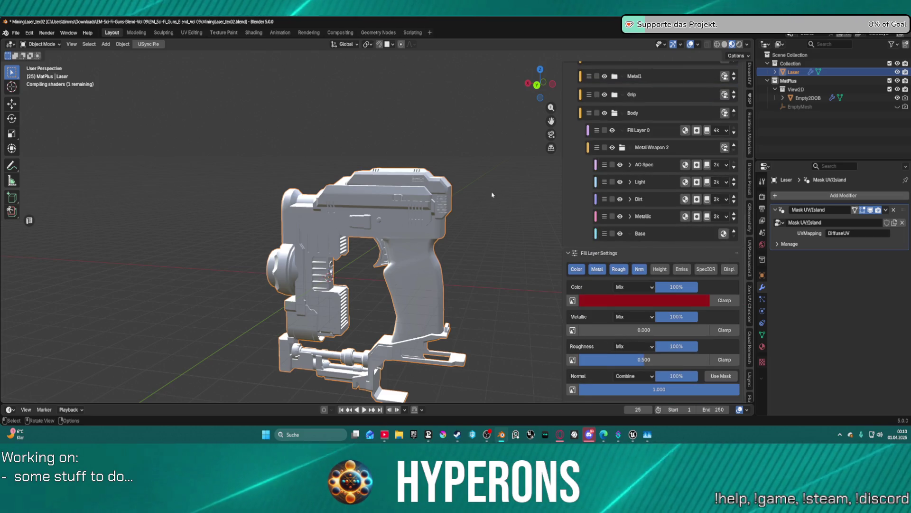
Deselect the laser model, orbit the view, and switch to another window
left_click(482, 212)
mouse_move(476, 209)
middle_mouse_down()
mouse_move(418, 213)
mouse_move(476, 216)
middle_mouse_up()
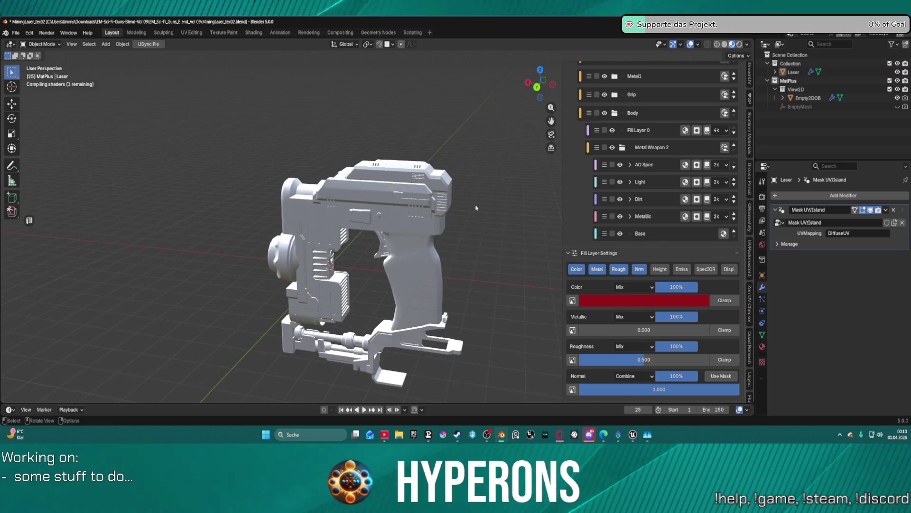
left_click(659, 435)
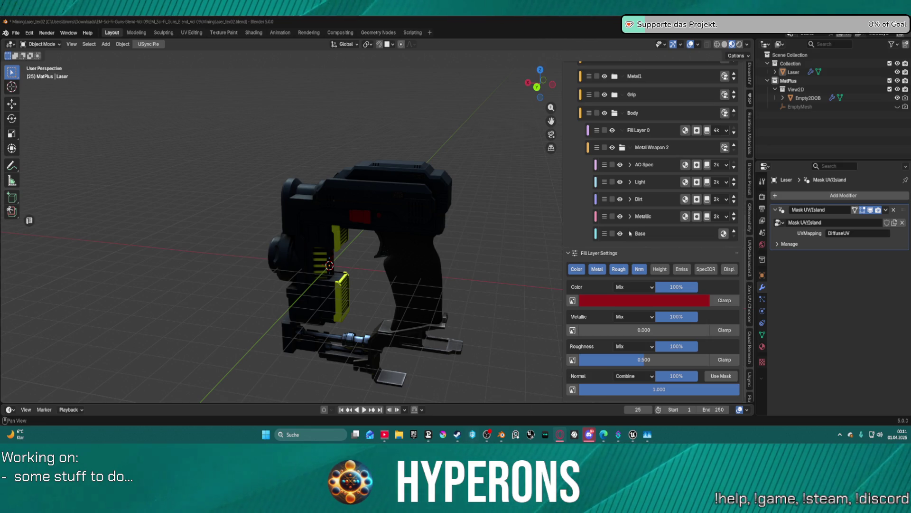
scroll(439, 248, "up", 3)
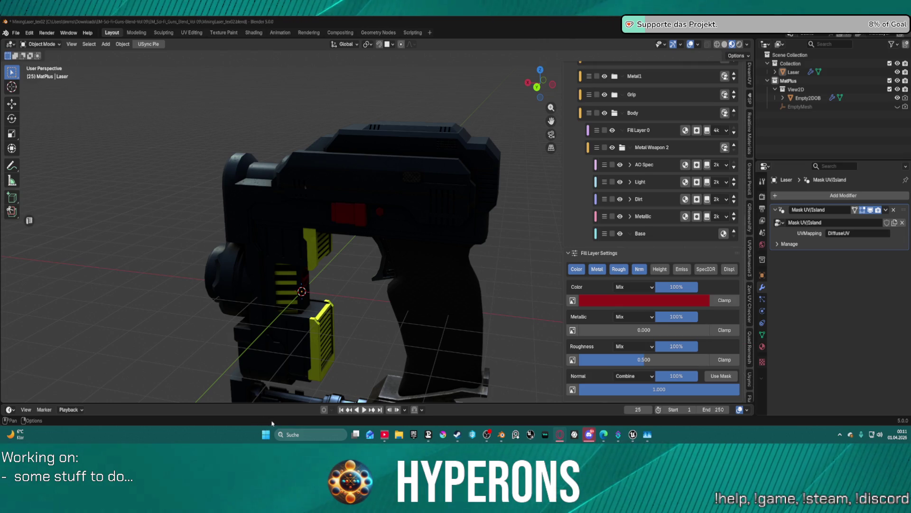
Launch Resource Monitor with the resmon command from the Windows Run prompt
key("super+r")
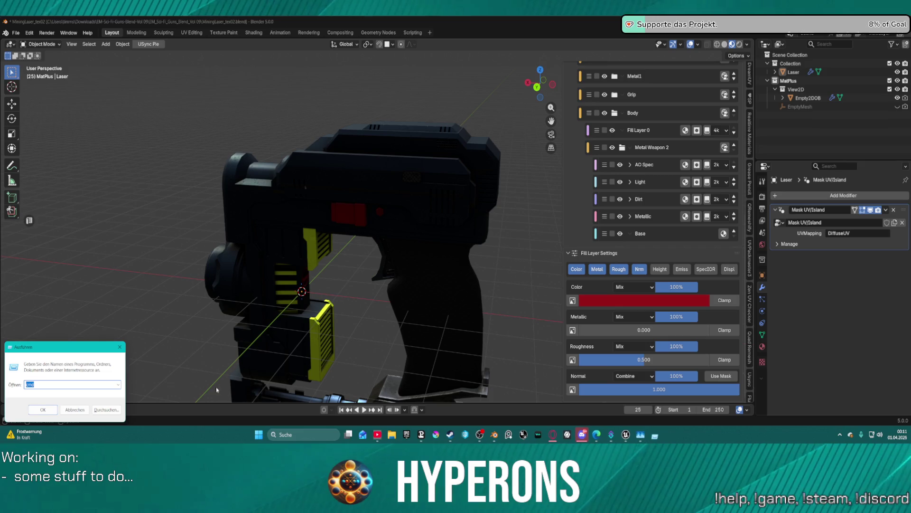
type("resmon")
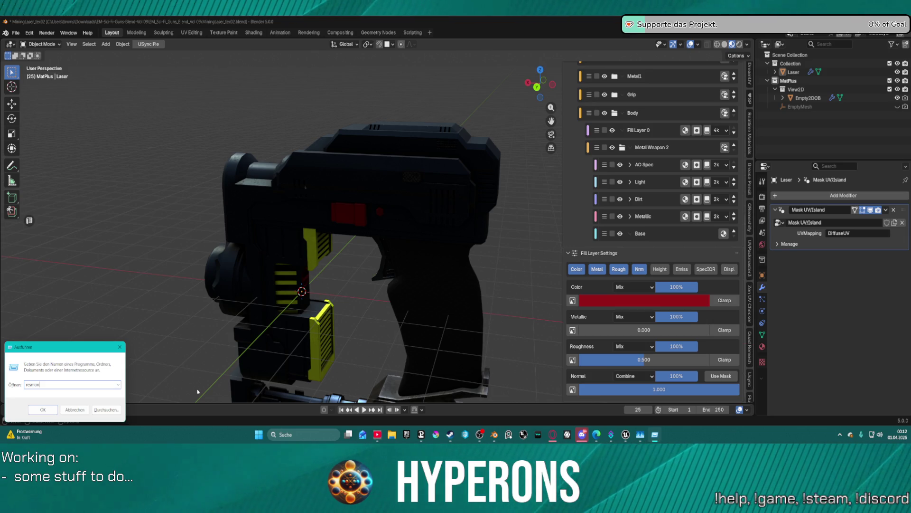
key("Return")
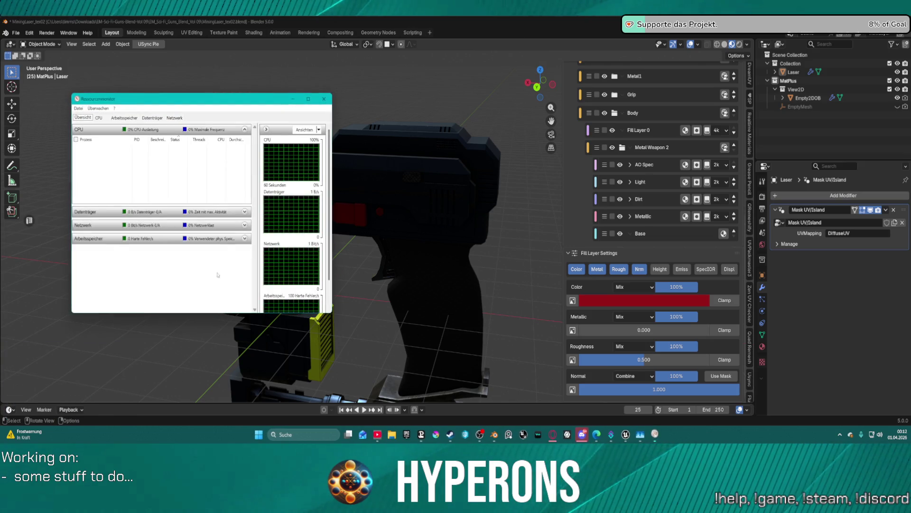
Switch from Resource Monitor back to Blender's layer stack
key("alt+Tab")
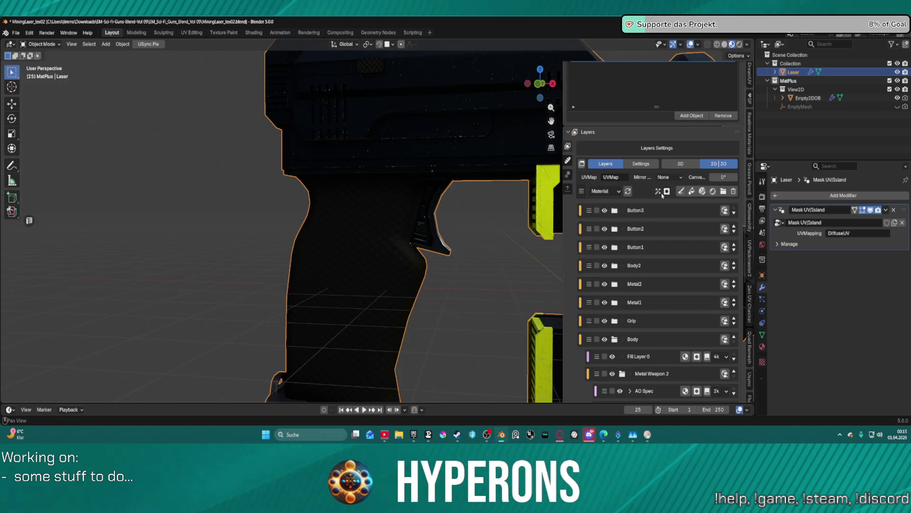
Add a new layer group at the top of the stack and rename Group 15 to 'Screws'
left_click(724, 191)
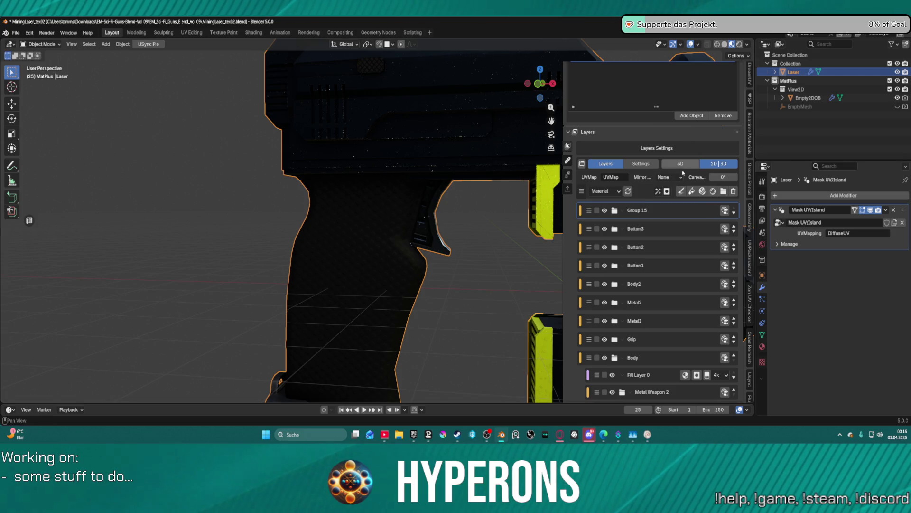
double_click(638, 211)
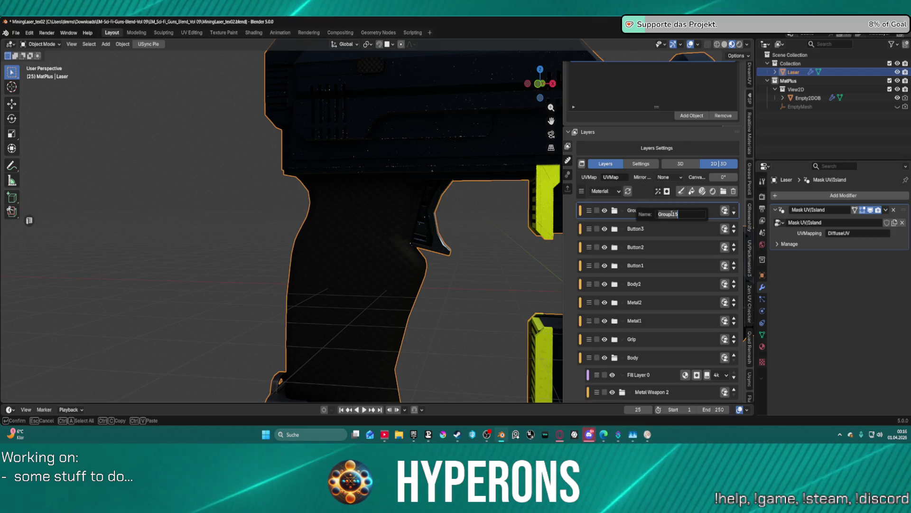
type("Screw")
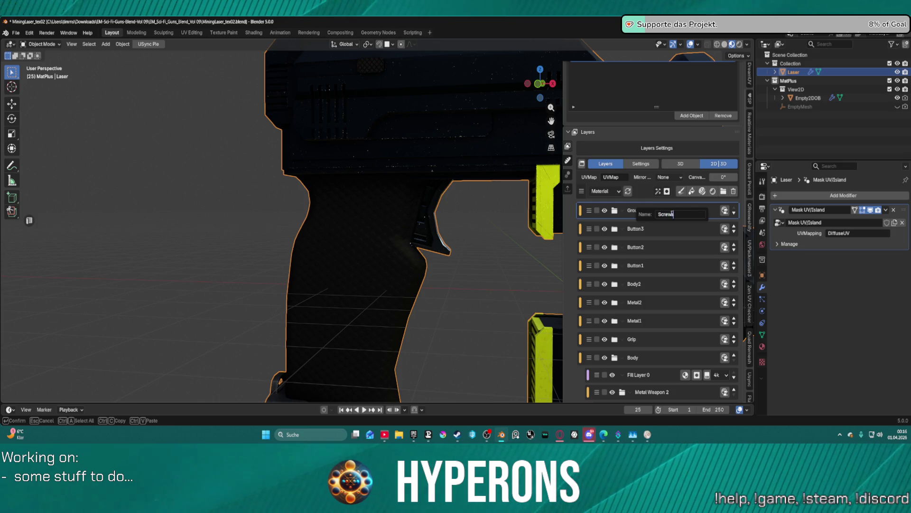
type("s")
key("Return")
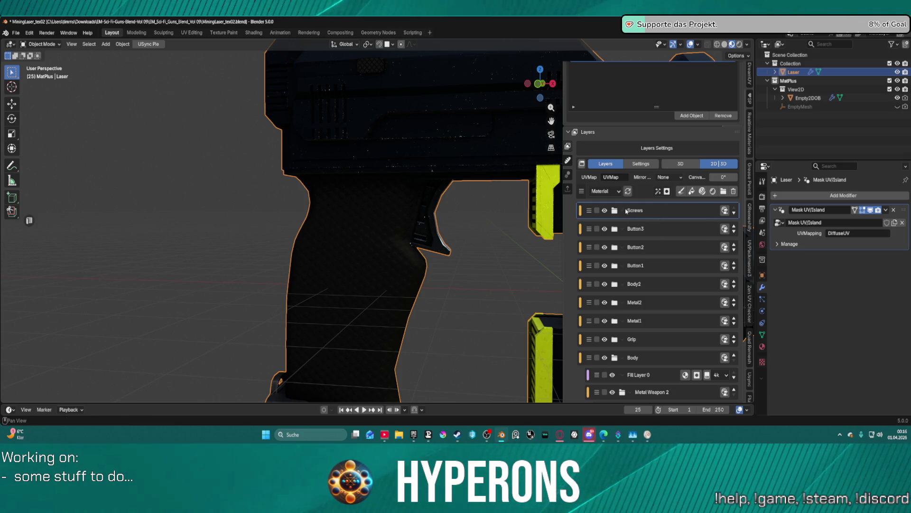
left_click(667, 191)
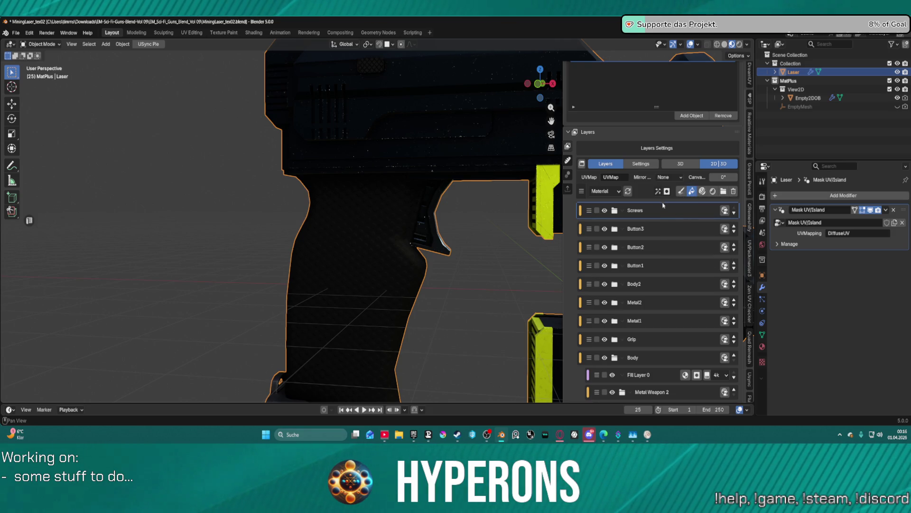
Add Fill Layer 33 with a black mask inside Screws and delete the extra Fill Layer 32
left_click(667, 192)
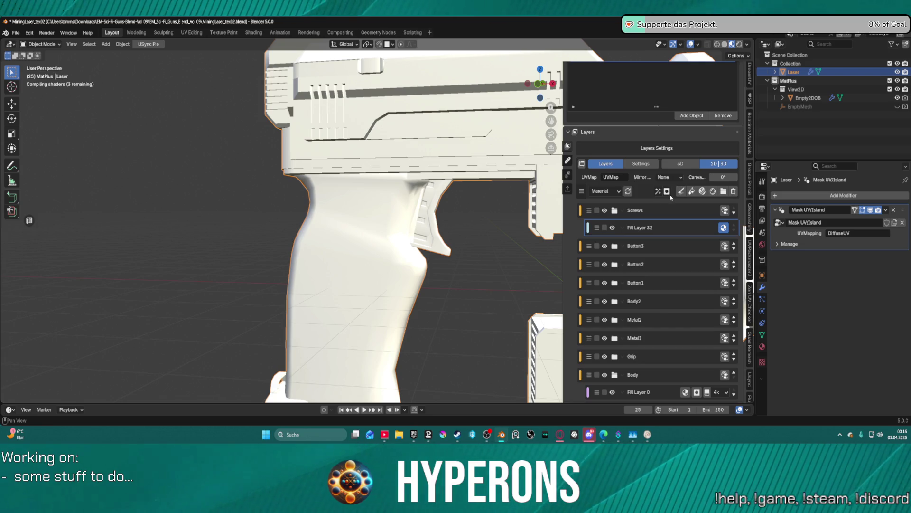
left_click(667, 192)
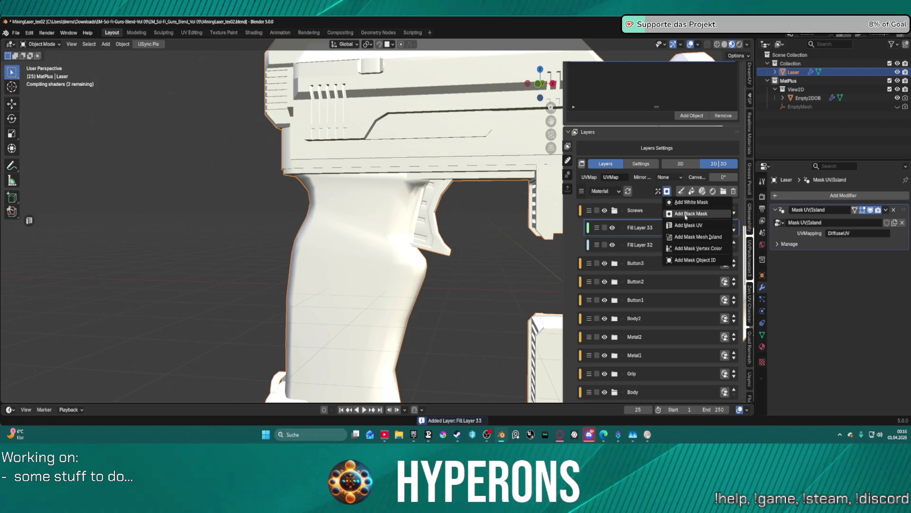
key("Return")
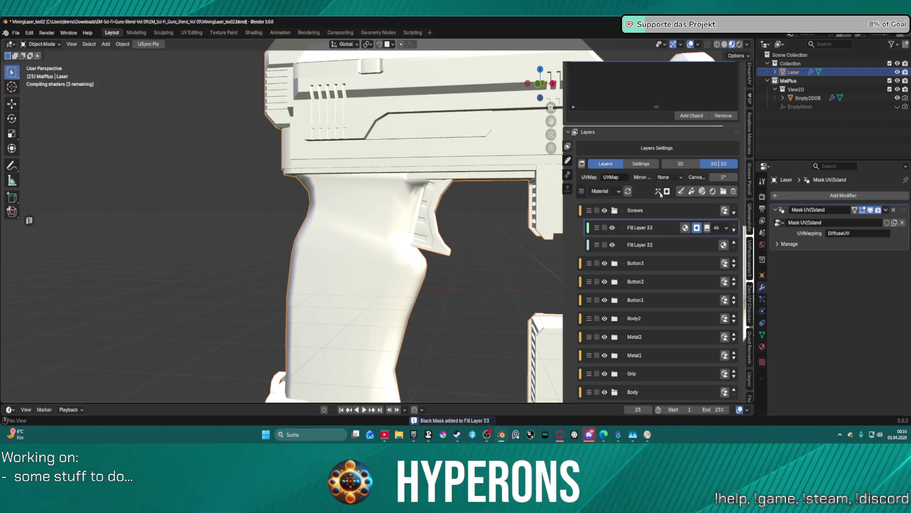
left_click(669, 248)
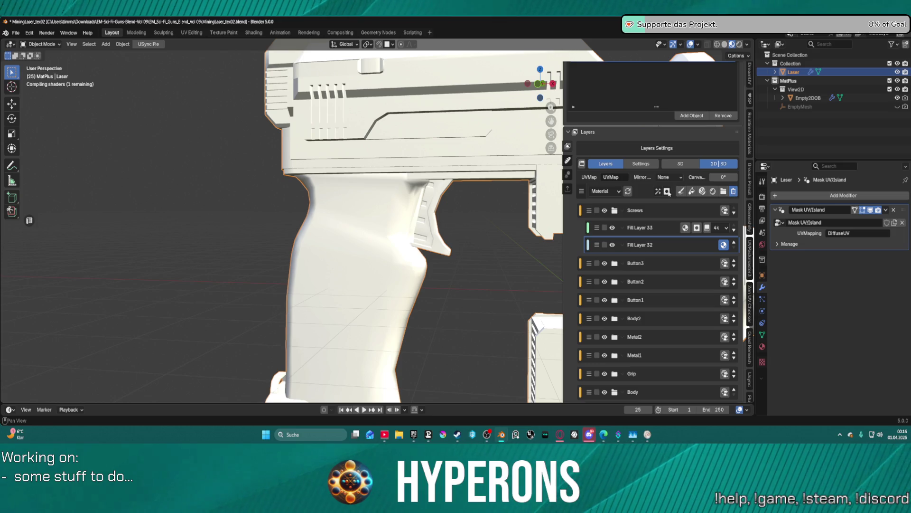
left_click(733, 191)
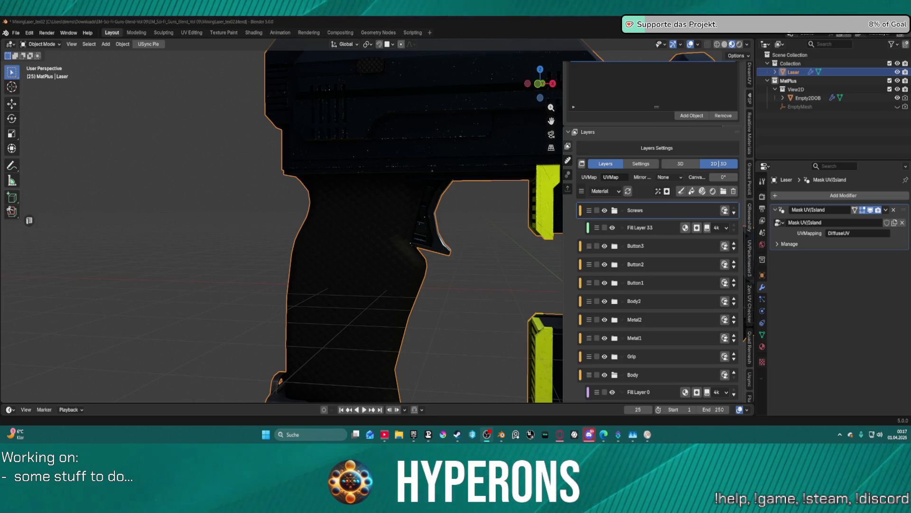
Add a Decal effect to Fill Layer 33 and open the decal texture library
key("alt+Tab")
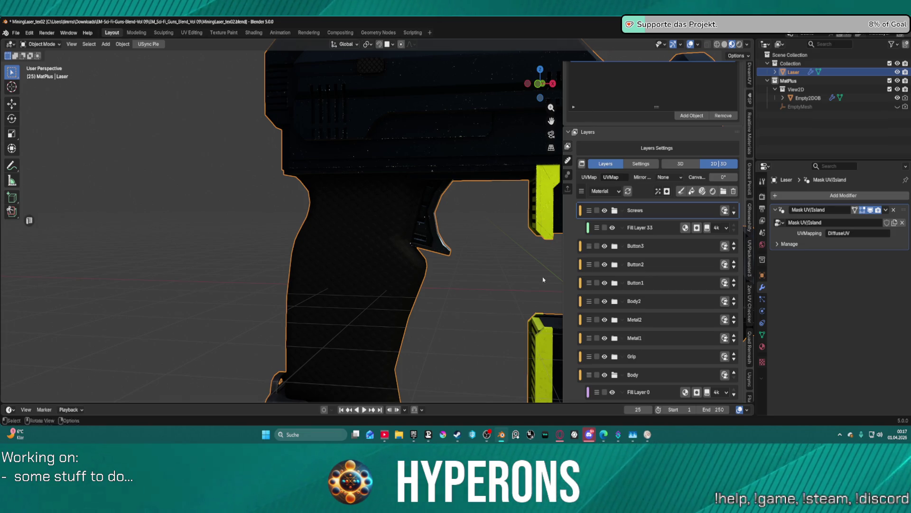
scroll(511, 233, "down", 1)
scroll(510, 233, "down", 4)
scroll(493, 257, "up", 5)
middle_click_drag(478, 230, 630, 190, "shift")
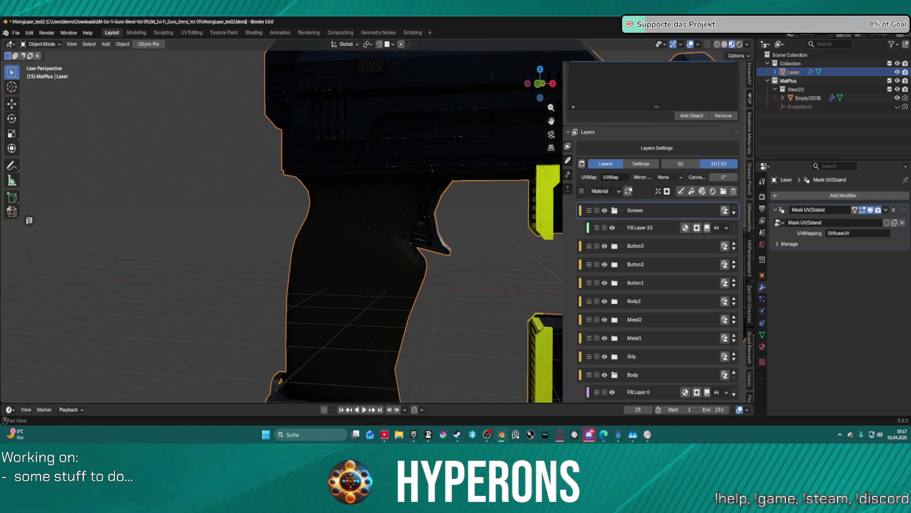
left_click(662, 231)
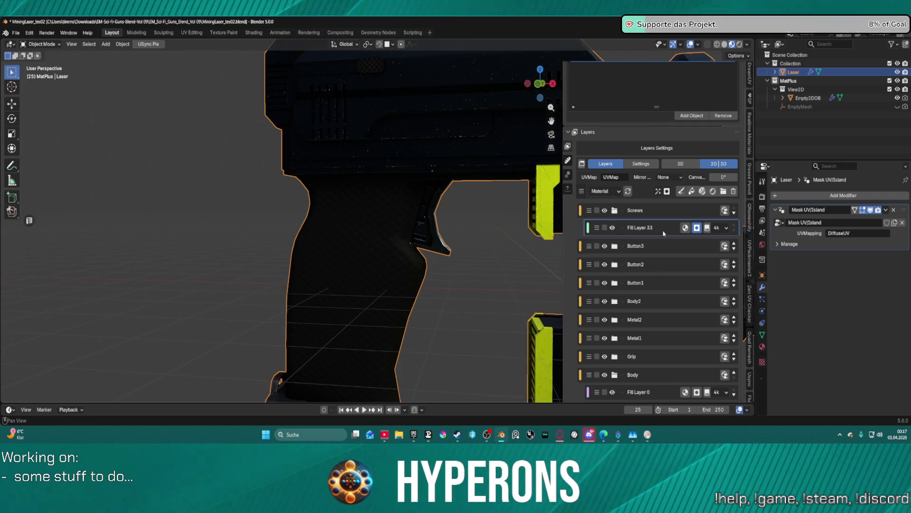
left_click(658, 190)
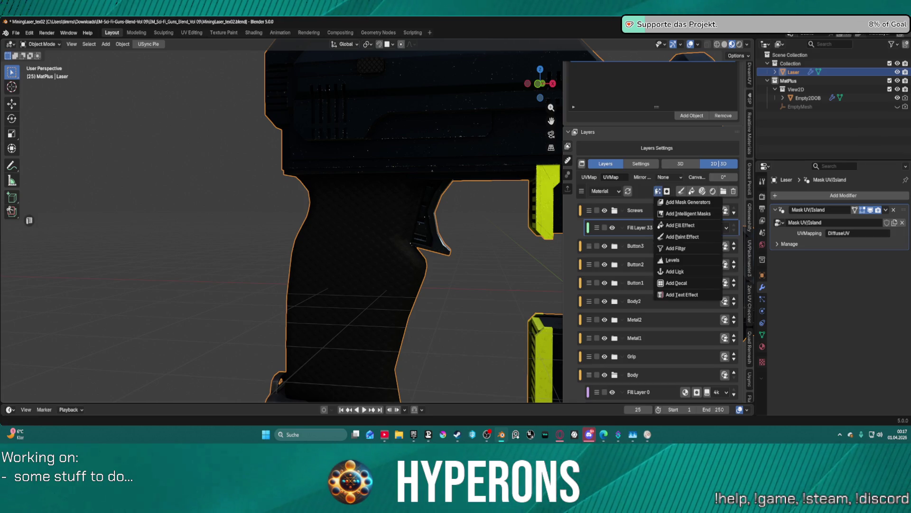
left_click(659, 284)
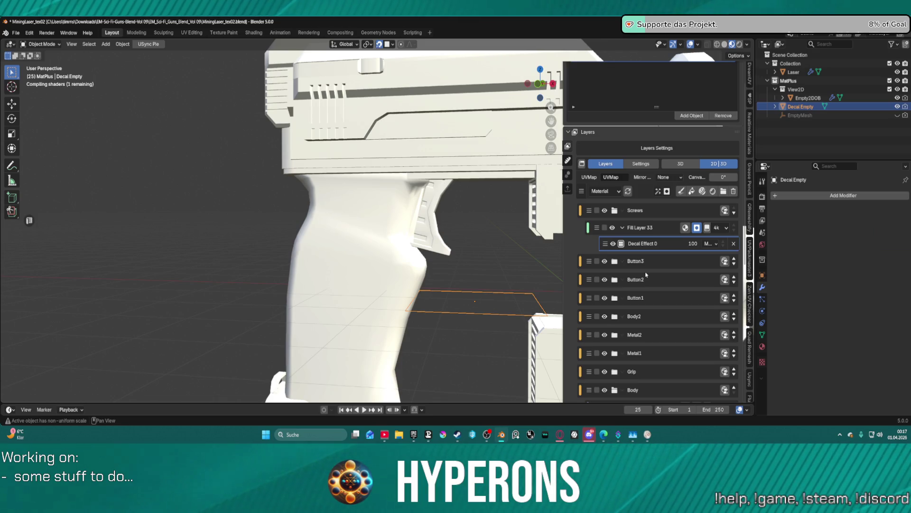
scroll(678, 343, "down", 10)
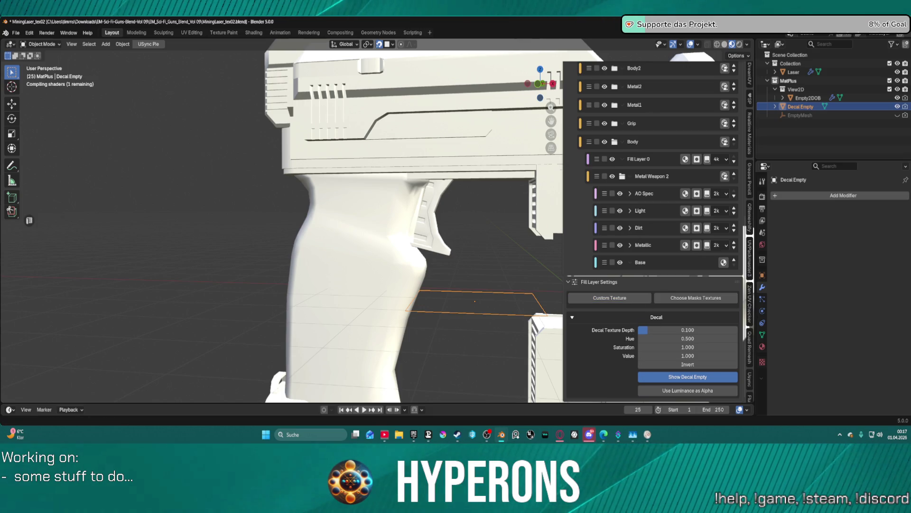
left_click(687, 299)
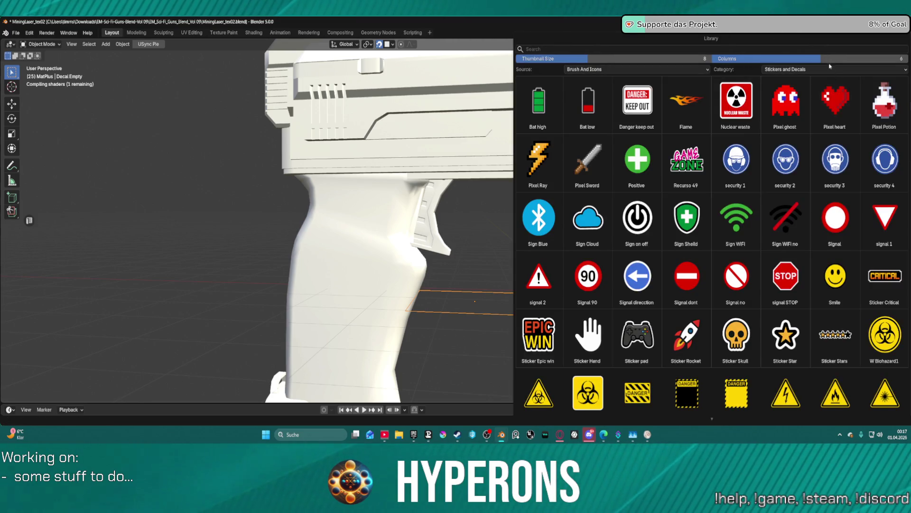
Switch the library category to ALL and choose HardSurface_31 as the decal texture
left_click(843, 68)
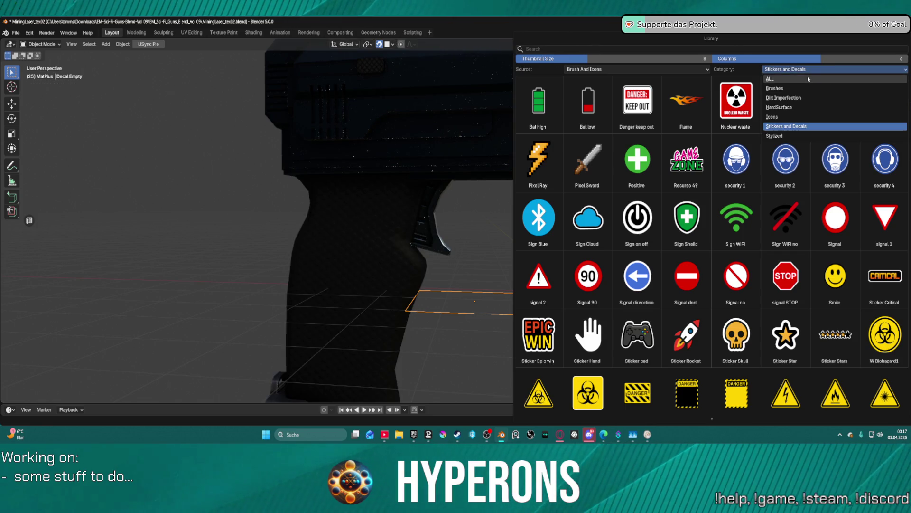
left_click(809, 79)
scroll(720, 229, "down", 5)
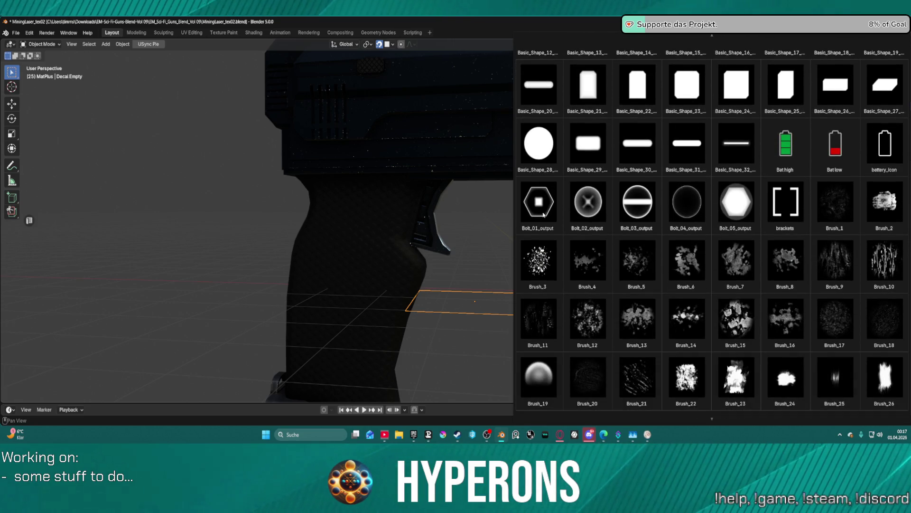
scroll(749, 223, "down", 8)
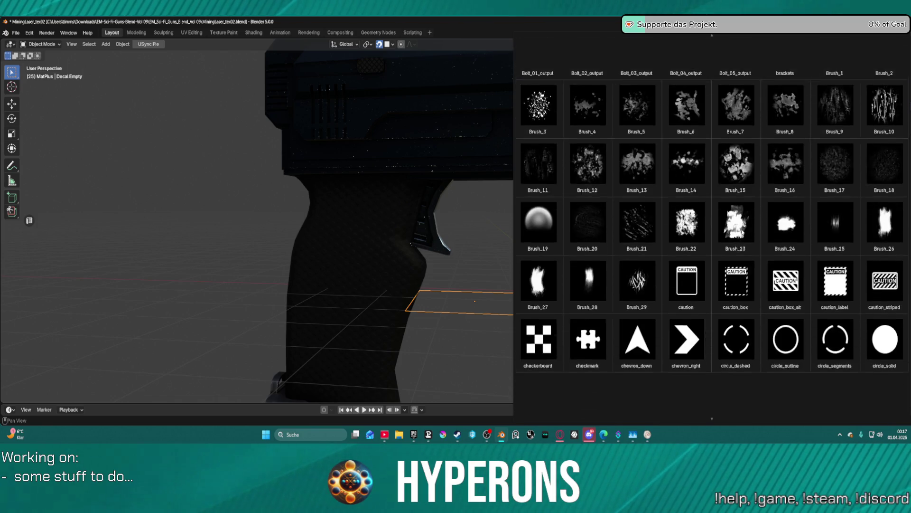
scroll(743, 232, "down", 10)
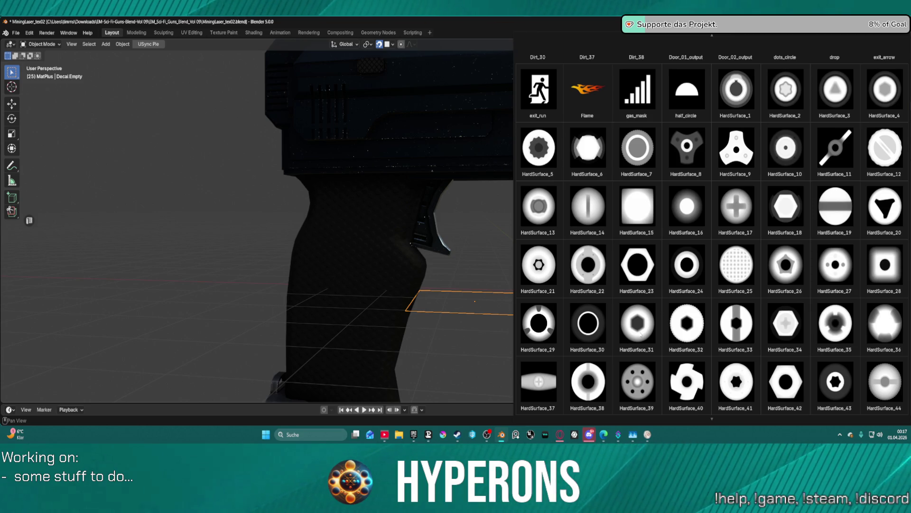
left_click(640, 334)
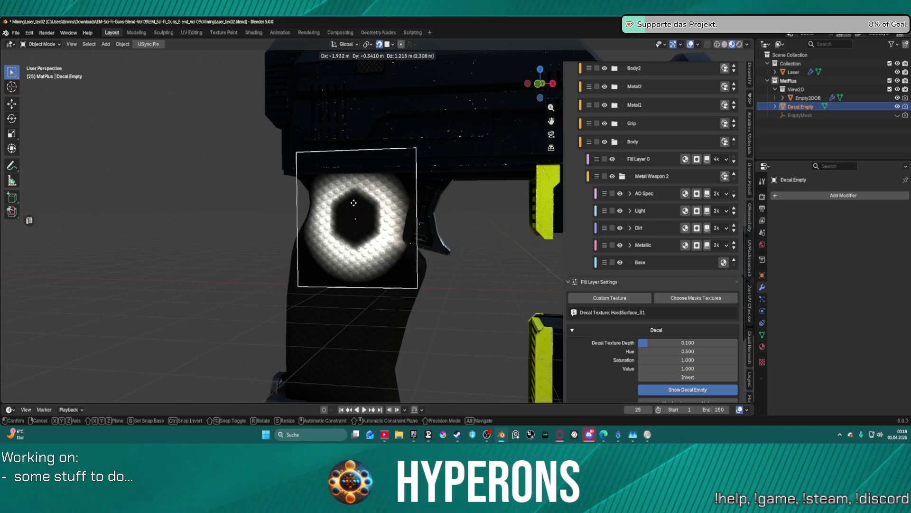
Place the decal on the grip and scale it to 0.1, undoing a 0.3 attempt
left_click(353, 205)
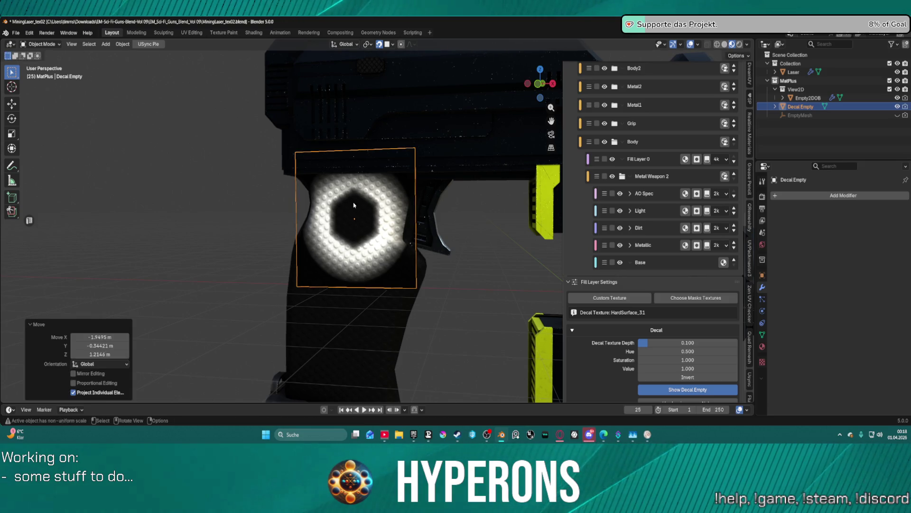
key("s")
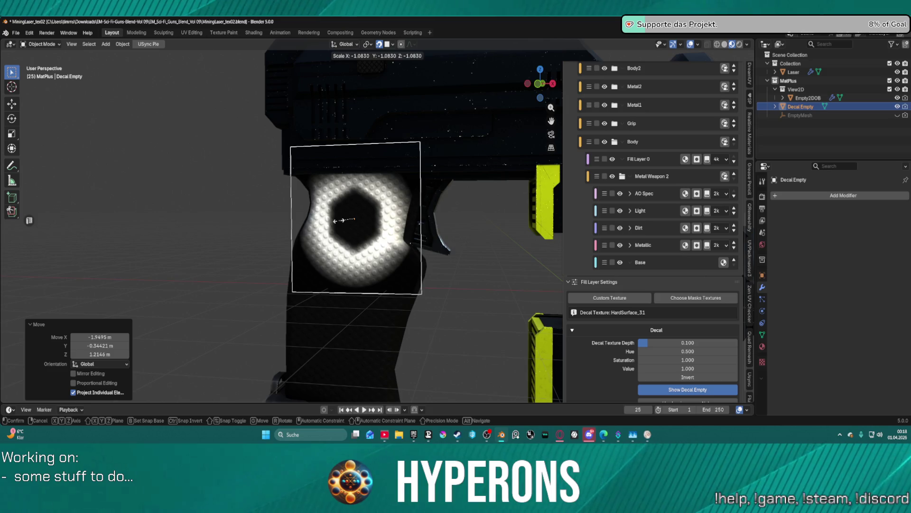
key("equal")
type("0.3")
key("Return")
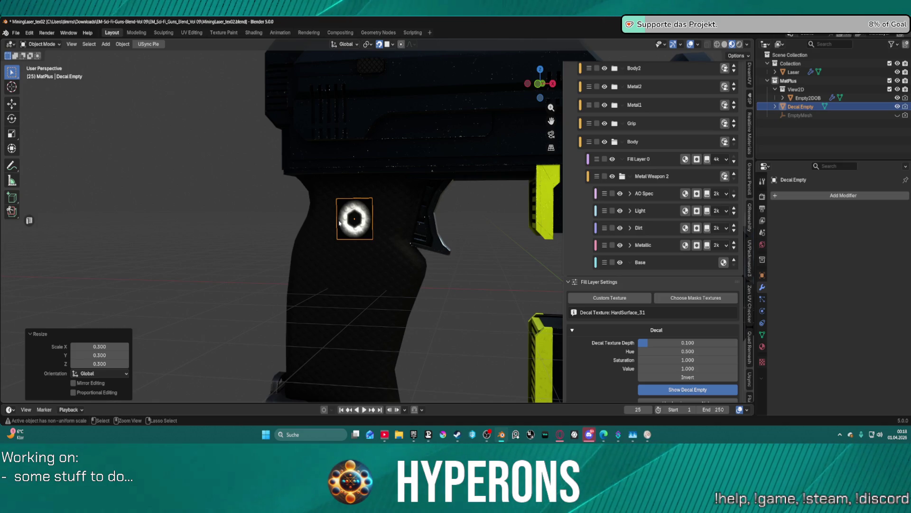
key("ctrl+z")
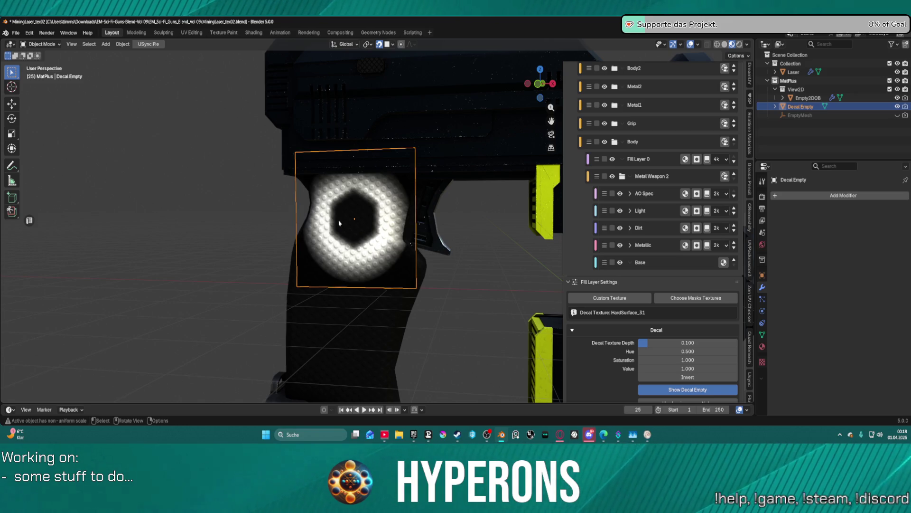
type("s.1")
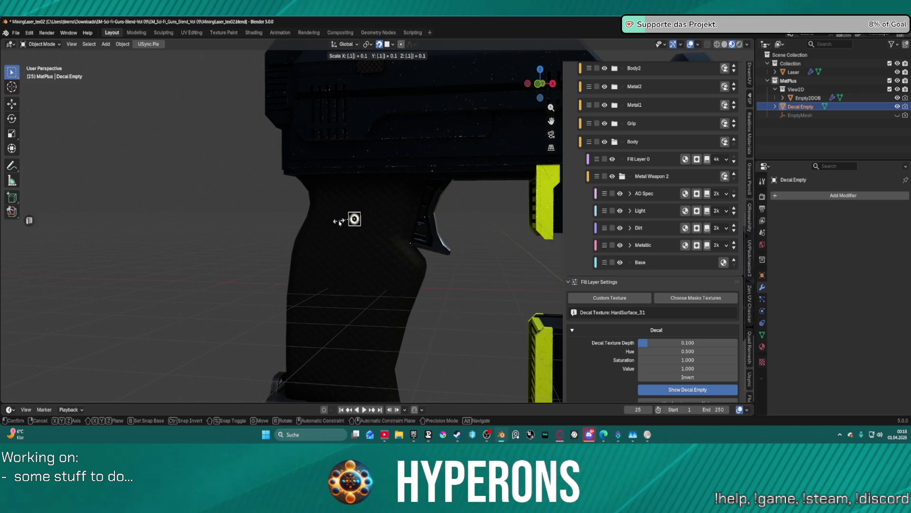
key("Return")
Enable Use Luminance as Alpha for the HardSurface_31 decal
scroll(333, 216, "up", 6)
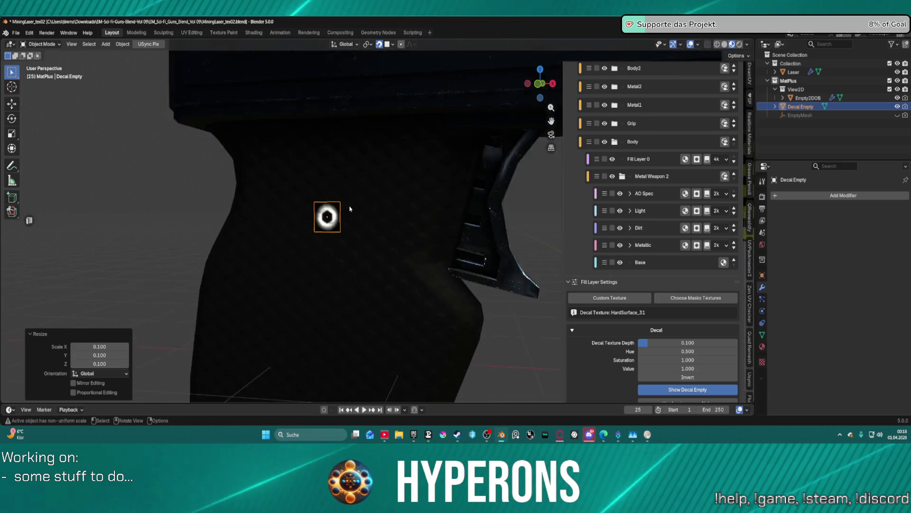
scroll(306, 210, "down", 2)
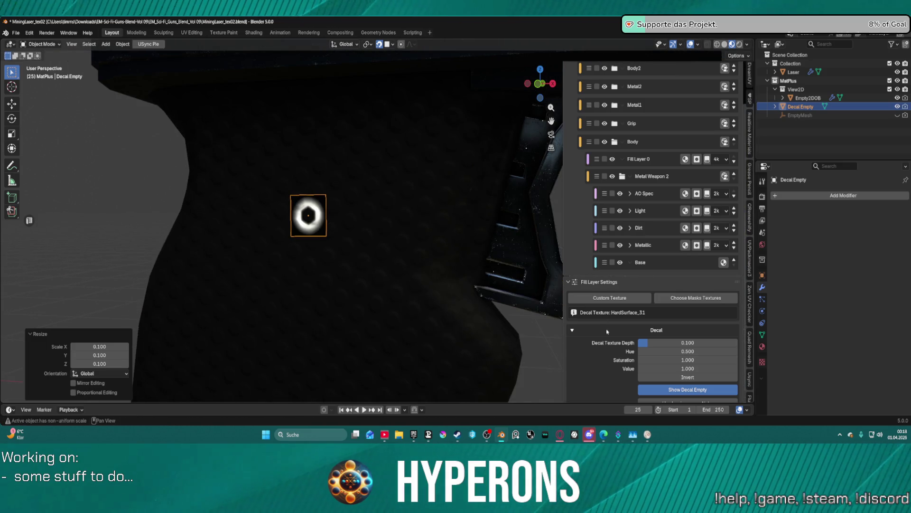
scroll(684, 361, "down", 1)
left_click(679, 390)
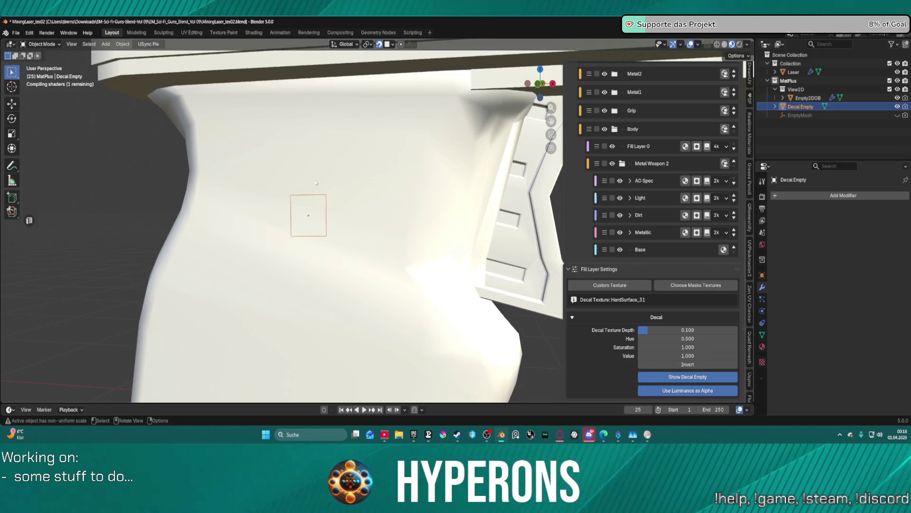
scroll(316, 182, "up", 2)
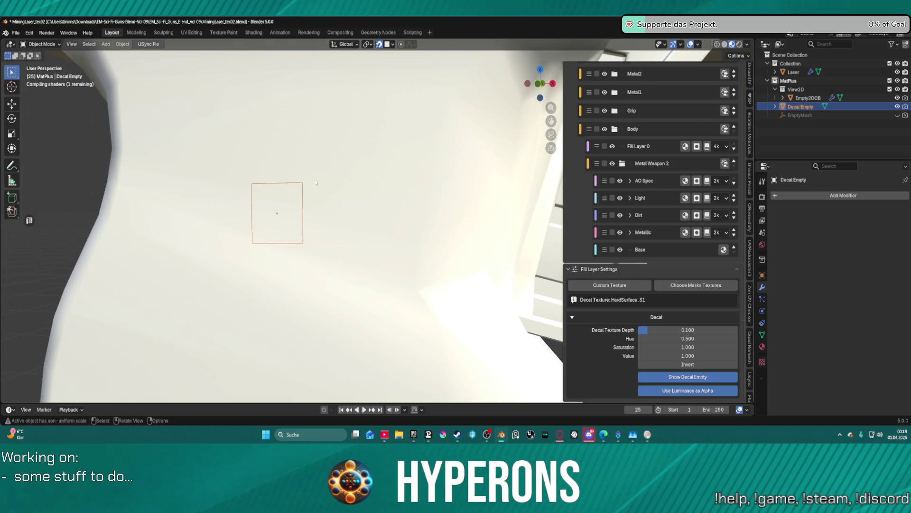
scroll(318, 186, "down", 6)
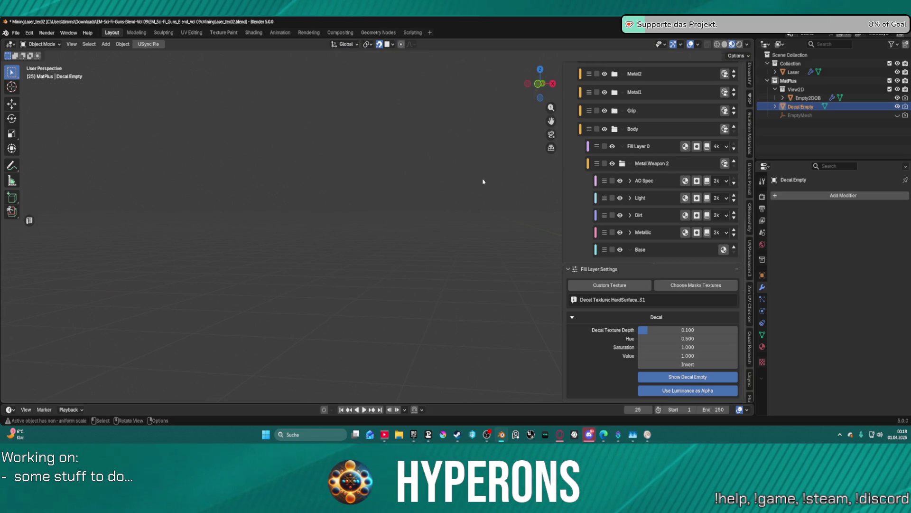
scroll(365, 204, "down", 5)
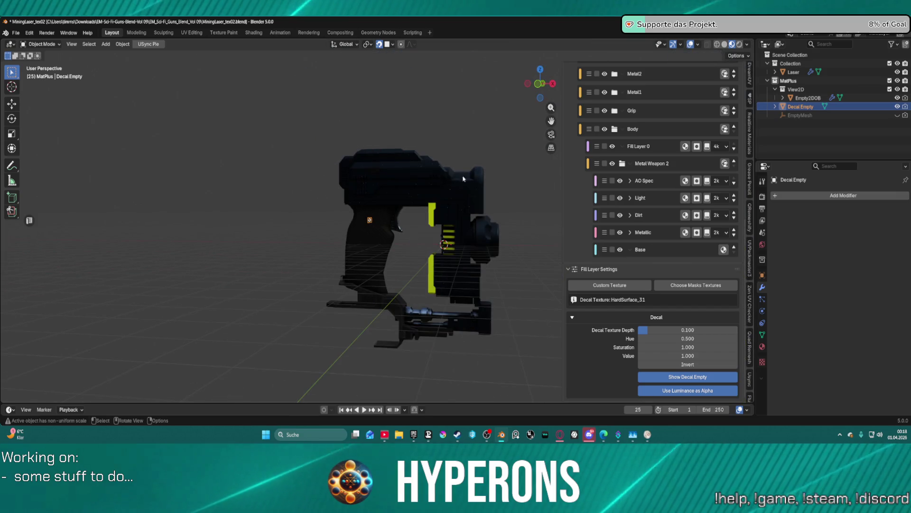
scroll(633, 161, "up", 2)
scroll(632, 162, "up", 10)
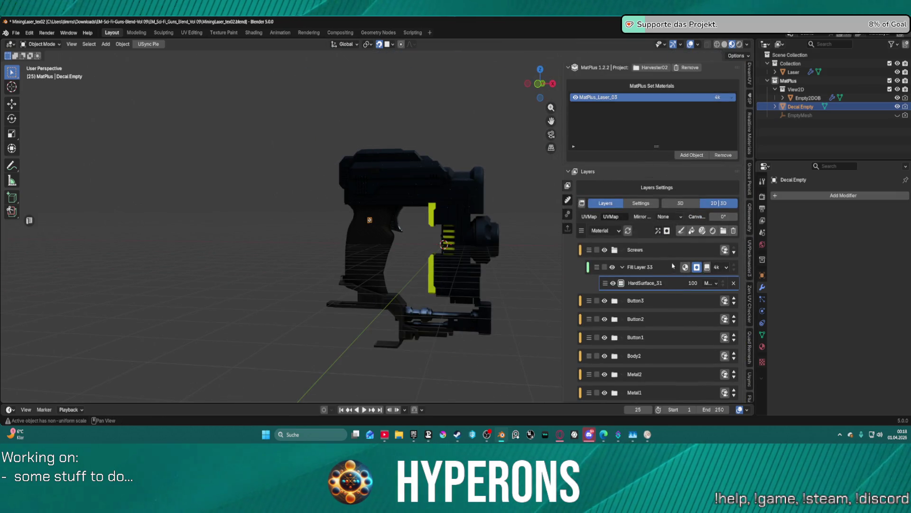
Delete the HardSurface_31 decal mask, save MiningLaser_tex02.blend, and close Blender
left_click(734, 284)
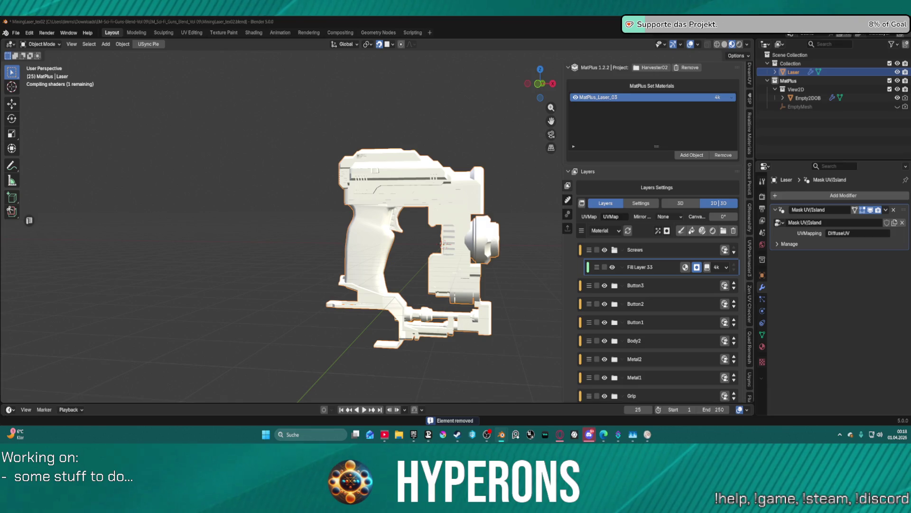
key("ctrl+s")
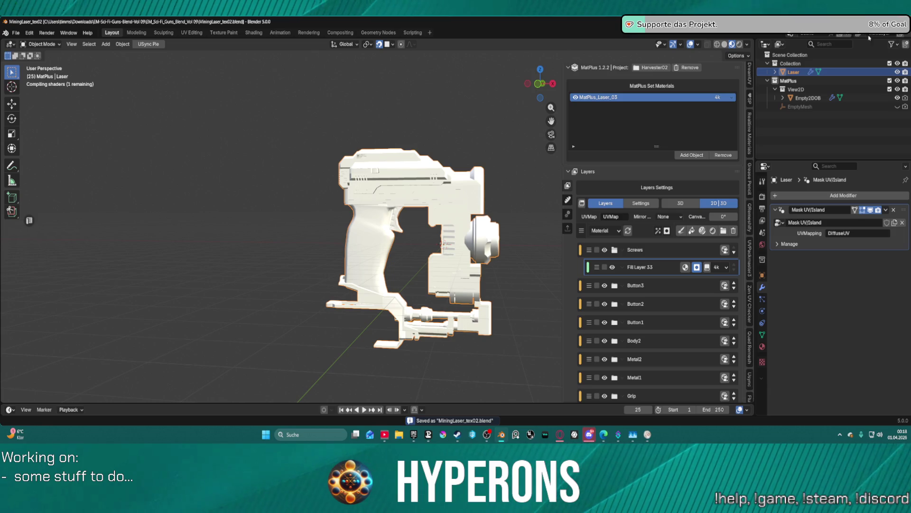
key("super+Down")
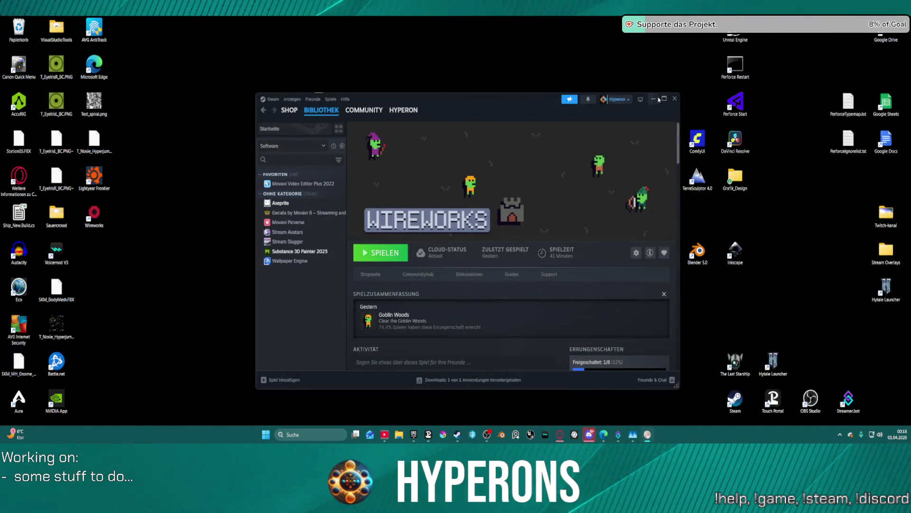
Minimize Steam and reopen MiningLaser_tex02.blend from Blender's taskbar recent files
left_click(658, 98)
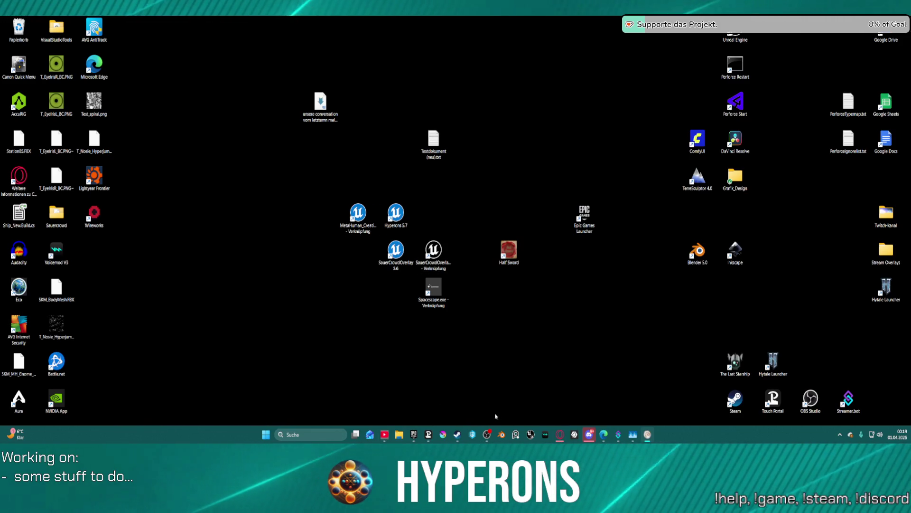
right_click(501, 434)
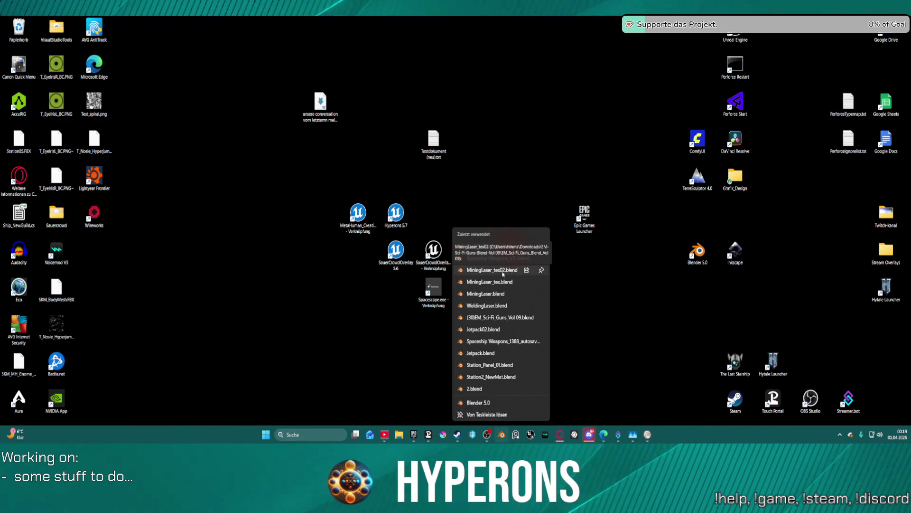
left_click(493, 269)
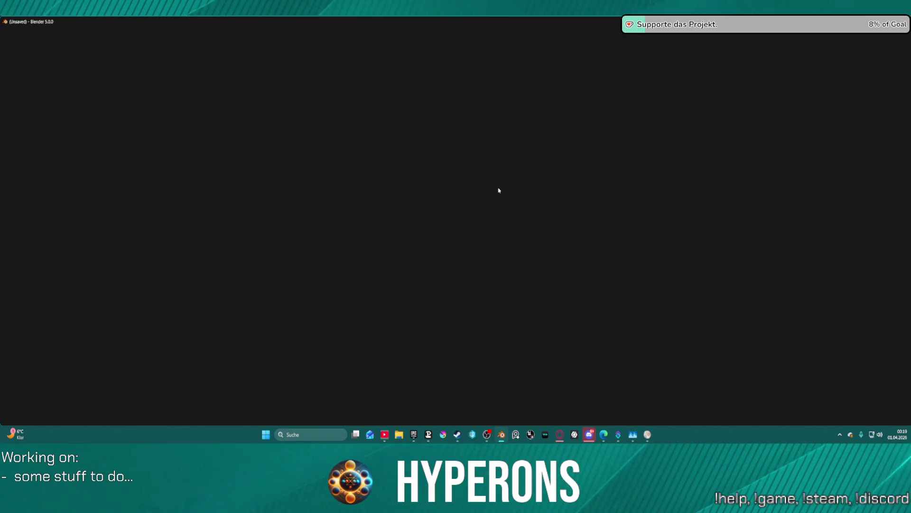
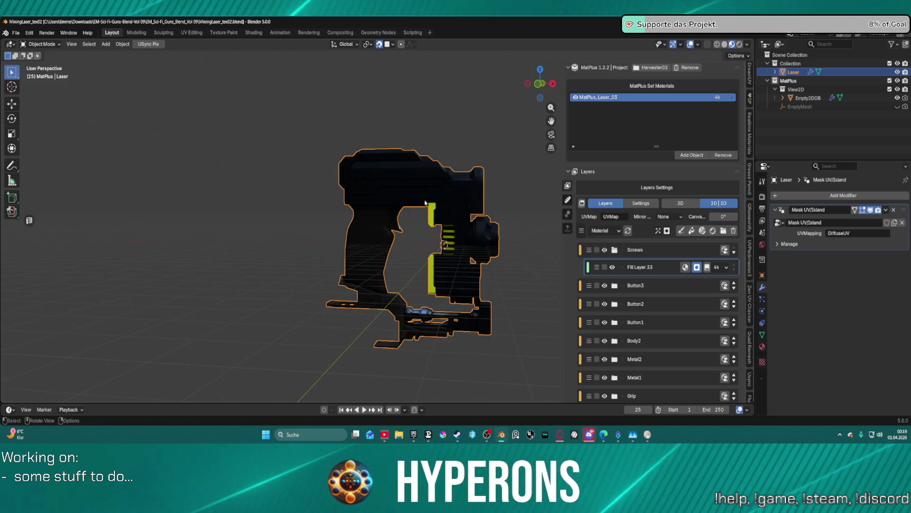
Zoom in on the gun's grip and add a decal effect to Fill Layer 33
mouse_move(454, 199)
middle_mouse_down()
mouse_move(390, 215)
mouse_move(437, 189)
mouse_move(464, 192)
middle_mouse_up()
scroll(483, 193, "up", 4)
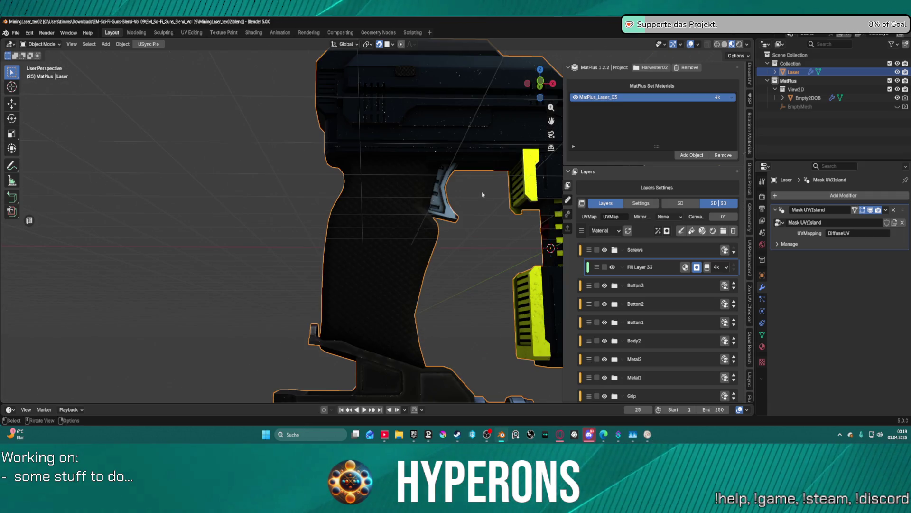
mouse_move(472, 238)
middle_mouse_down("shift")
mouse_move(484, 256)
mouse_move(433, 291)
mouse_move(398, 293)
middle_mouse_up("shift")
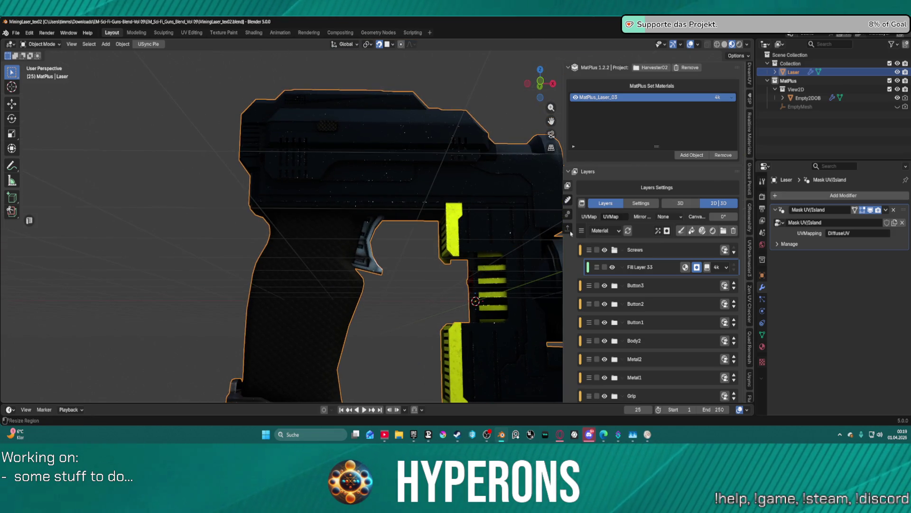
left_click(660, 231)
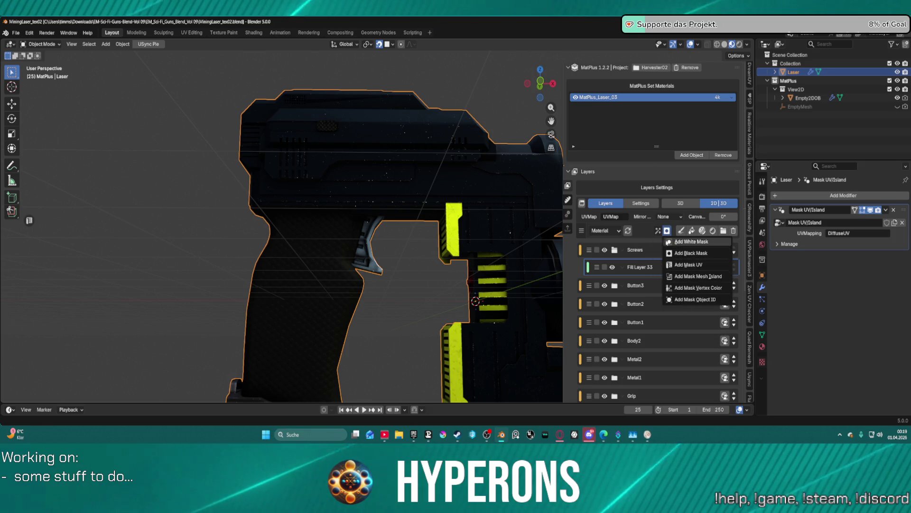
left_click(658, 231)
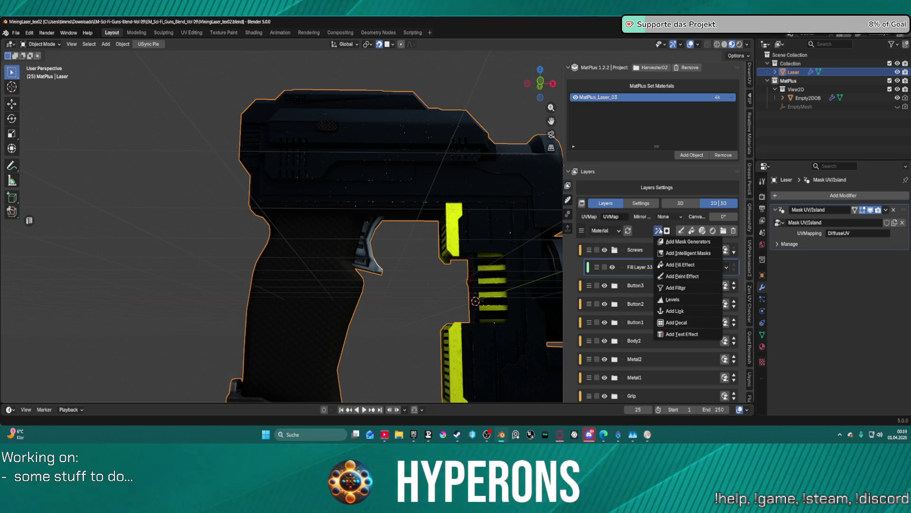
left_click(678, 323)
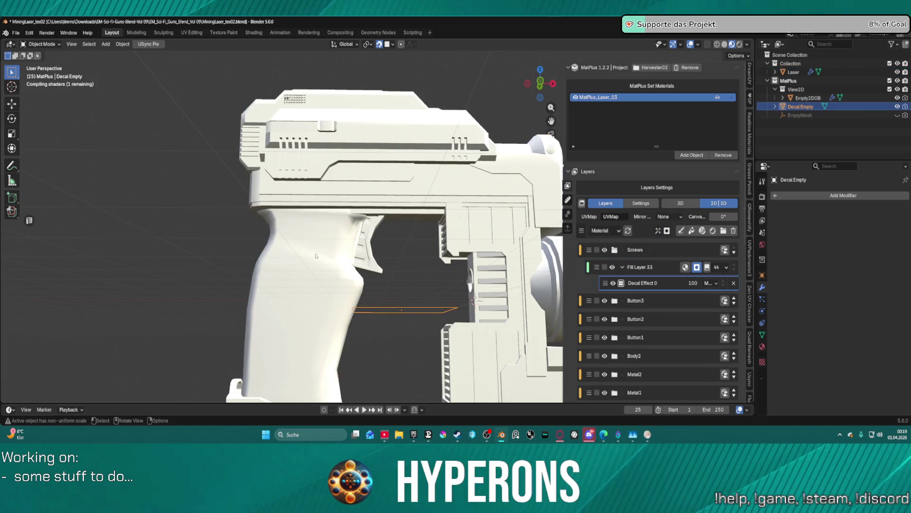
Move the Decal Empty onto the upper dark grip and bring up the decal mask textures
key("shift")
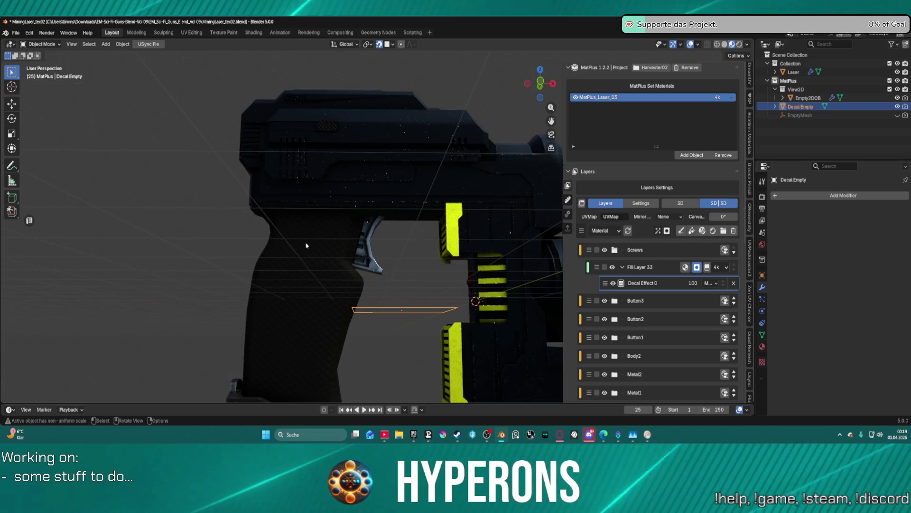
key("g")
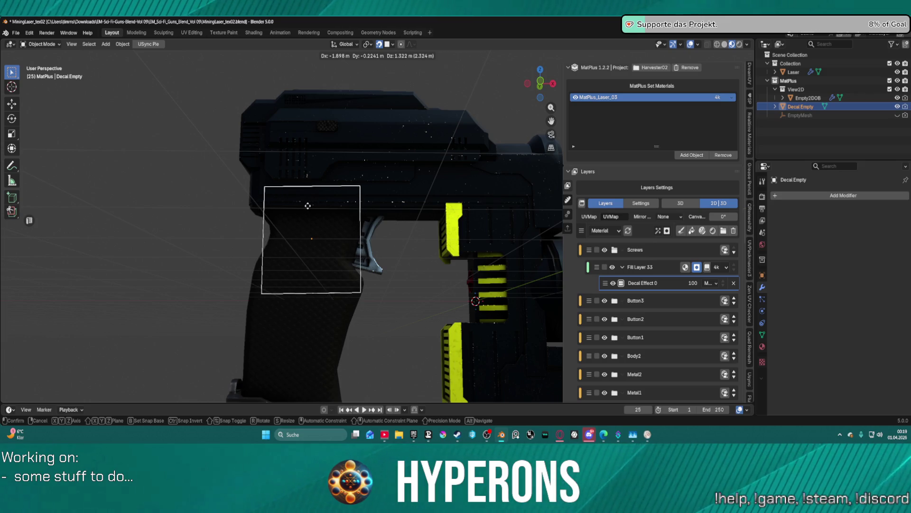
left_click(308, 208)
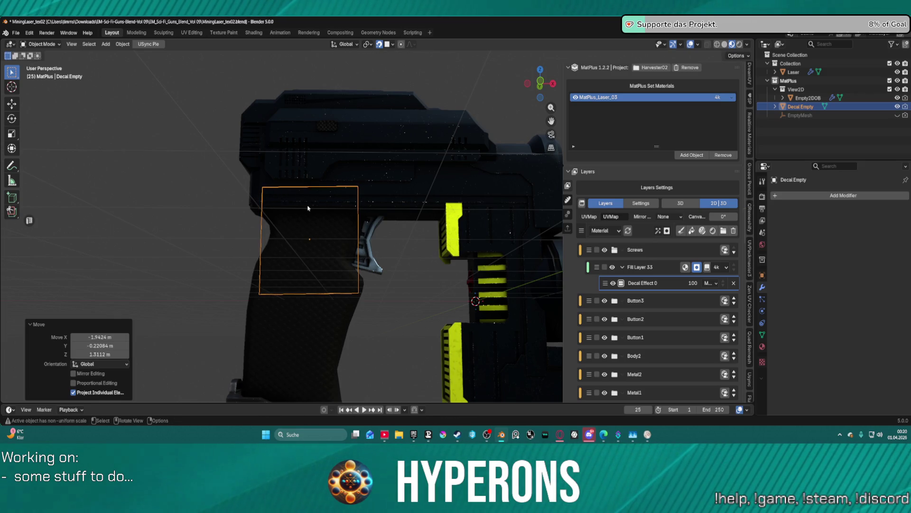
scroll(674, 304, "down", 15)
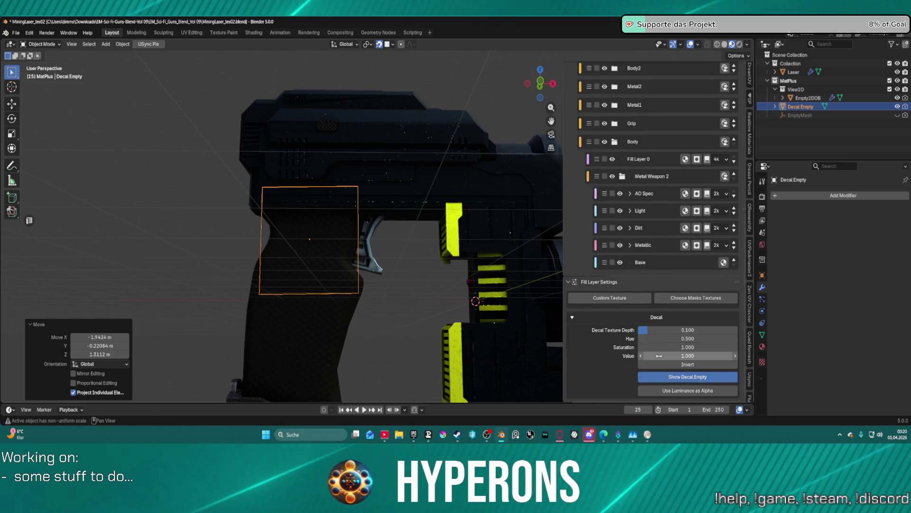
left_click(674, 299)
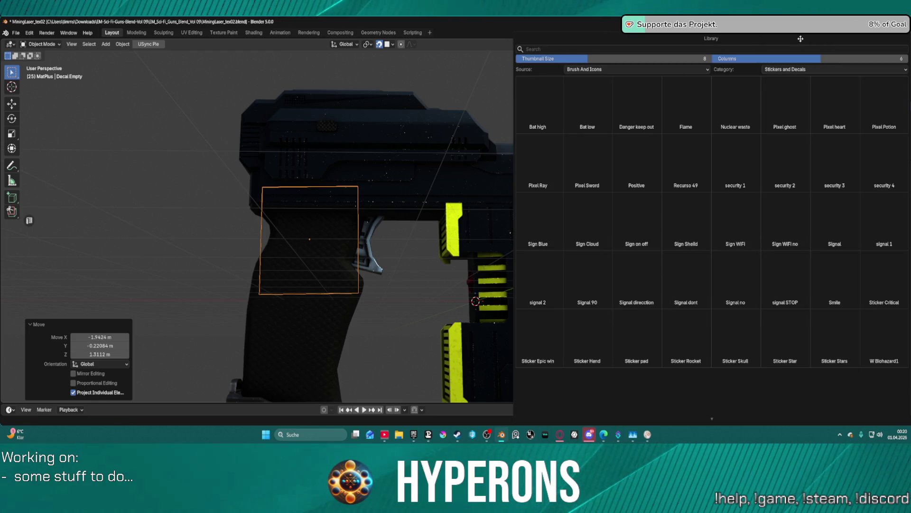
Show all library categories, scroll to the HardSurface masks and apply HardSurface_53 to the decal
left_click(815, 71)
left_click(807, 80)
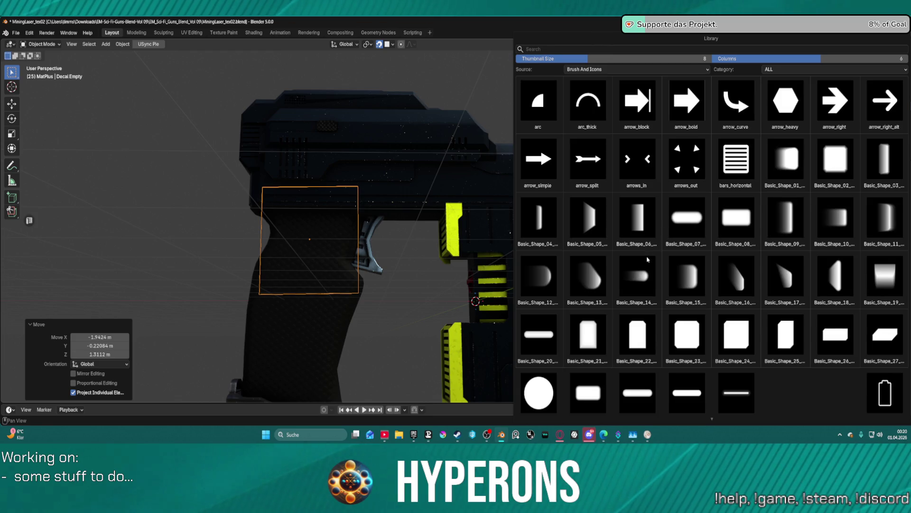
scroll(647, 264, "down", 6)
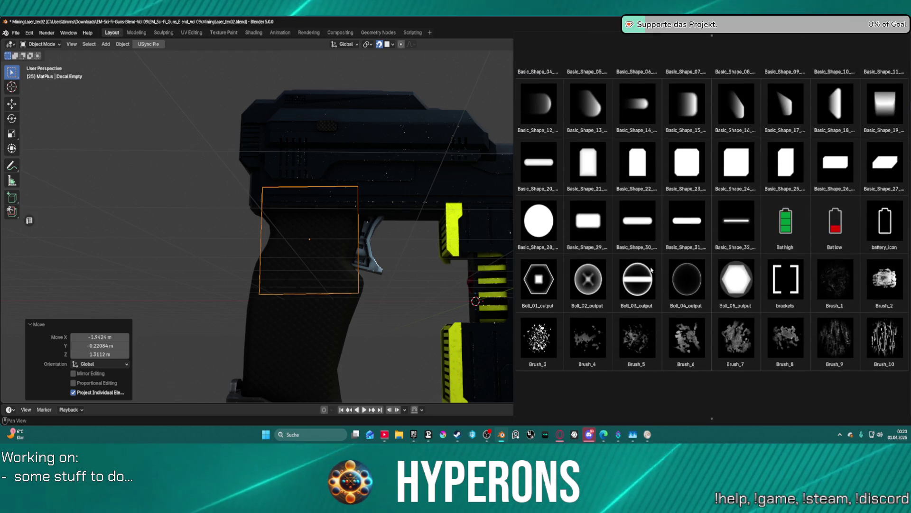
scroll(651, 269, "down", 5)
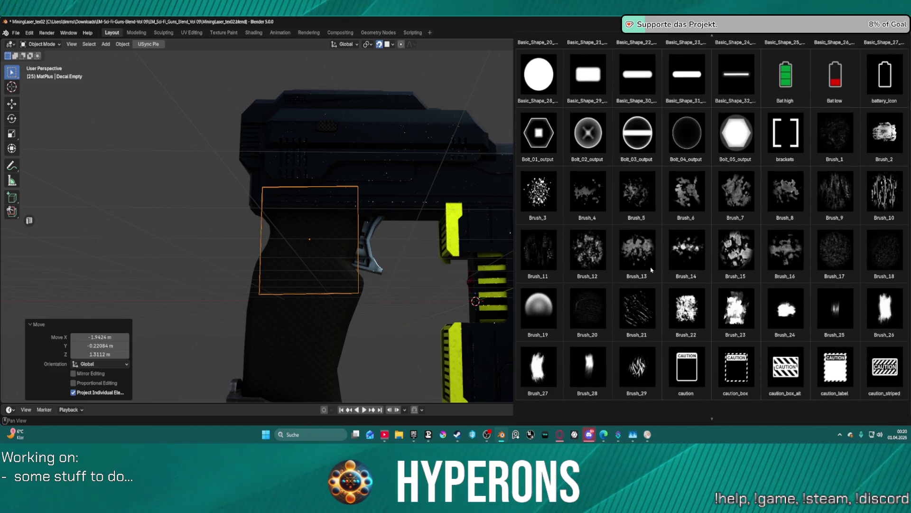
scroll(652, 270, "down", 14)
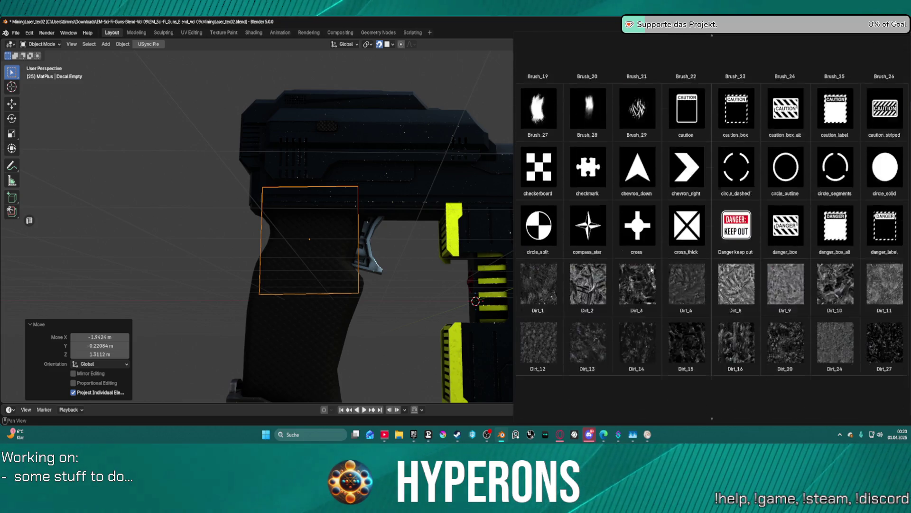
scroll(651, 270, "down", 10)
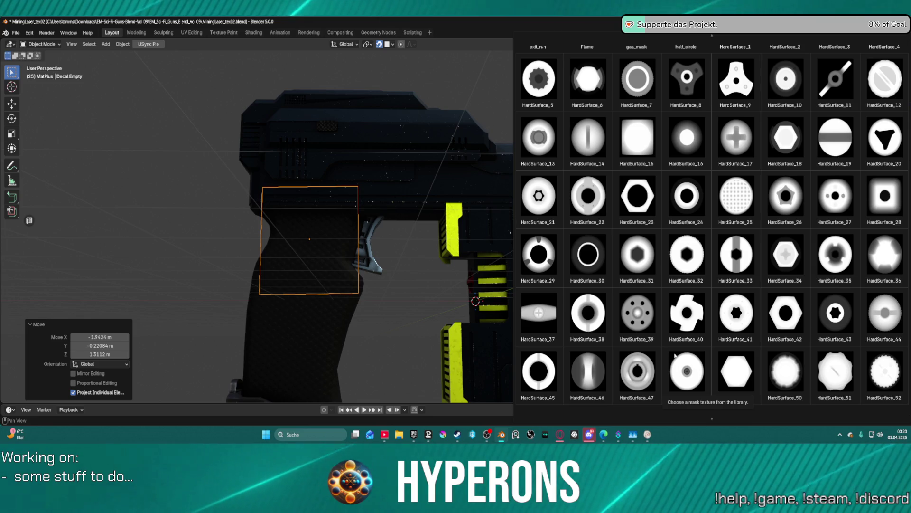
scroll(795, 339, "down", 2)
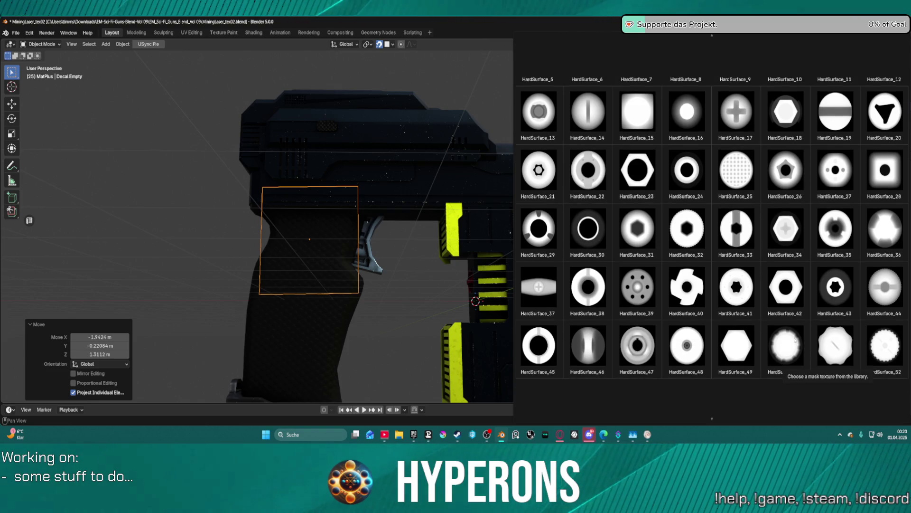
scroll(796, 341, "down", 4)
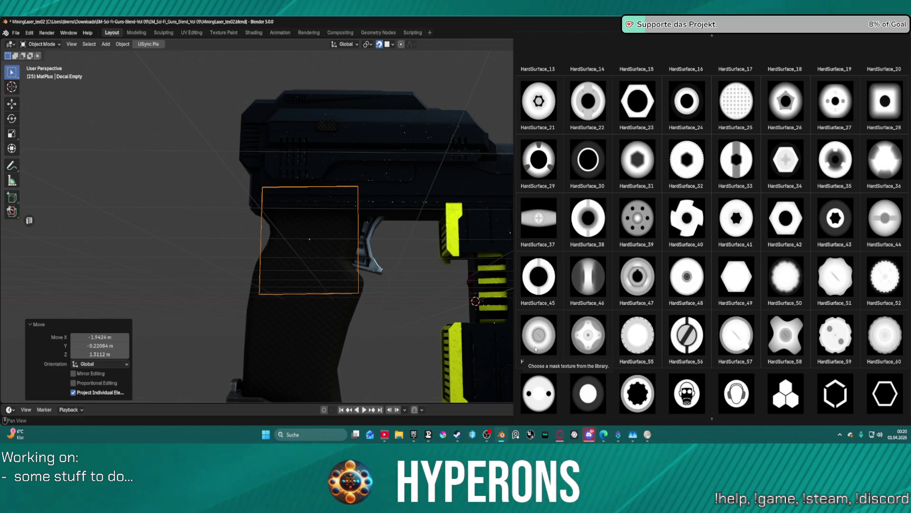
left_click(536, 349)
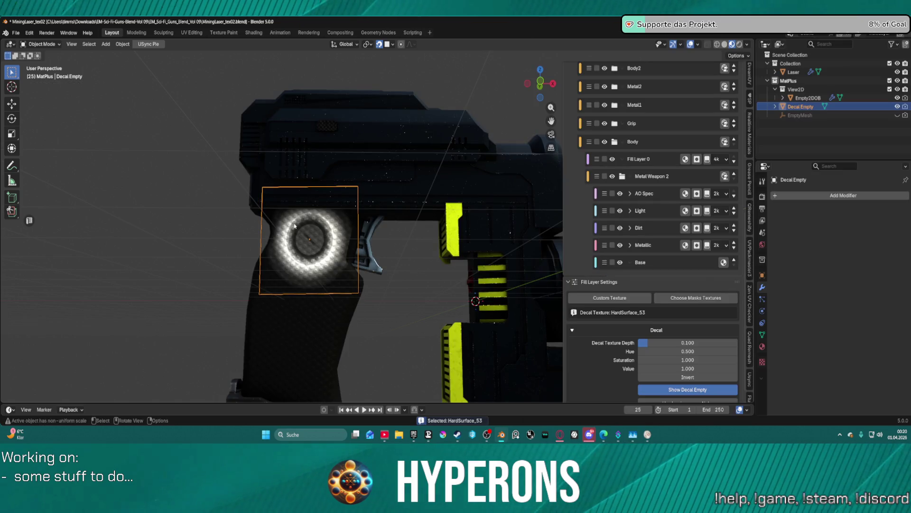
Scale the decal projector to 0.1, then try enlarging it to 0.2
type("s.1")
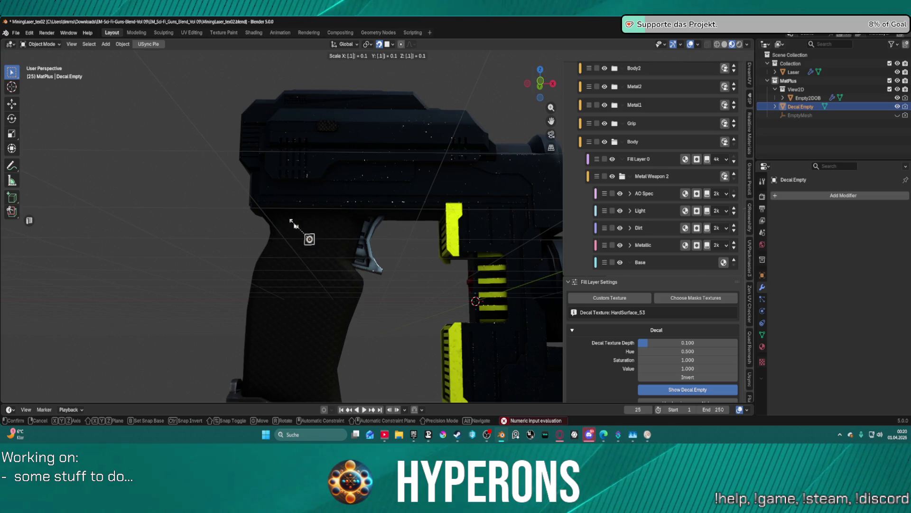
key("Return")
scroll(285, 271, "up", 6)
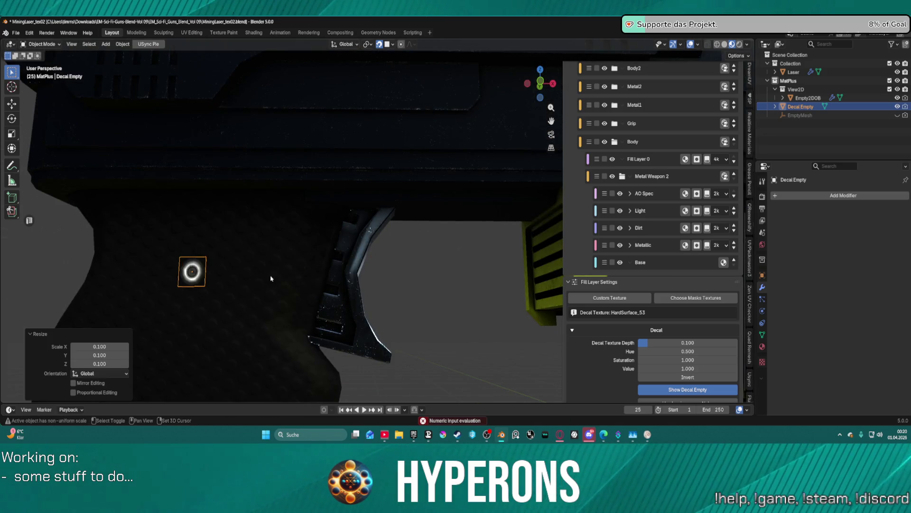
middle_click_drag(315, 252, 392, 194)
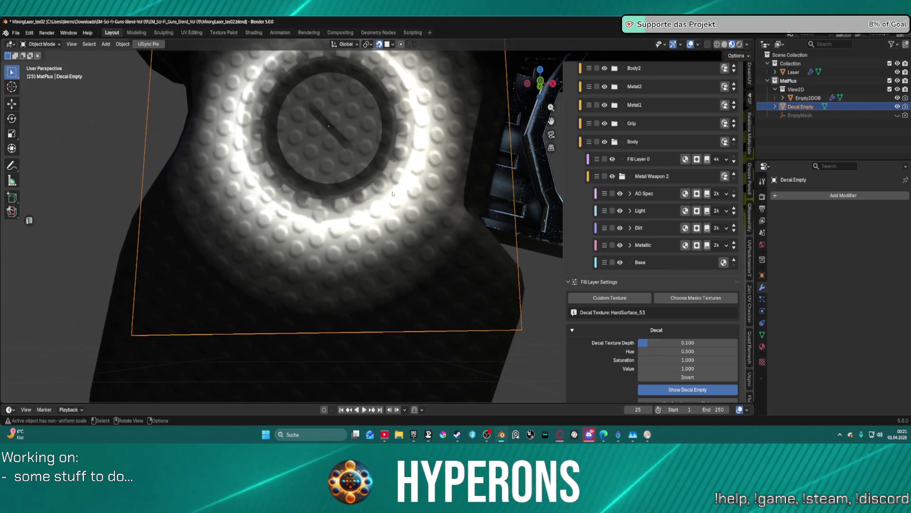
type("s.2")
key("Return")
scroll(391, 190, "down", 10)
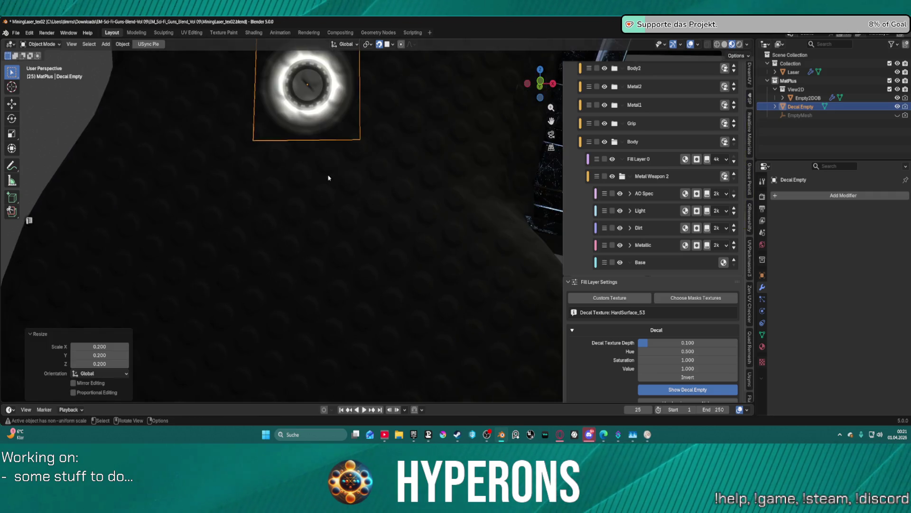
middle_click_drag(380, 213, 408, 210)
scroll(392, 210, "up", 2)
scroll(418, 209, "up", 6)
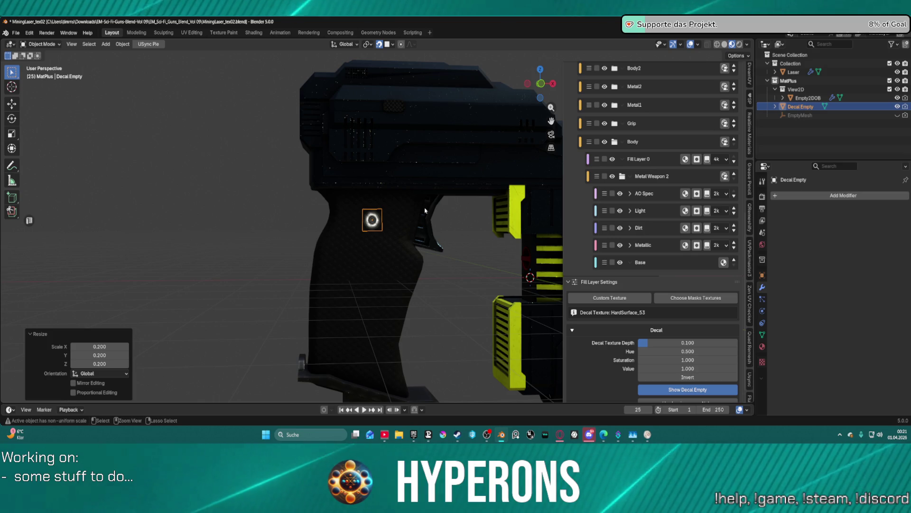
Undo the 0.2 resize and shrink the decal back to 0.1 scale
key("ctrl+z")
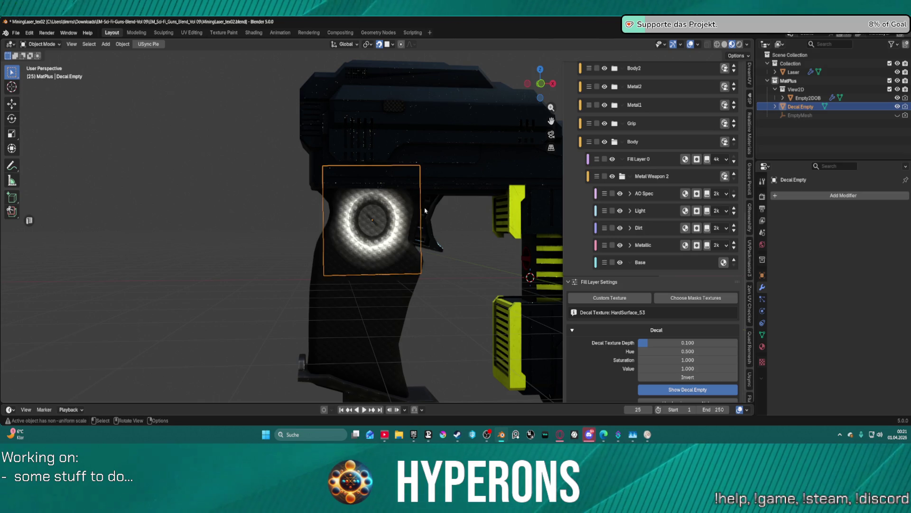
key("s")
left_click(425, 211)
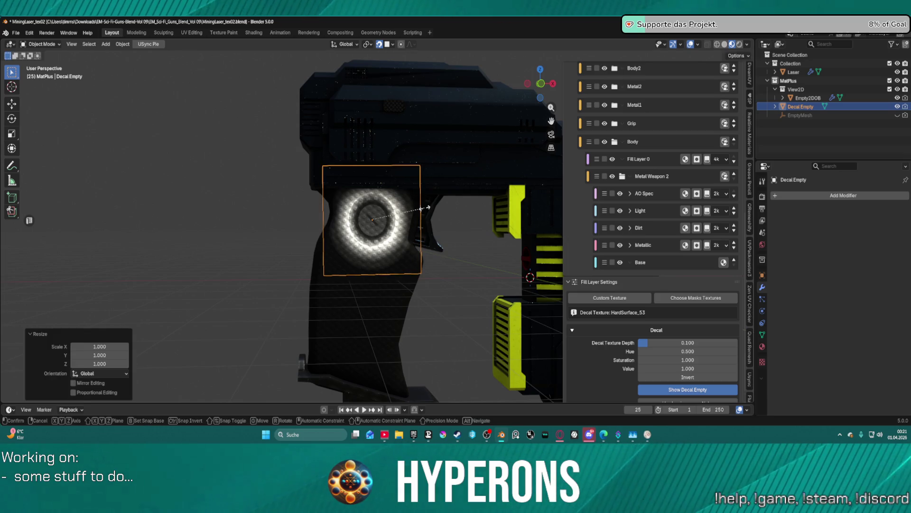
key("s")
key("Return")
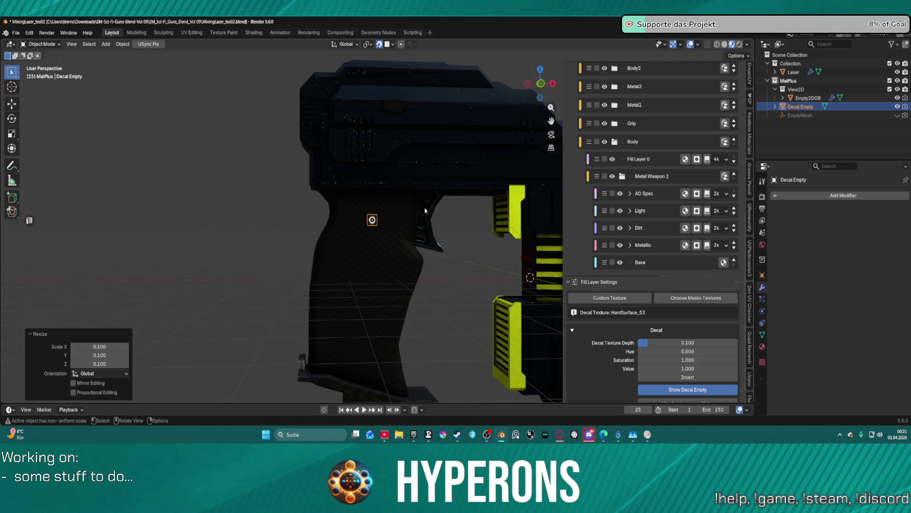
scroll(425, 211, "up", 5)
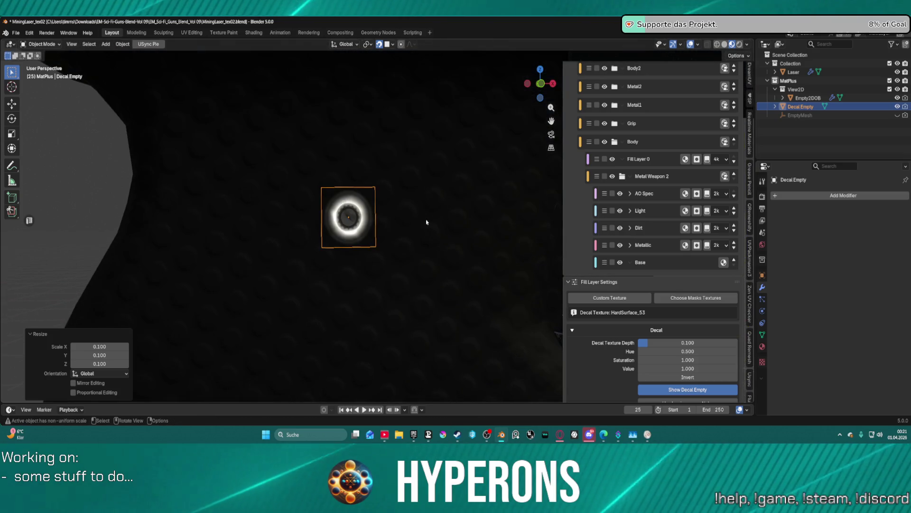
scroll(426, 222, "down", 2)
scroll(426, 221, "up", 4)
scroll(427, 222, "down", 5)
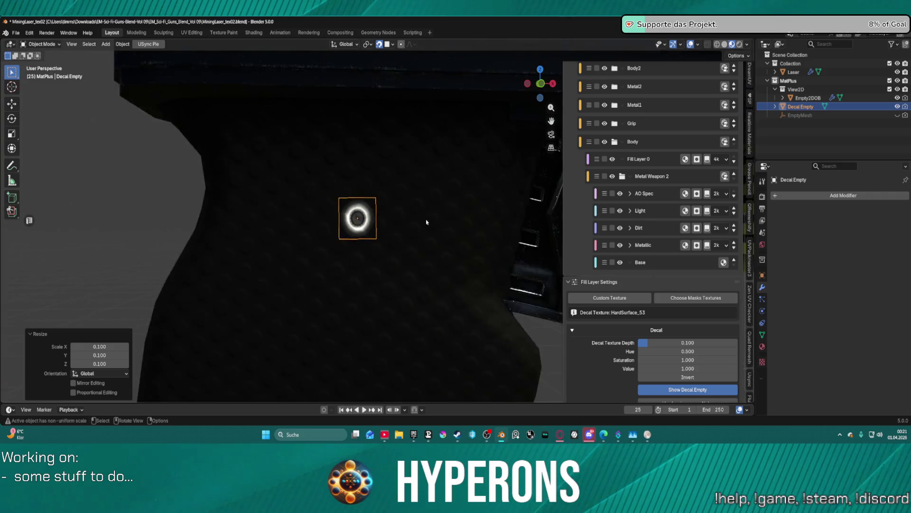
scroll(661, 190, "up", 10)
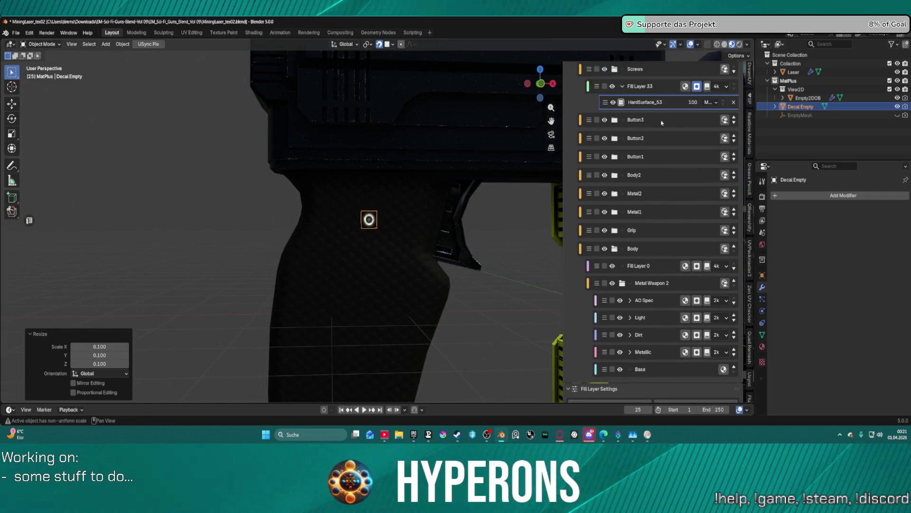
scroll(662, 122, "up", 3)
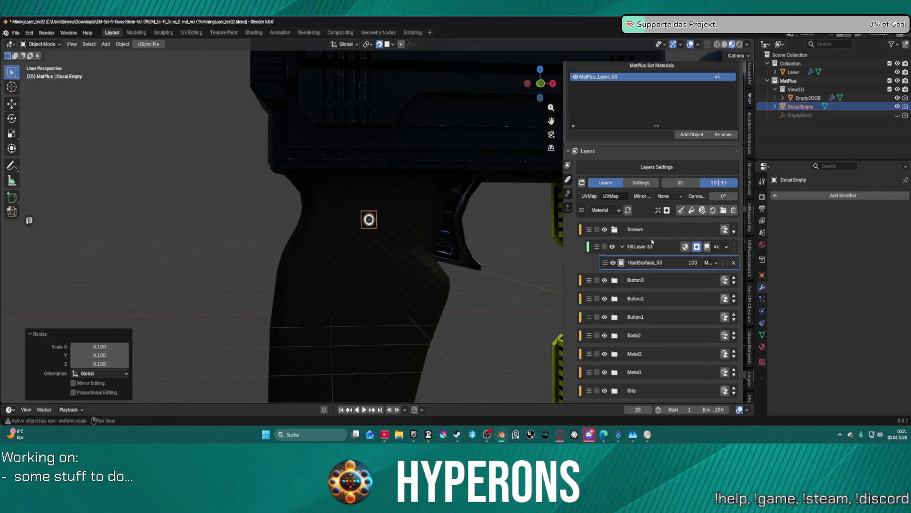
left_click(685, 246)
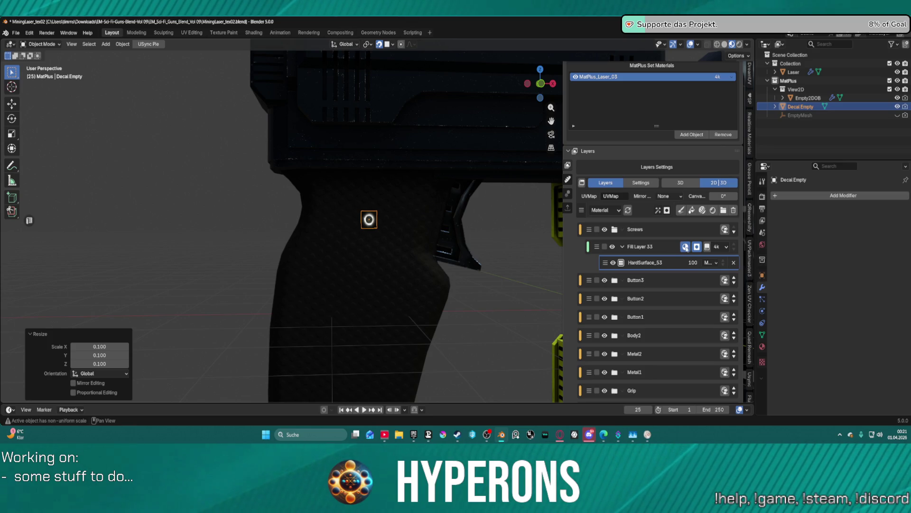
scroll(400, 217, "up", 4)
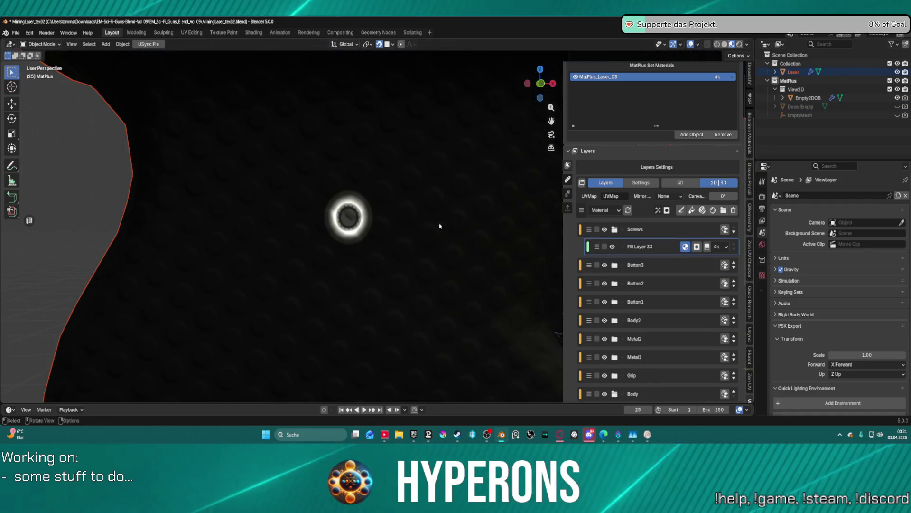
scroll(696, 221, "down", 1)
scroll(696, 221, "down", 1)
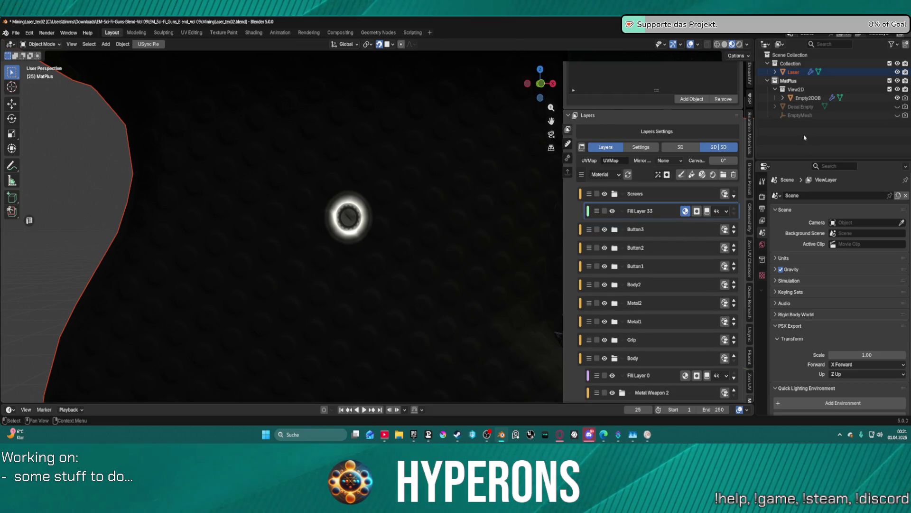
scroll(399, 220, "down", 5)
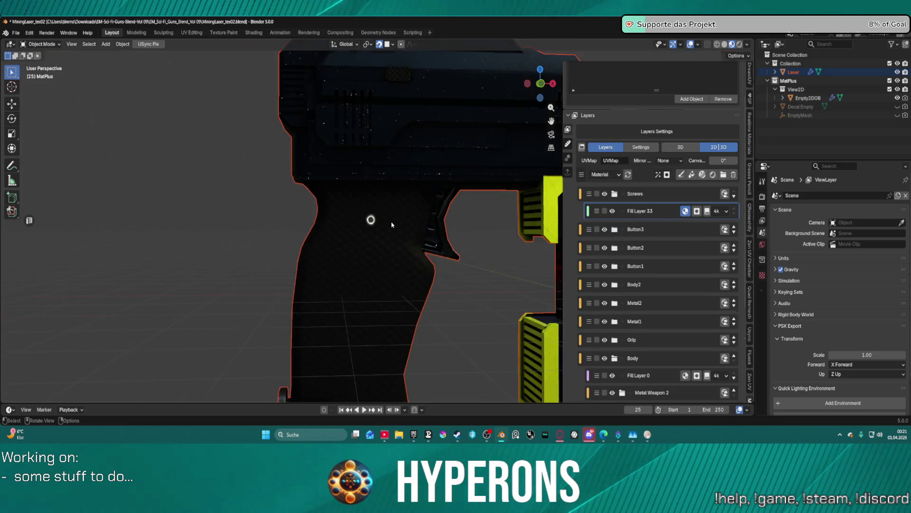
scroll(398, 213, "up", 3)
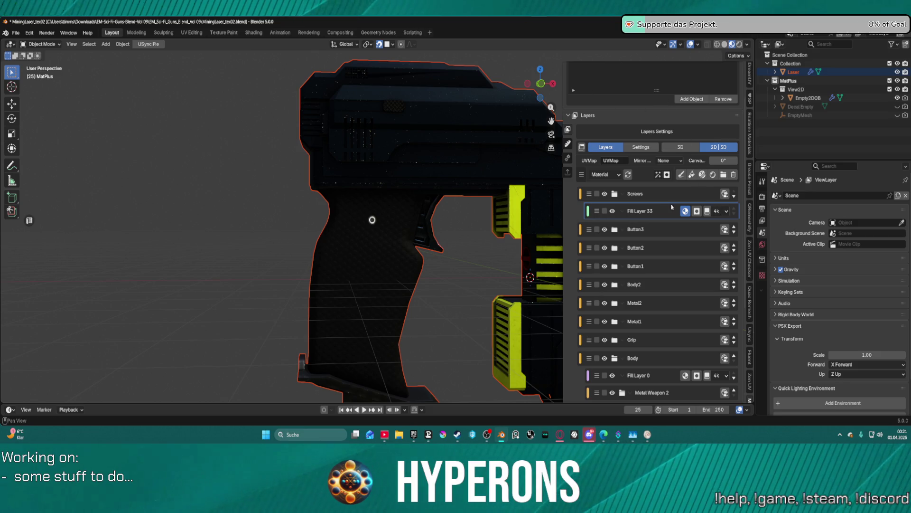
scroll(675, 348, "down", 6)
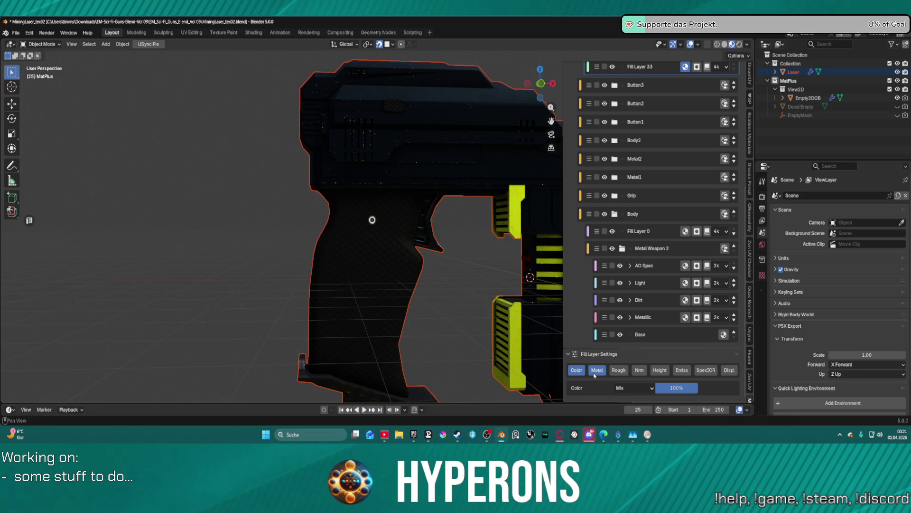
left_click(619, 370)
Enable the normal channel on the Screws fill layer
left_click(646, 371)
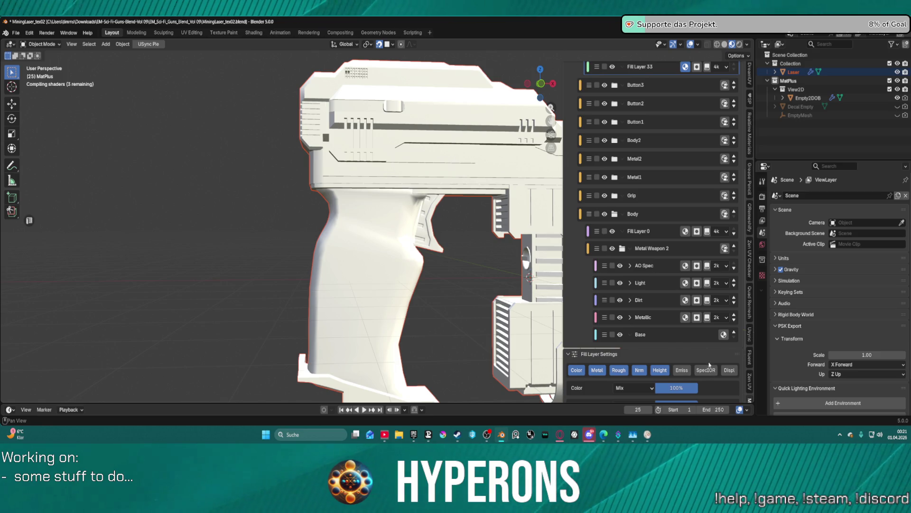
scroll(685, 363, "down", 5)
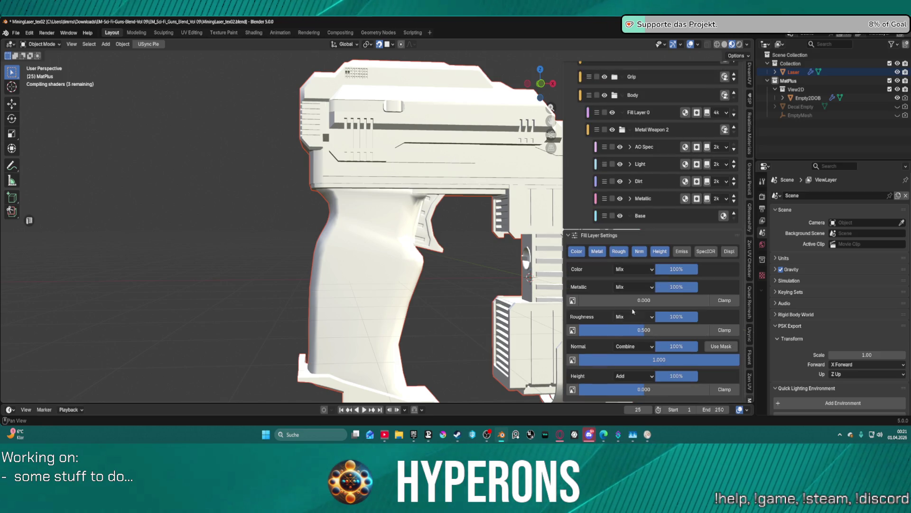
scroll(598, 274, "up", 12)
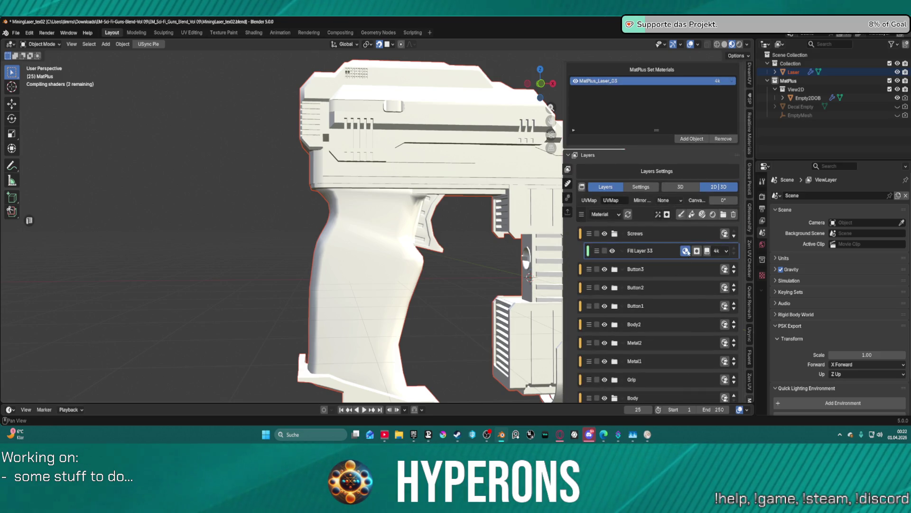
Make the Laser gun the active object and check the colour channel's blend modes
left_click(686, 251)
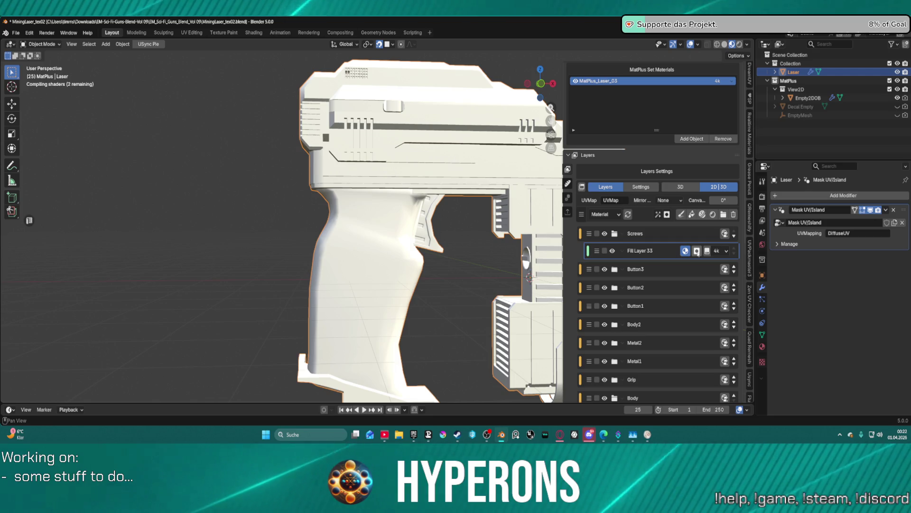
scroll(670, 259, "down", 8)
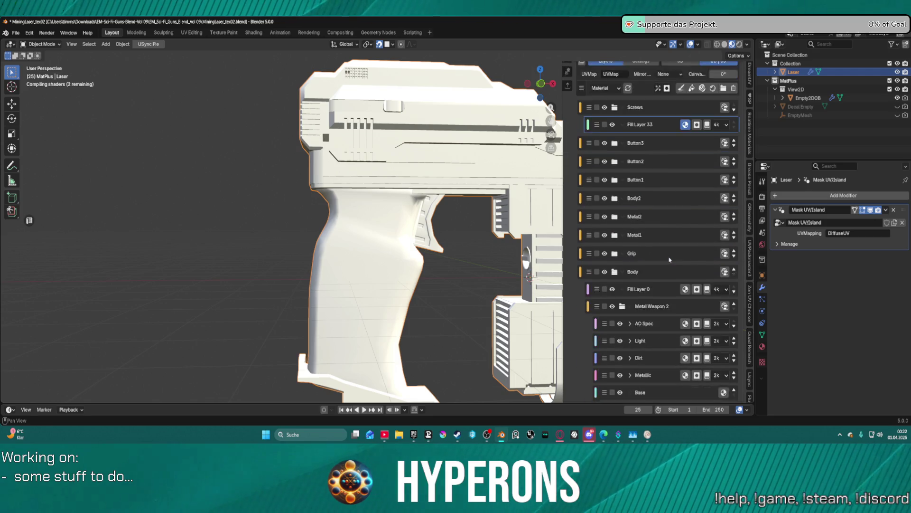
scroll(670, 259, "down", 4)
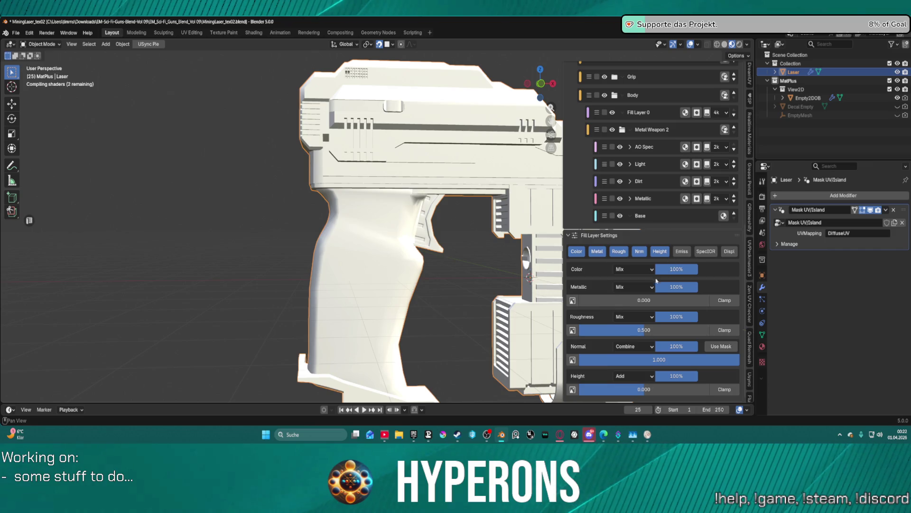
left_click(632, 270)
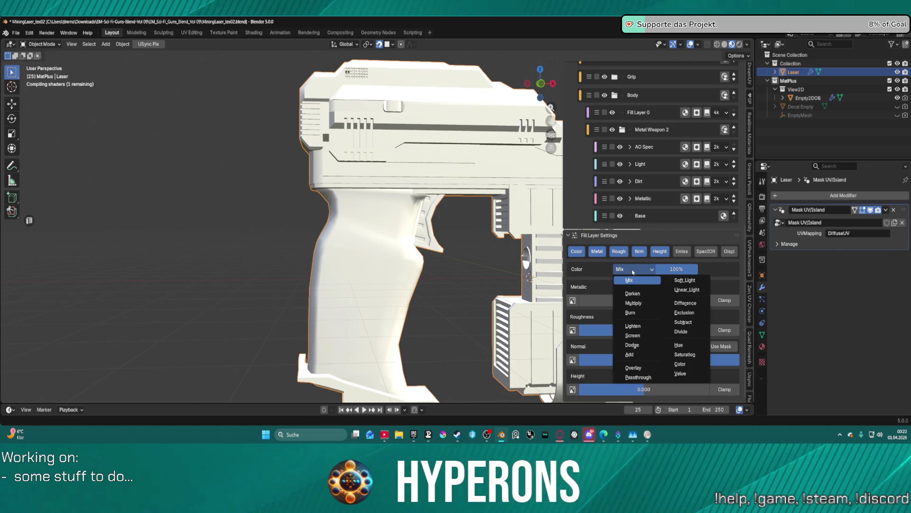
scroll(455, 231, "down", 4)
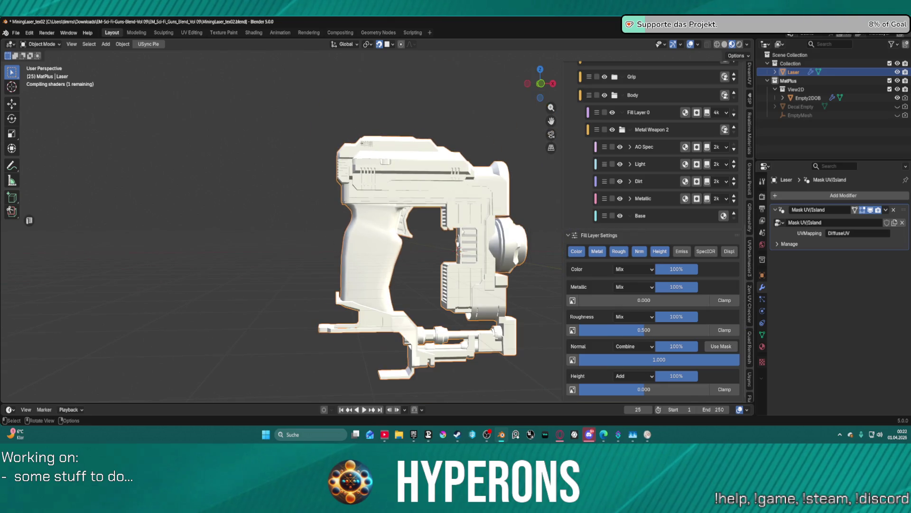
scroll(364, 197, "up", 3)
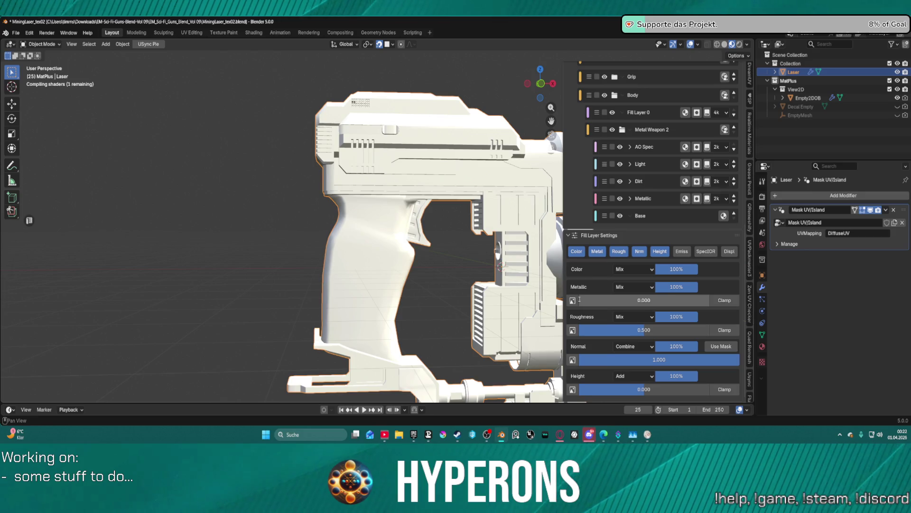
scroll(579, 299, "up", 4)
scroll(385, 218, "up", 3)
scroll(385, 218, "up", 5)
scroll(585, 322, "down", 3)
Set the screw layer to metallic 0.860, roughness 0.392 and height -0.097, then inspect the grip
mouse_move(586, 321)
left_mouse_down()
mouse_move(699, 322)
mouse_move(671, 318)
mouse_move(689, 318)
left_mouse_up()
mouse_move(650, 351)
left_mouse_down()
mouse_move(619, 351)
mouse_move(631, 350)
left_mouse_up()
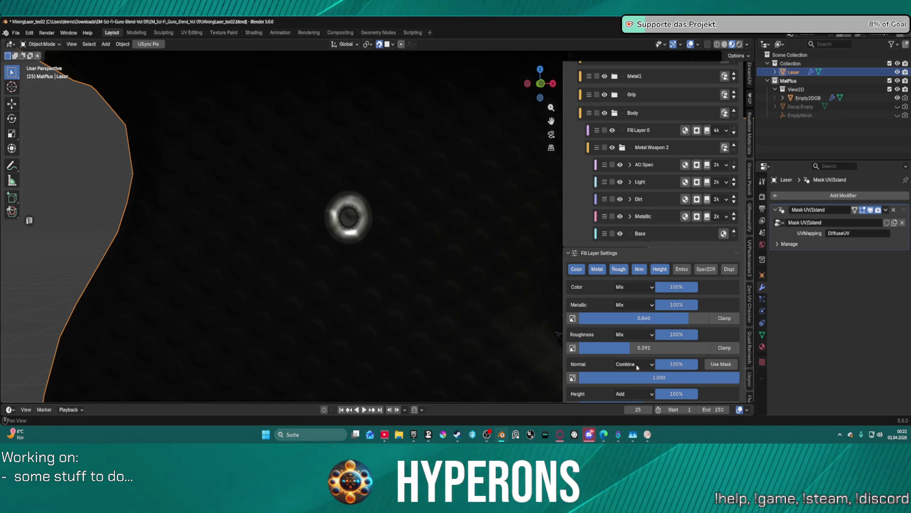
scroll(636, 363, "down", 1)
left_click_drag(644, 389, 638, 389)
mouse_move(412, 193)
middle_mouse_down()
mouse_move(394, 211)
mouse_move(423, 218)
mouse_move(285, 234)
mouse_move(280, 223)
mouse_move(401, 160)
mouse_move(417, 106)
mouse_move(456, 118)
mouse_move(401, 191)
middle_mouse_up()
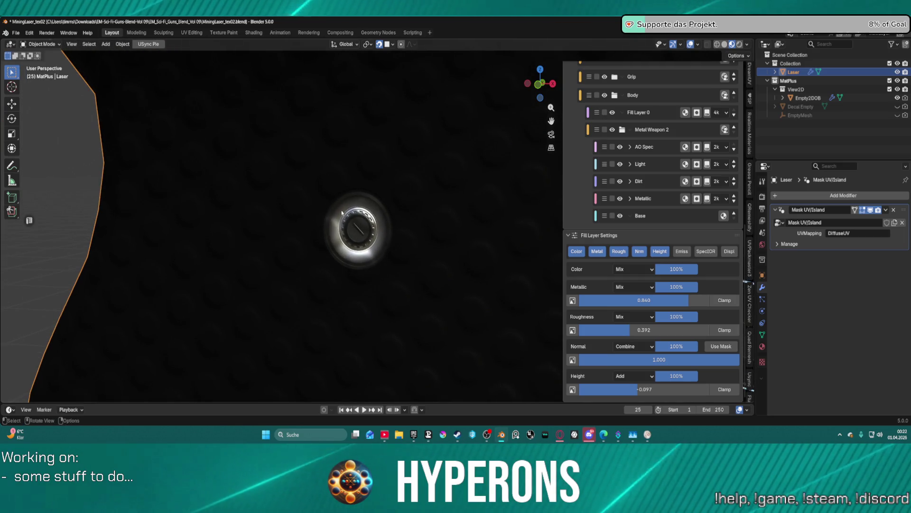
mouse_move(359, 229)
middle_mouse_down()
mouse_move(405, 216)
mouse_move(326, 193)
mouse_move(356, 195)
mouse_move(354, 206)
middle_mouse_up()
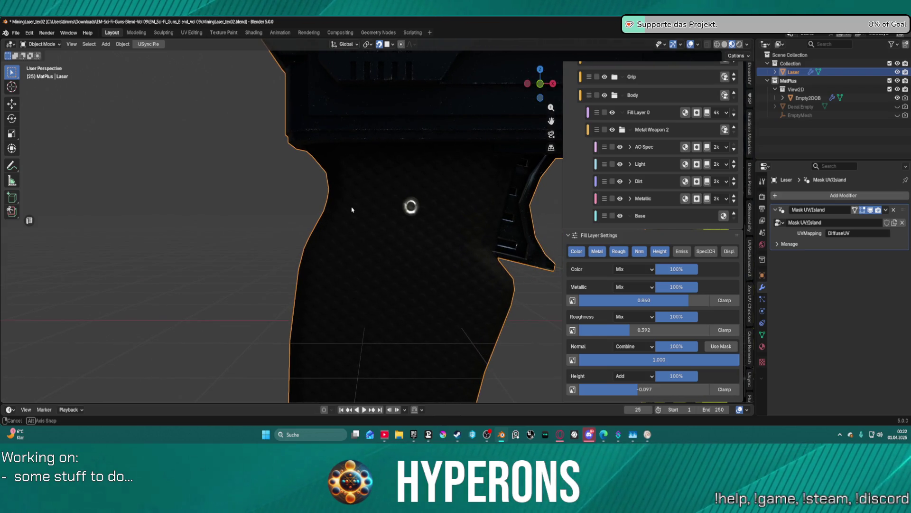
scroll(670, 188, "up", 4)
scroll(670, 188, "up", 10)
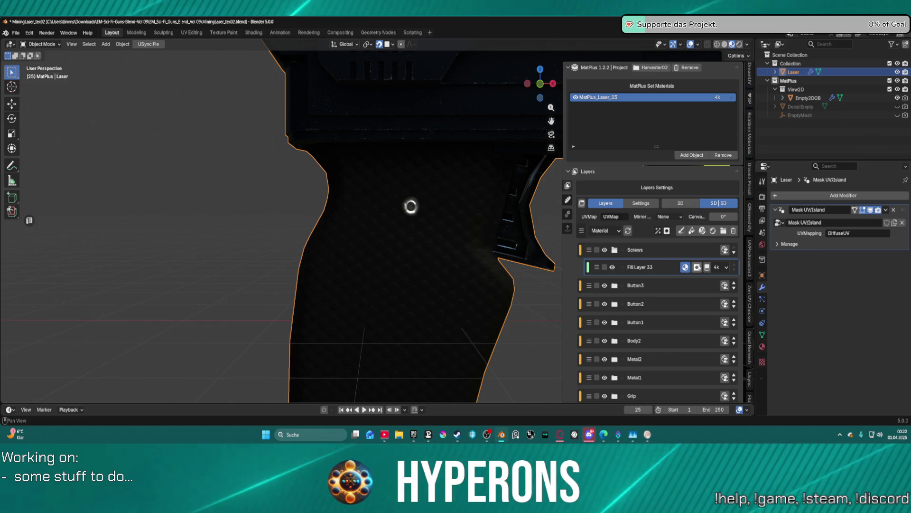
Expand Fill Layer 33, select its HardSurface_53 decal and open the mask texture library
left_click(697, 268)
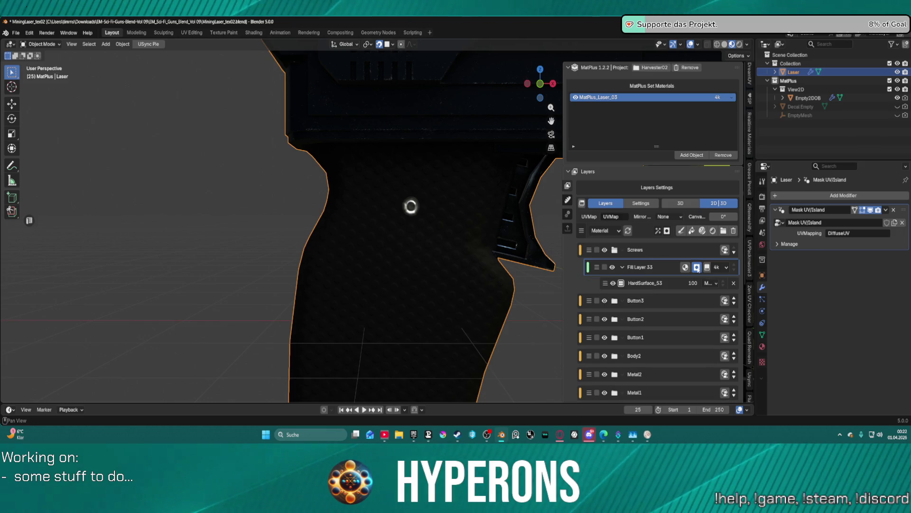
left_click(645, 283)
scroll(646, 308, "down", 15)
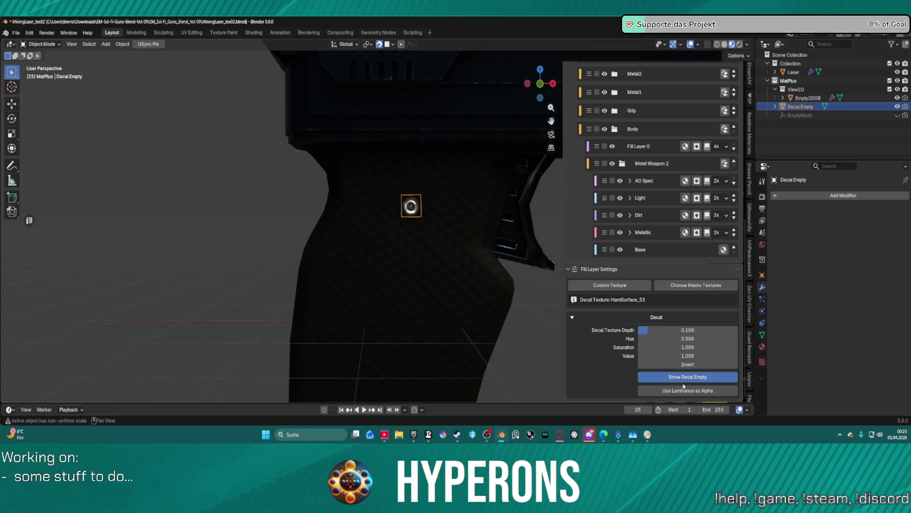
scroll(431, 191, "up", 5)
scroll(456, 187, "down", 3)
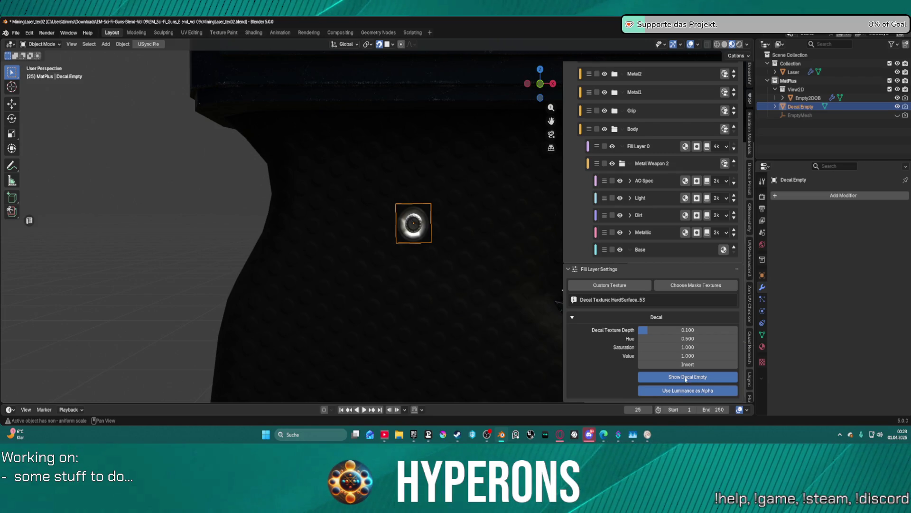
scroll(425, 181, "up", 3)
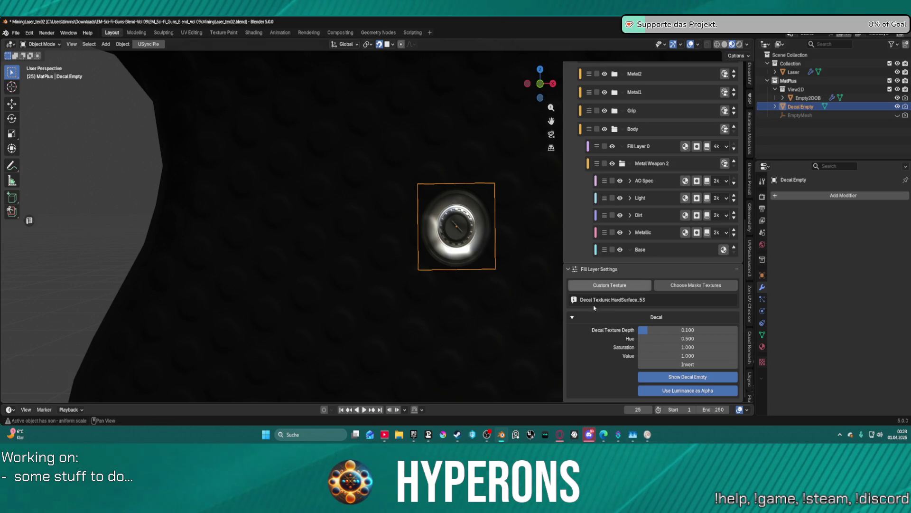
left_click(674, 285)
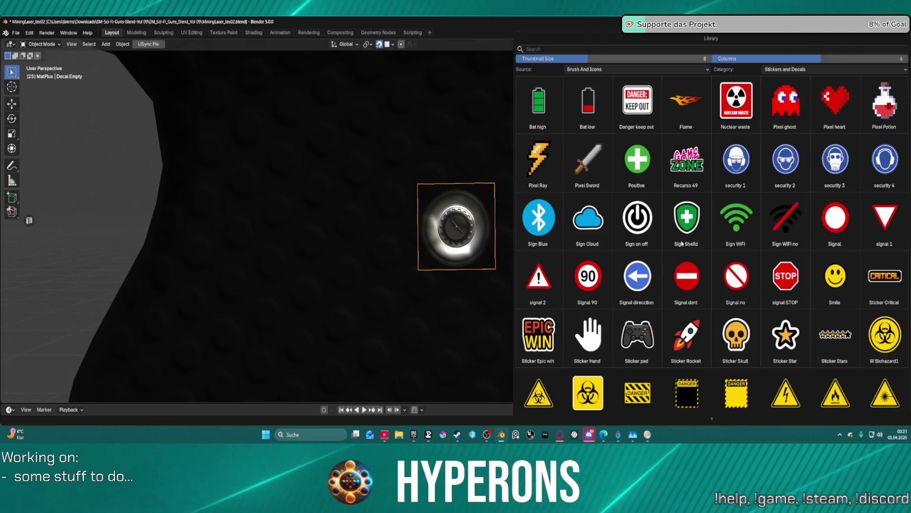
Try the Bolt_02_output texture from the HardSurface category on the decal
left_click(823, 70)
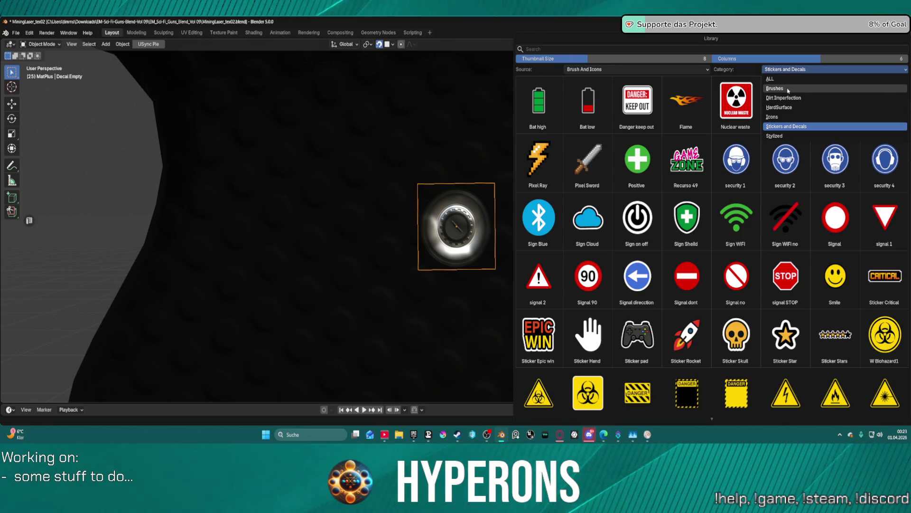
left_click(783, 107)
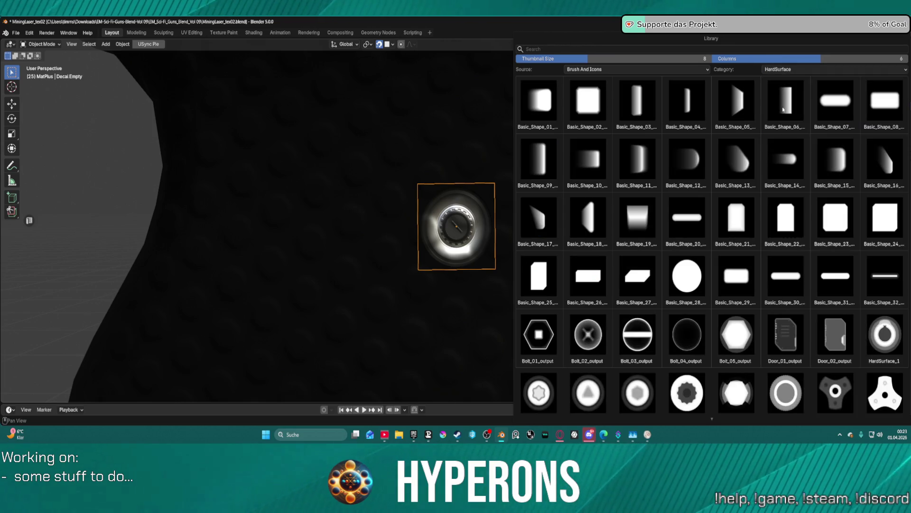
scroll(740, 254, "down", 5)
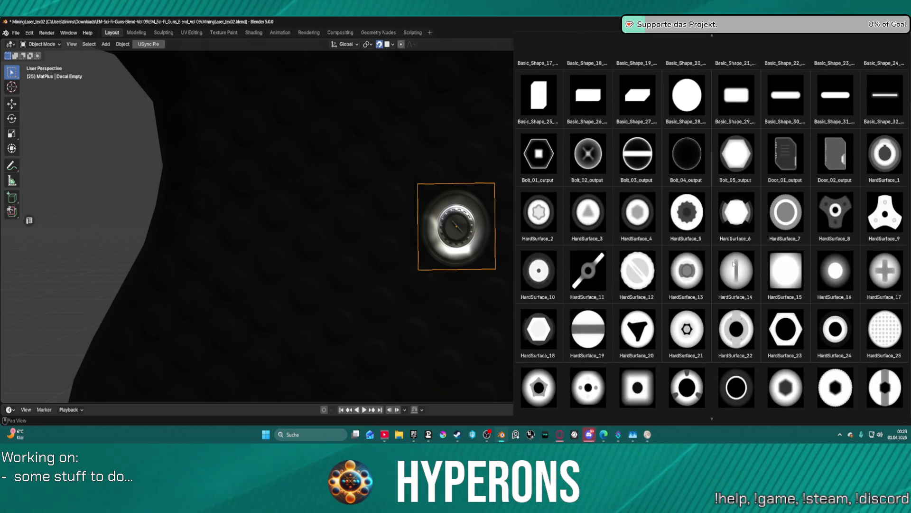
left_click(599, 154)
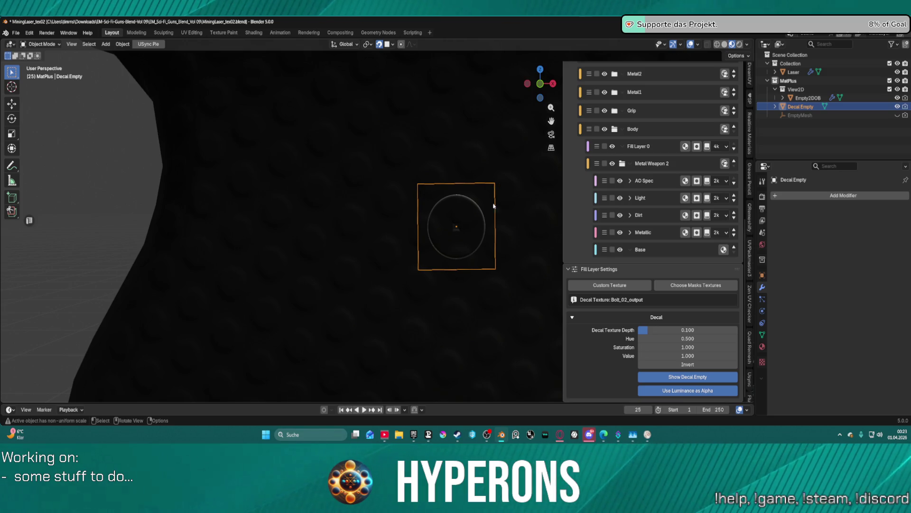
scroll(460, 237, "down", 2)
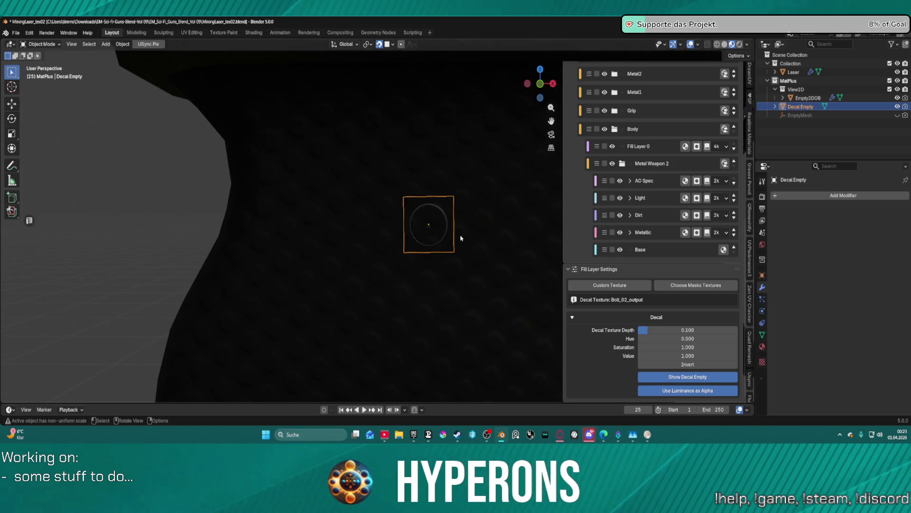
Swap the screw decal to the HardSurface_2 screw-head texture
left_click(677, 289)
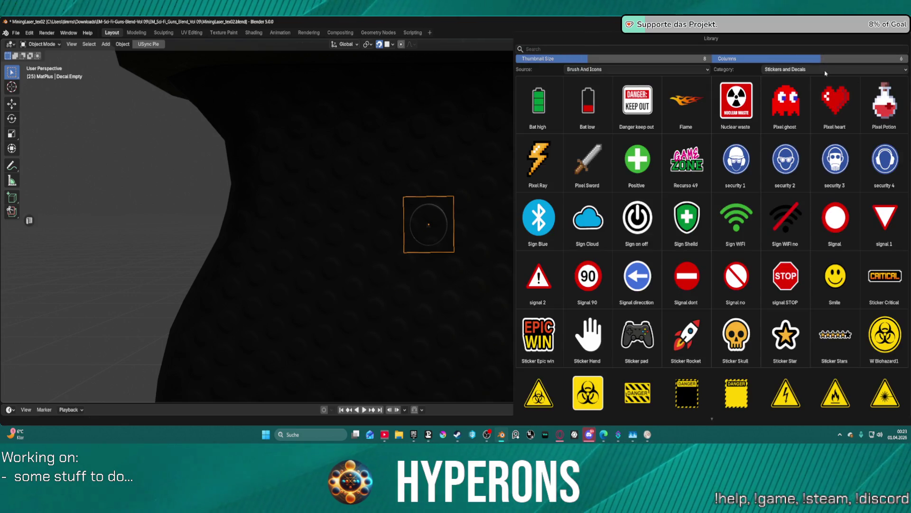
left_click(797, 69)
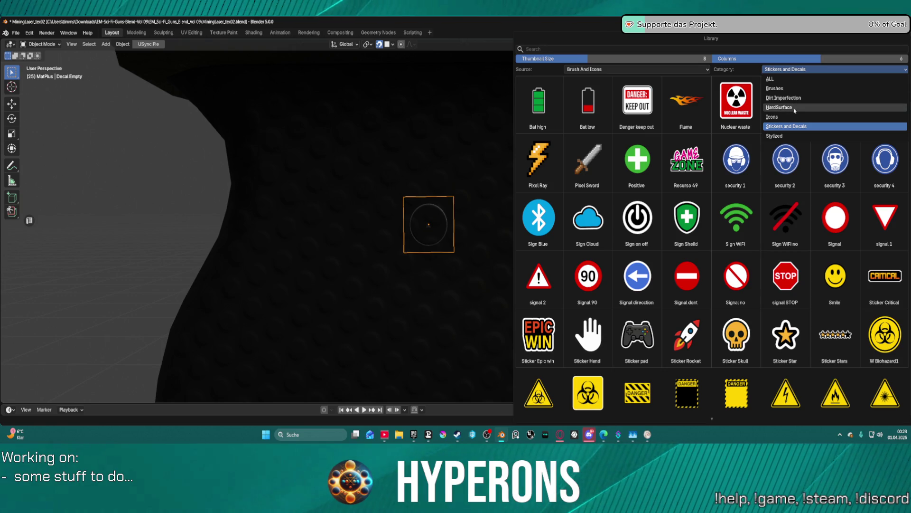
left_click(795, 108)
scroll(759, 209, "down", 5)
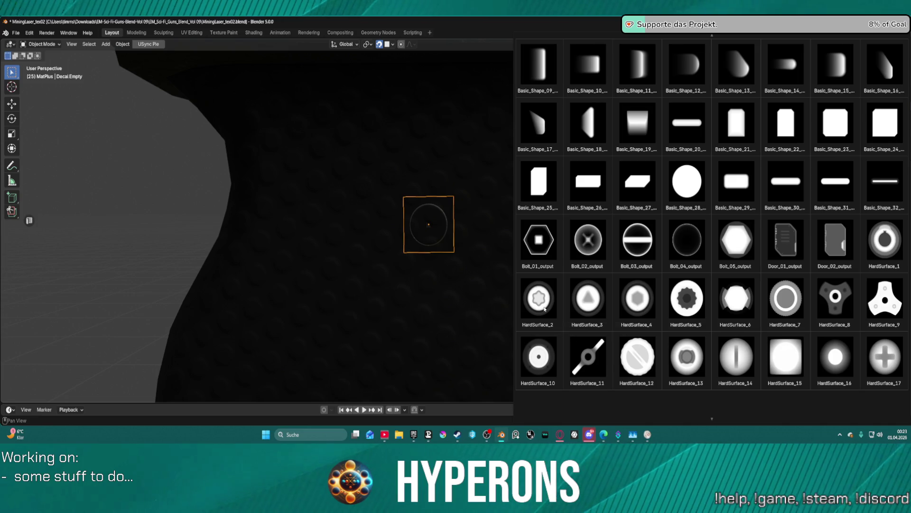
left_click(545, 308)
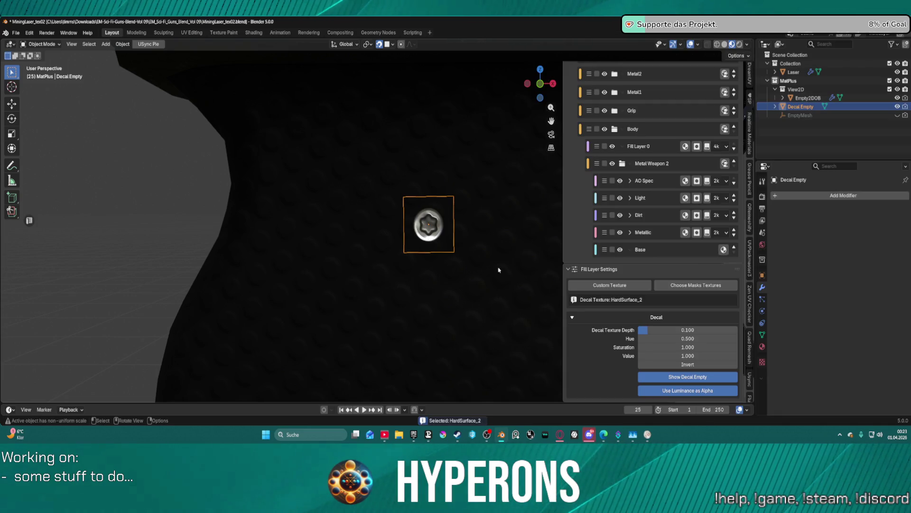
Orbit around the grip, open the mask library and adjust its thumbnail column count
scroll(439, 224, "up", 3)
scroll(439, 224, "down", 8)
middle_click_drag(439, 224, 649, 281)
left_click(658, 285)
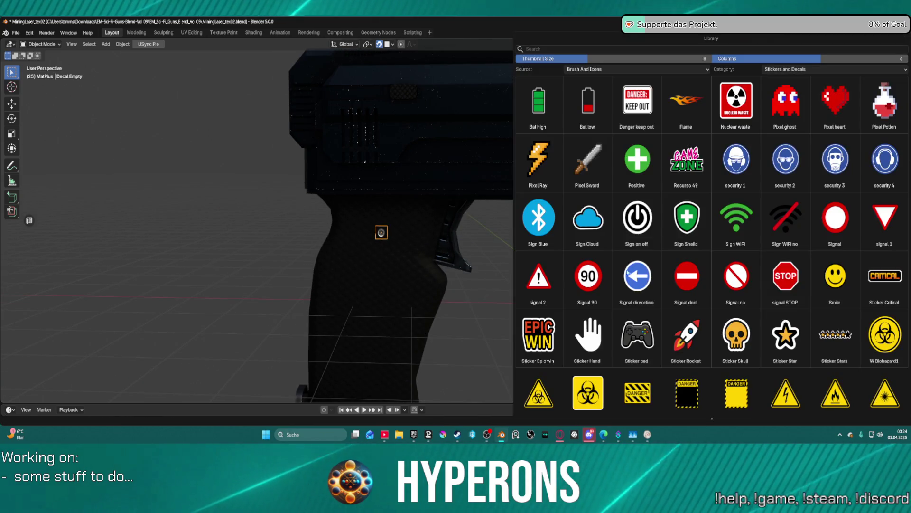
left_click(834, 70)
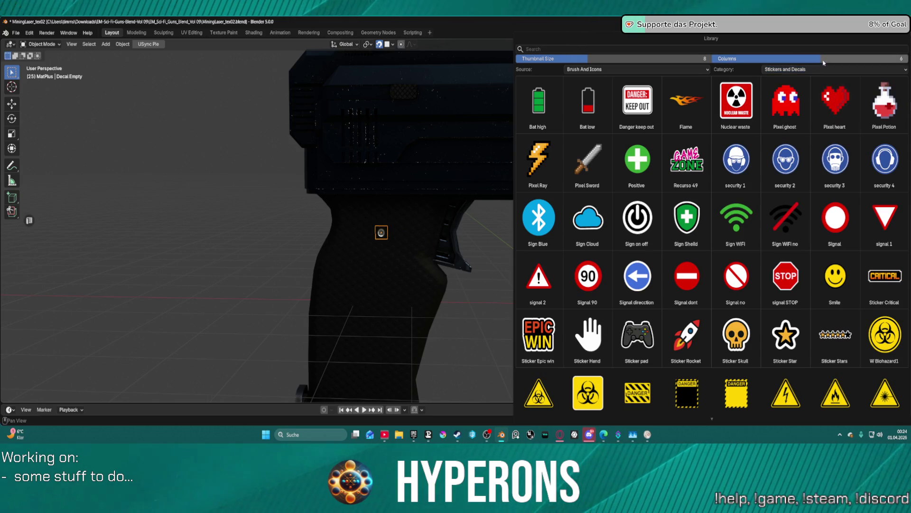
left_click(824, 59)
left_click(823, 70)
Apply HardSurface_31 from the HardSurface category, leaving Invert off
left_click(824, 70)
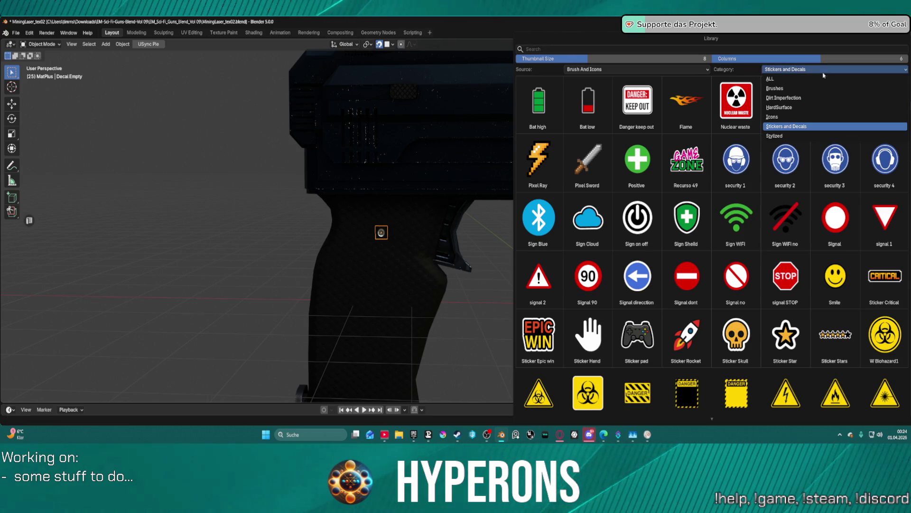
left_click(801, 108)
scroll(670, 331, "down", 5)
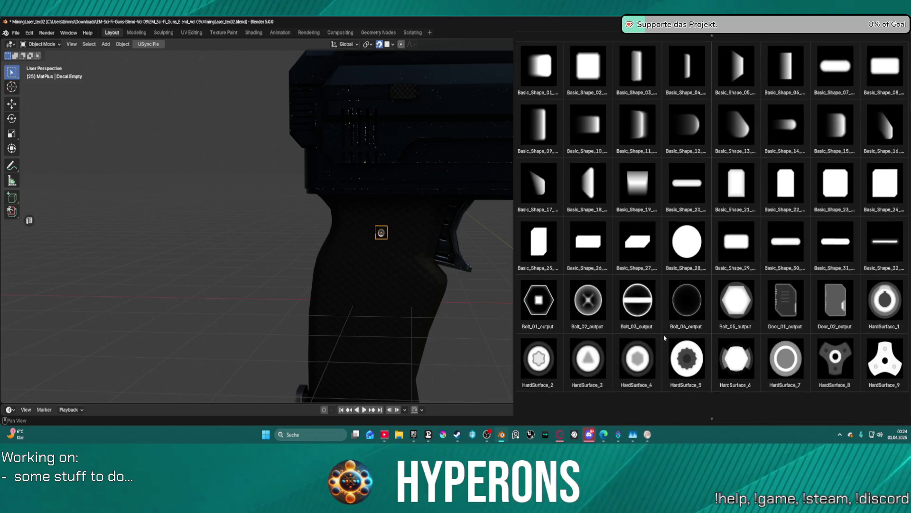
scroll(669, 331, "down", 10)
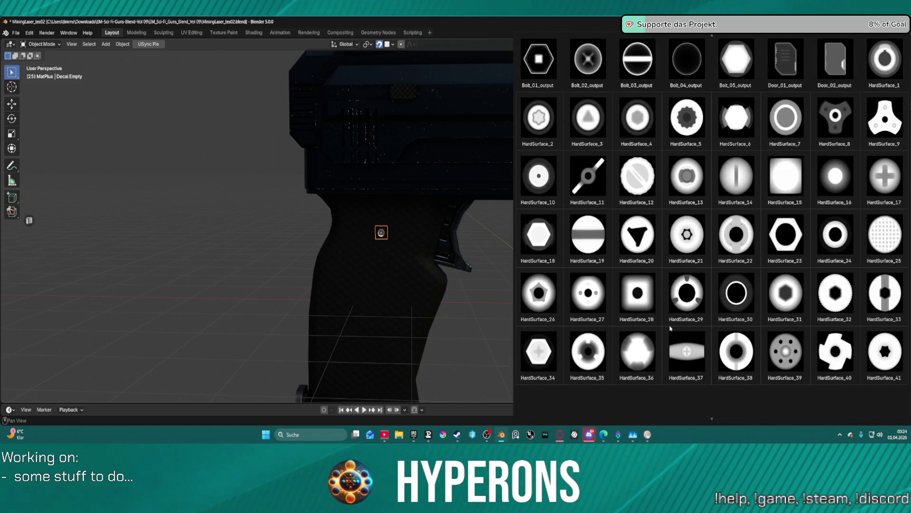
scroll(669, 328, "down", 1)
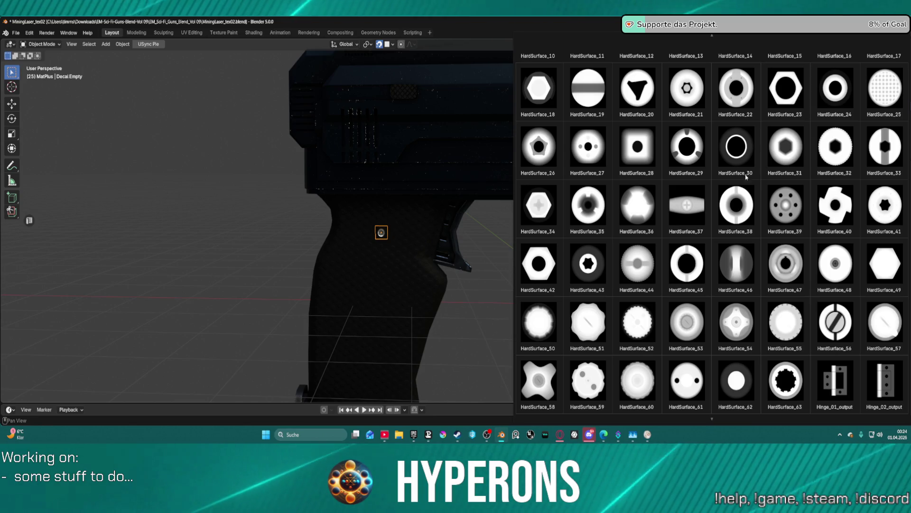
left_click(798, 155)
scroll(378, 242, "up", 8)
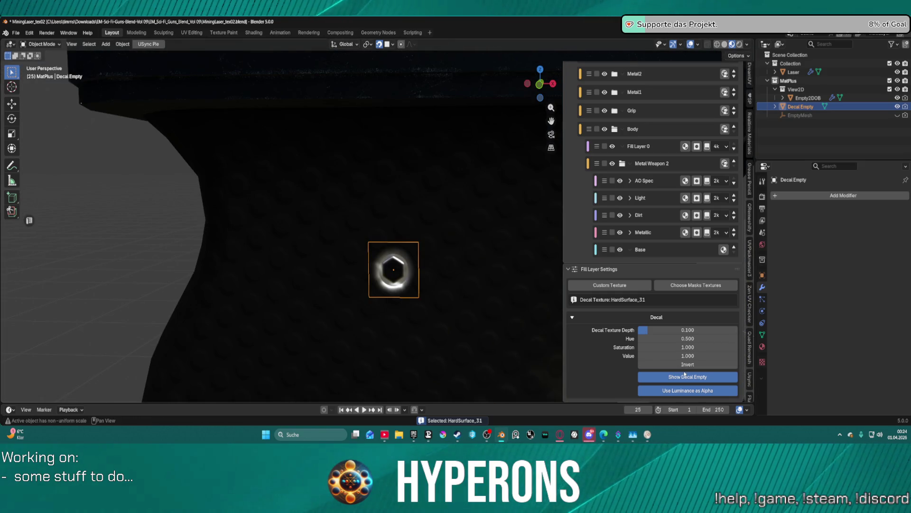
left_click(686, 366)
left_click(687, 366)
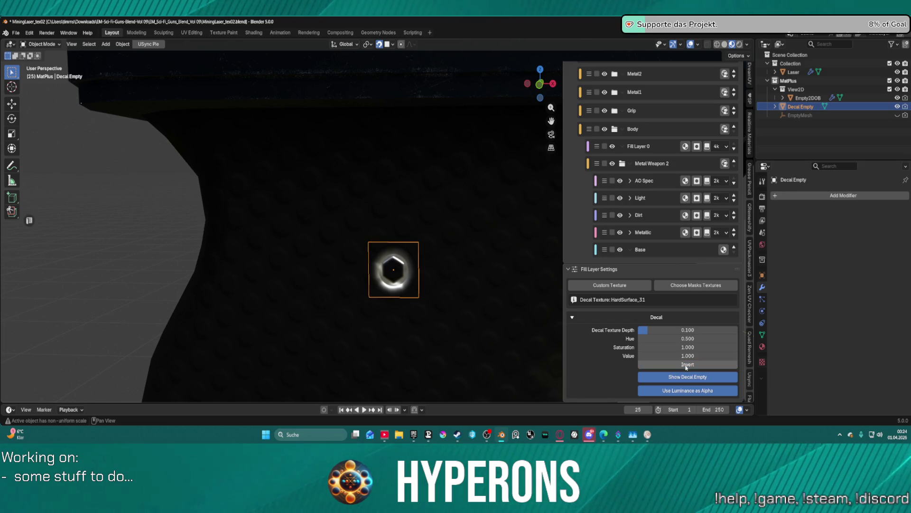
scroll(524, 309, "down", 2)
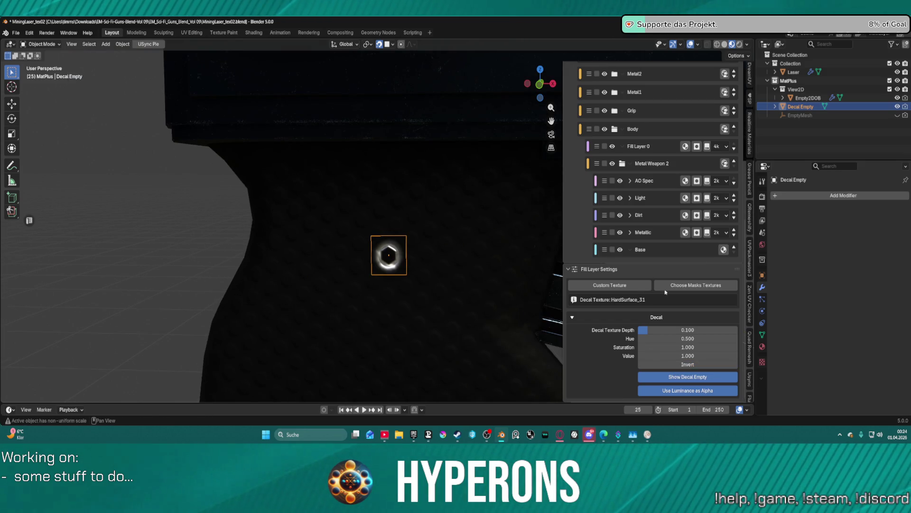
left_click(667, 287)
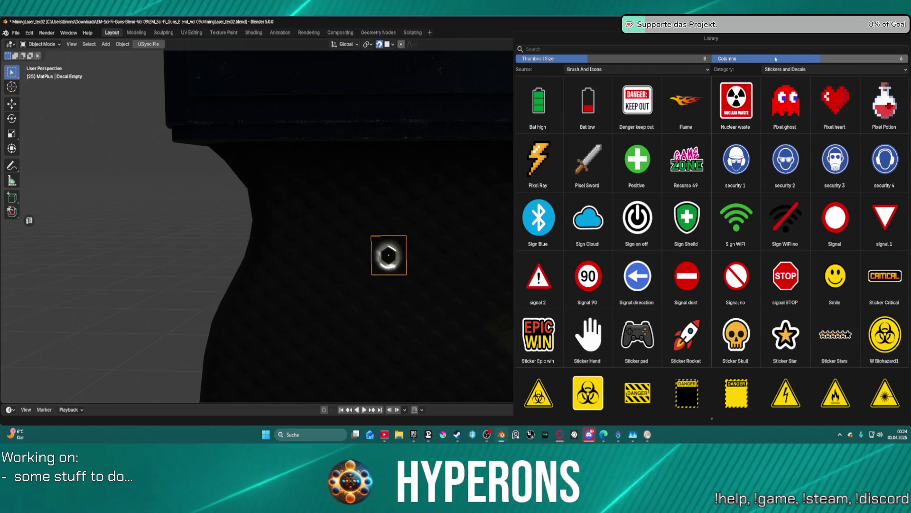
left_click(797, 70)
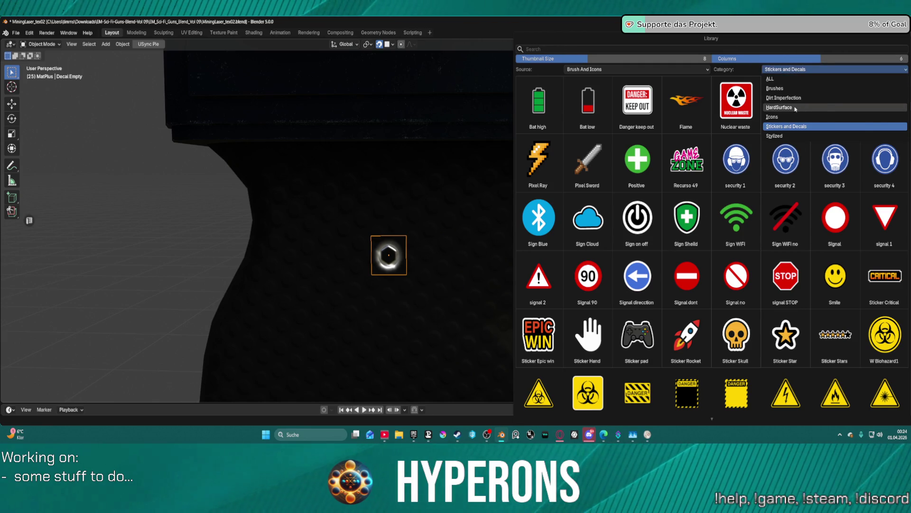
left_click(797, 107)
scroll(797, 334, "down", 2)
scroll(800, 329, "down", 5)
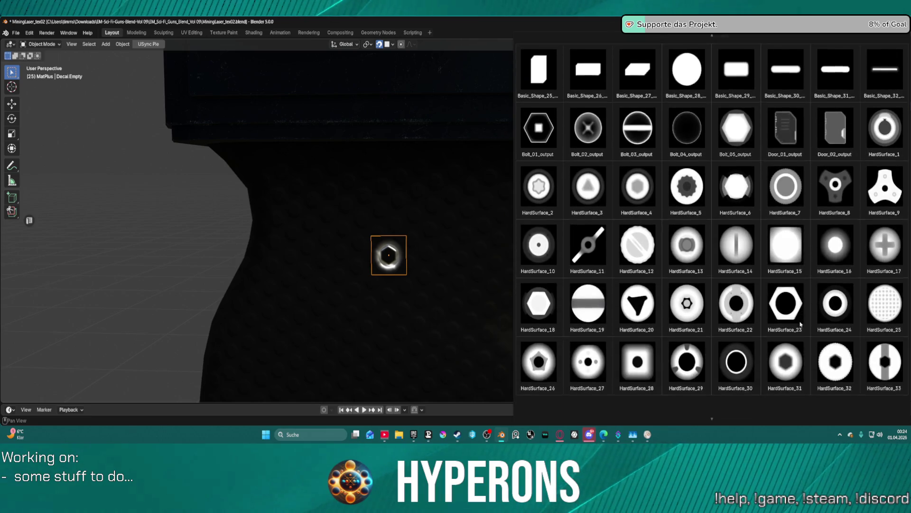
scroll(801, 324, "down", 1)
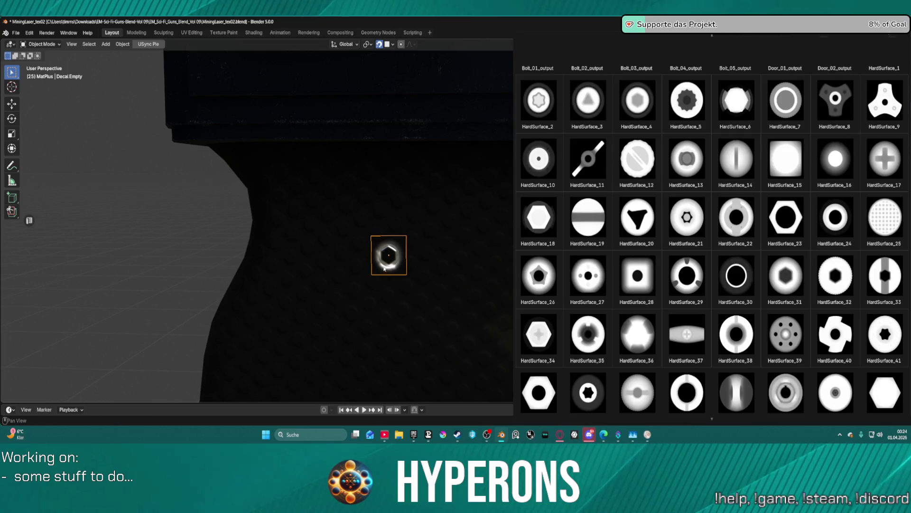
left_click(385, 269)
scroll(402, 260, "up", 5)
scroll(401, 261, "down", 4)
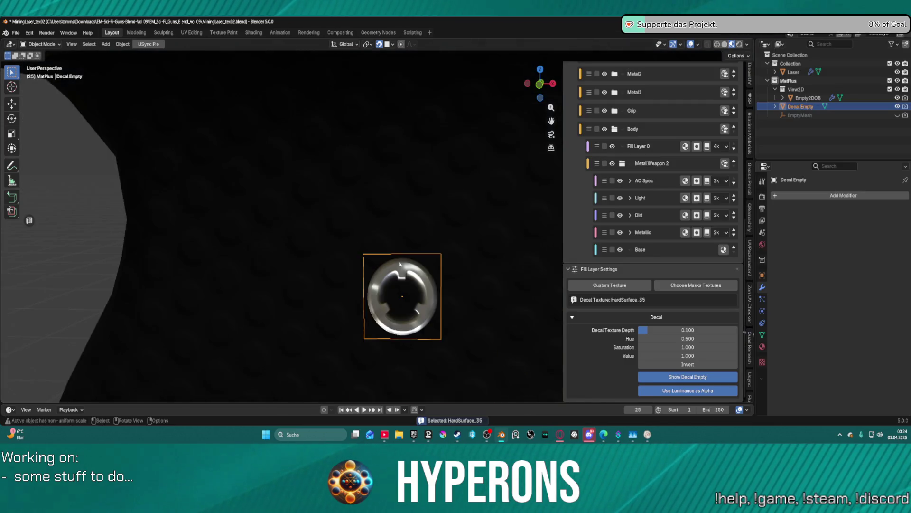
left_click(667, 288)
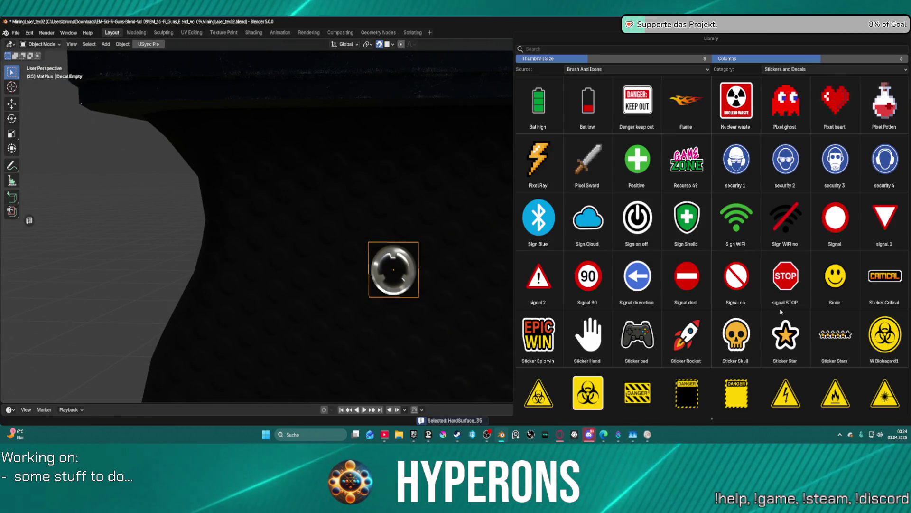
left_click(805, 70)
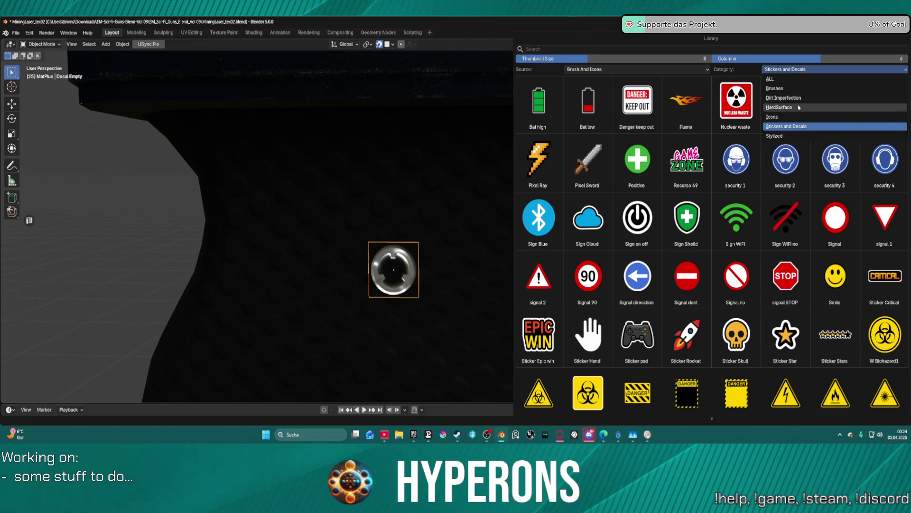
left_click(800, 107)
scroll(881, 299, "down", 8)
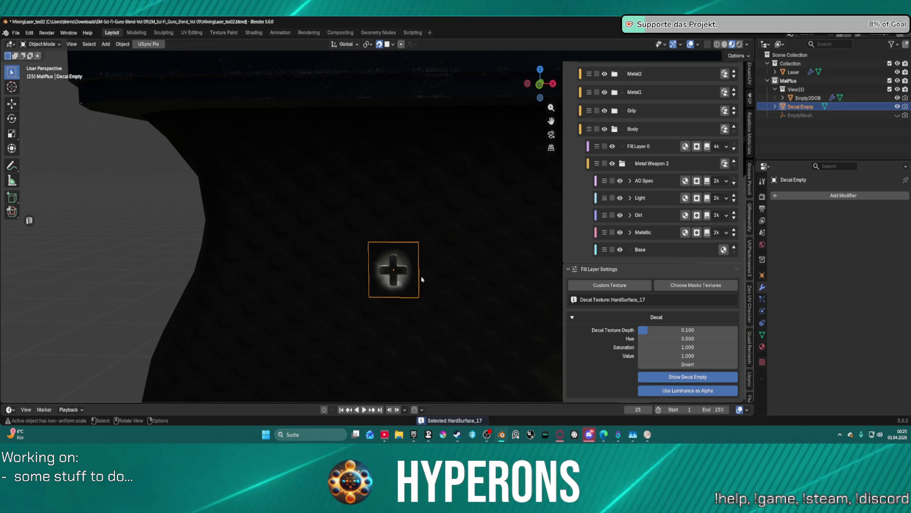
left_click(667, 285)
left_click(790, 70)
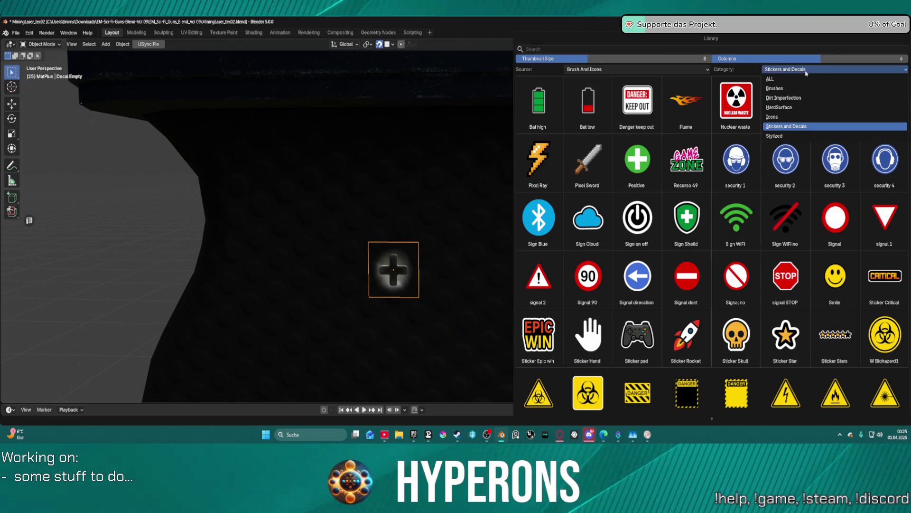
left_click(793, 109)
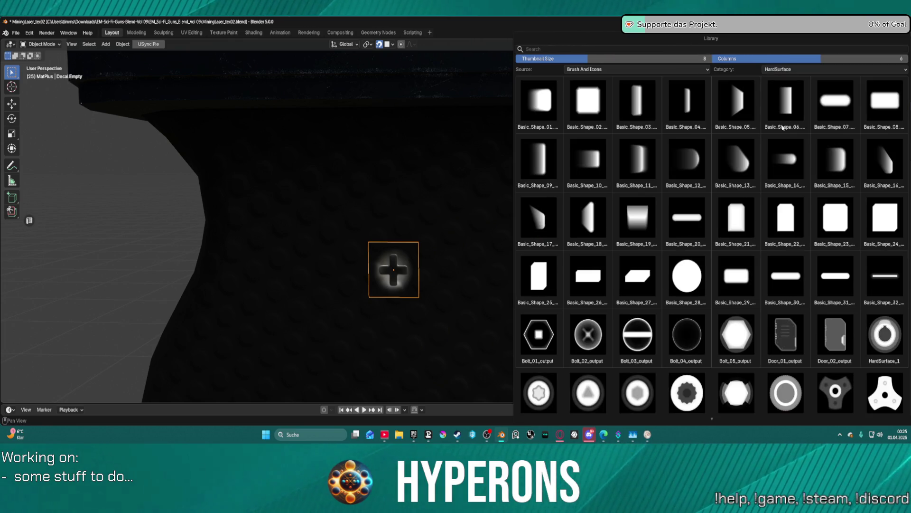
scroll(702, 256, "down", 5)
scroll(702, 256, "down", 4)
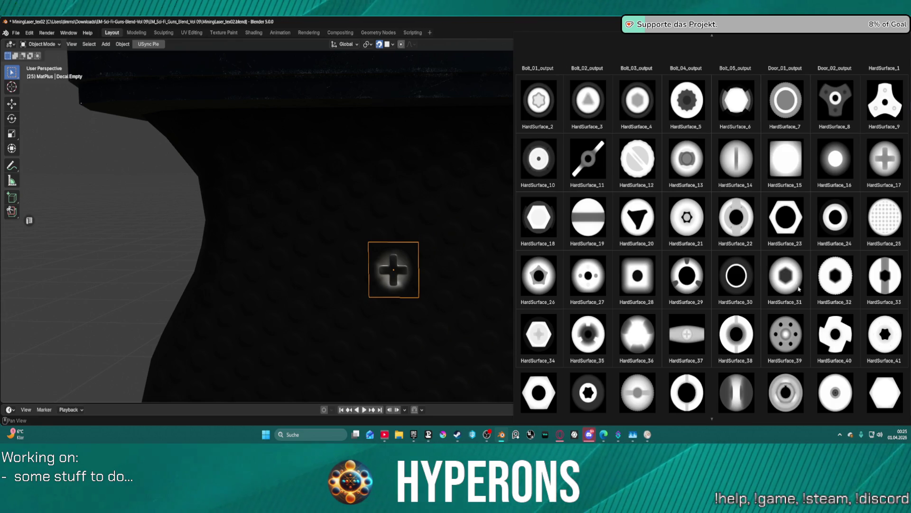
scroll(677, 331, "down", 3)
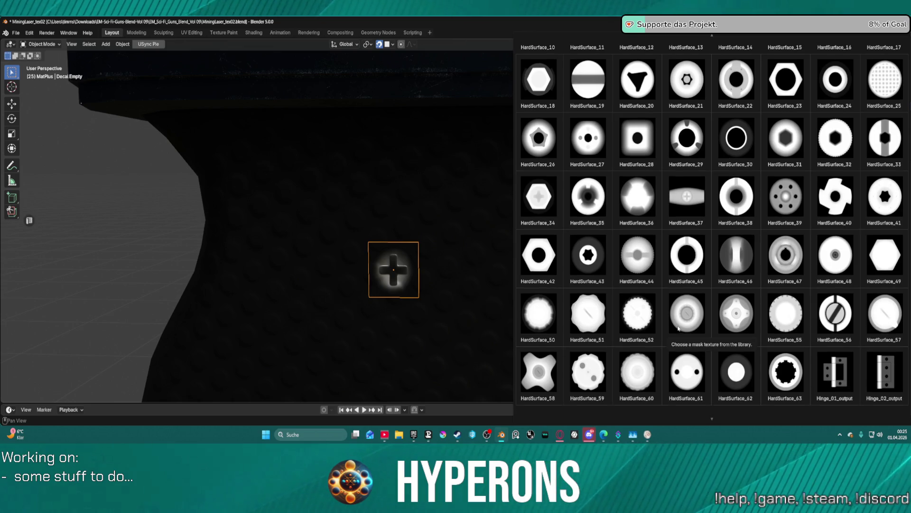
scroll(677, 326, "down", 5)
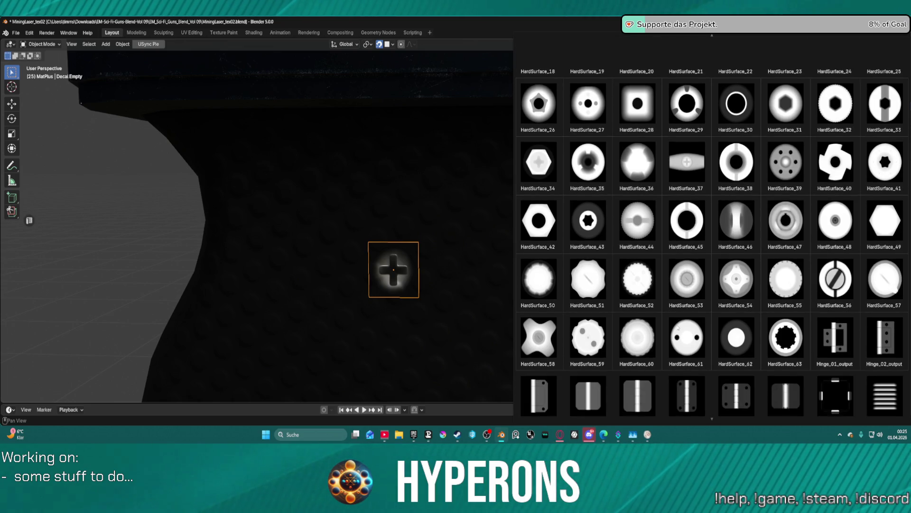
scroll(679, 325, "down", 3)
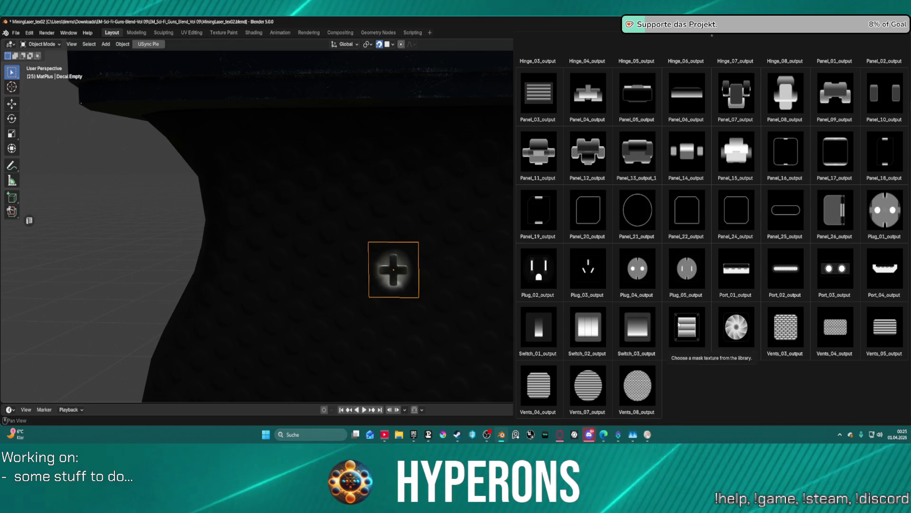
scroll(706, 243, "up", 10)
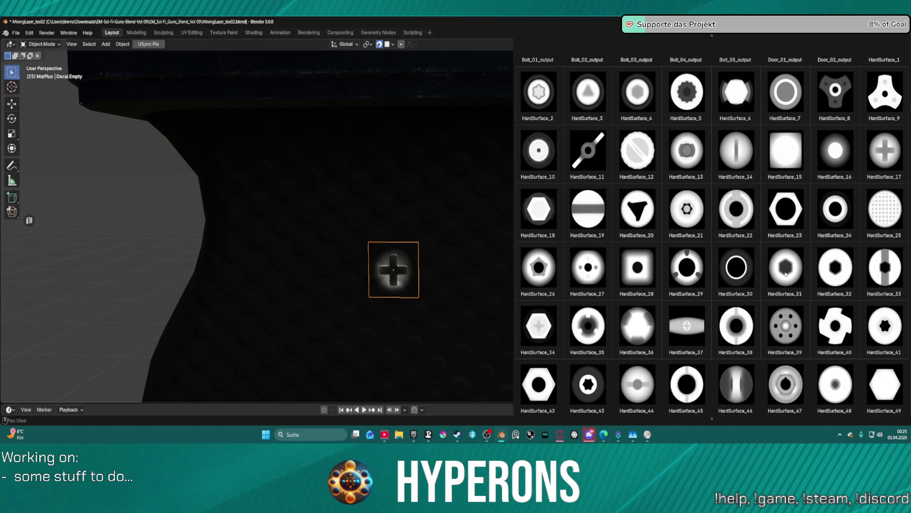
left_click(785, 273)
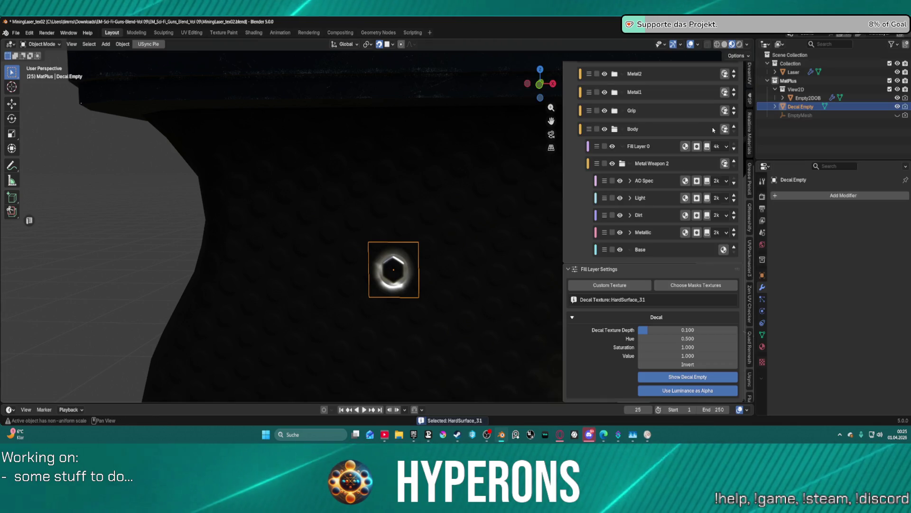
Delete the HardSurface_31 decal from Fill Layer 33 and start adding a 4k mask paint effect
scroll(666, 195, "up", 10)
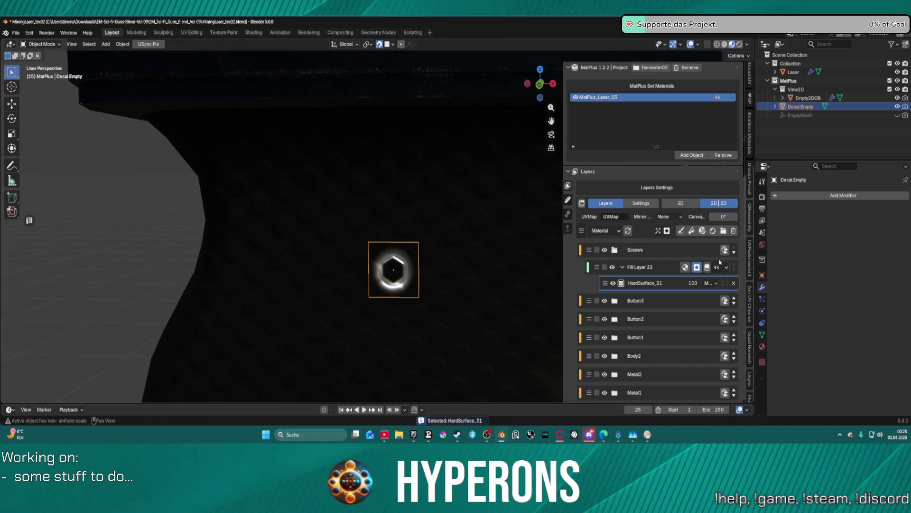
left_click(733, 264)
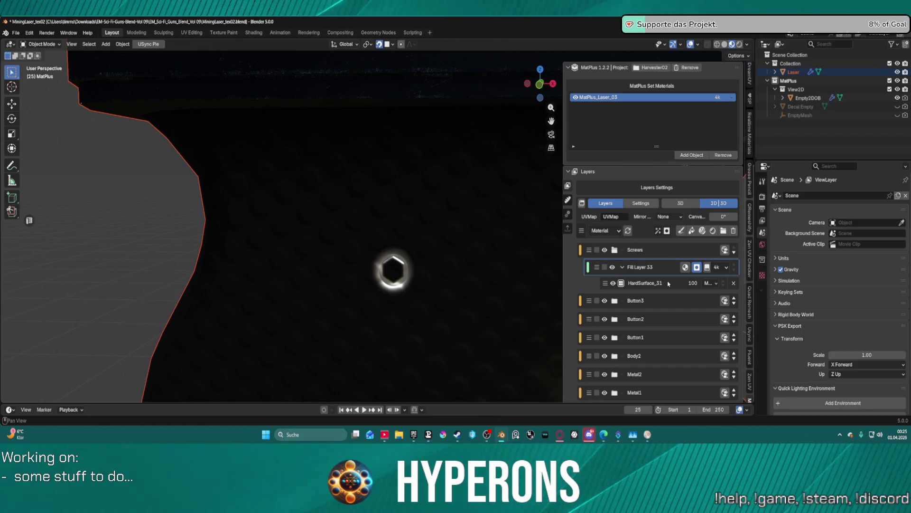
left_click(686, 283)
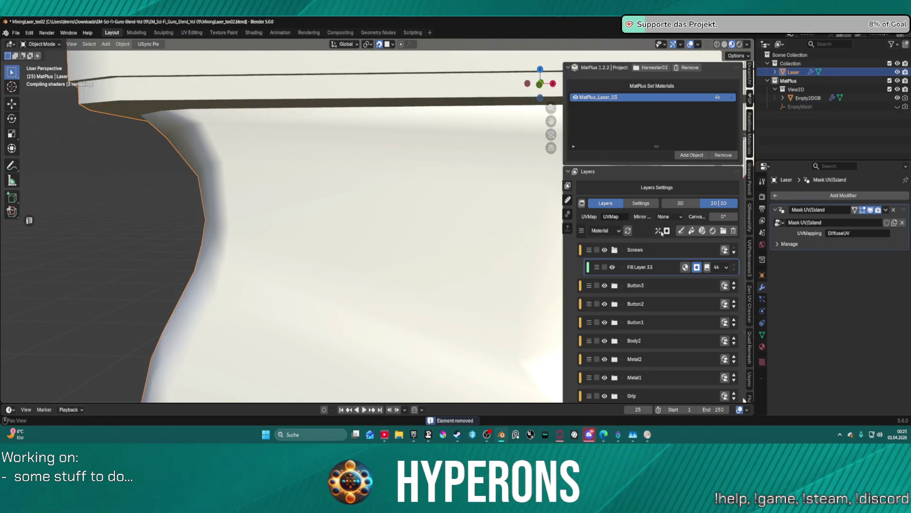
left_click(659, 231)
left_click(677, 277)
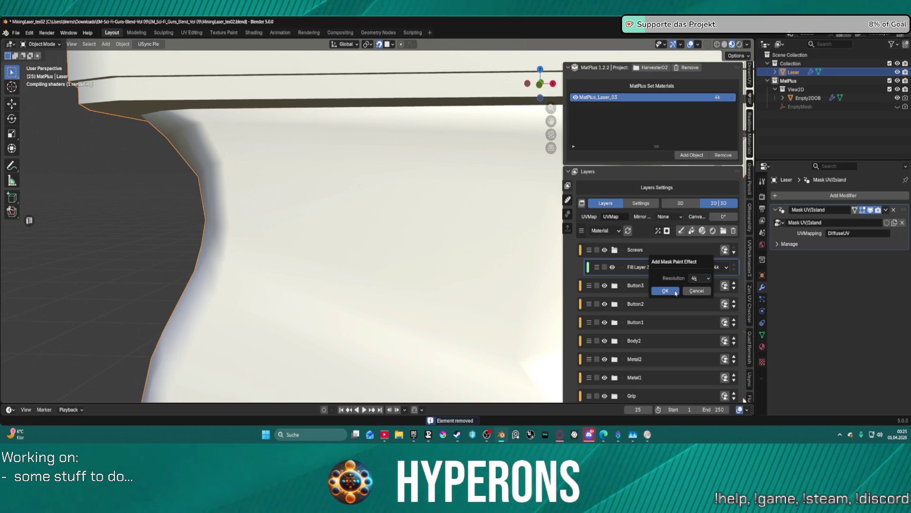
Confirm the 4k mask paint effect and browse the brush texture library thumbnails
left_click(675, 292)
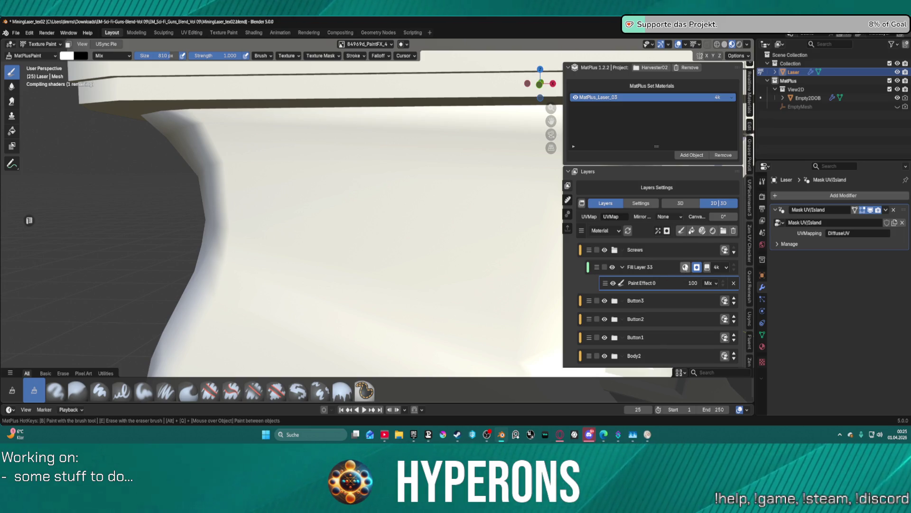
scroll(695, 273, "down", 10)
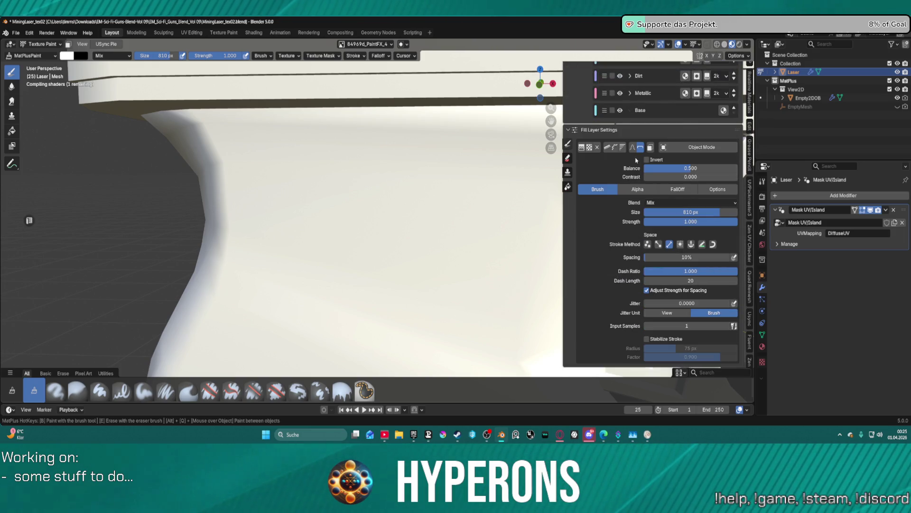
left_click(581, 148)
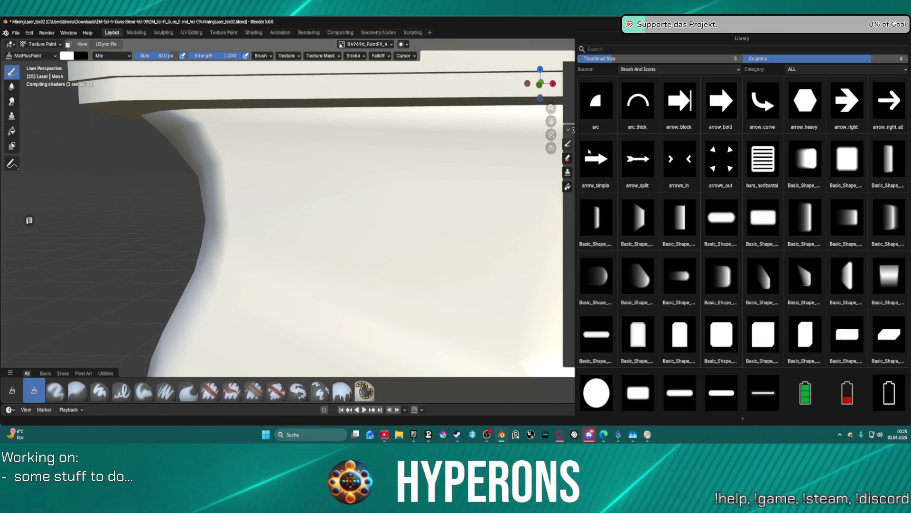
scroll(689, 315, "down", 5)
scroll(690, 316, "down", 15)
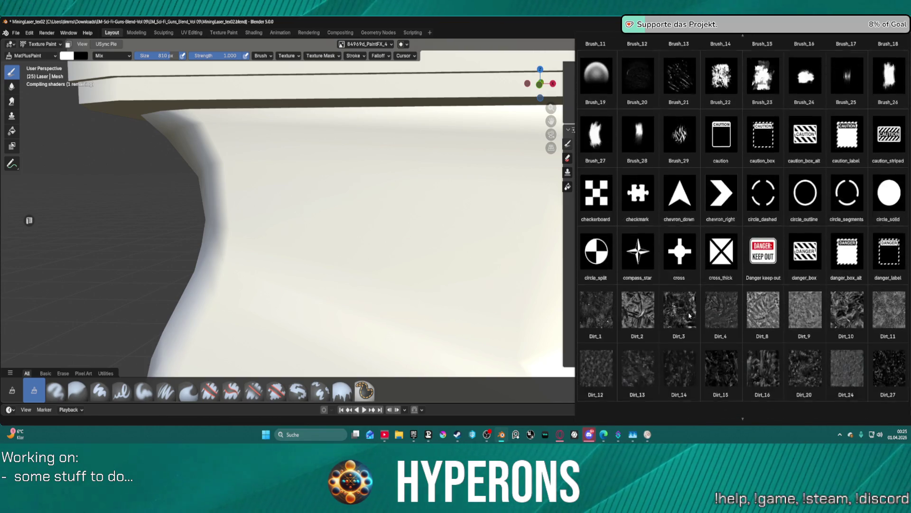
scroll(693, 318, "down", 1)
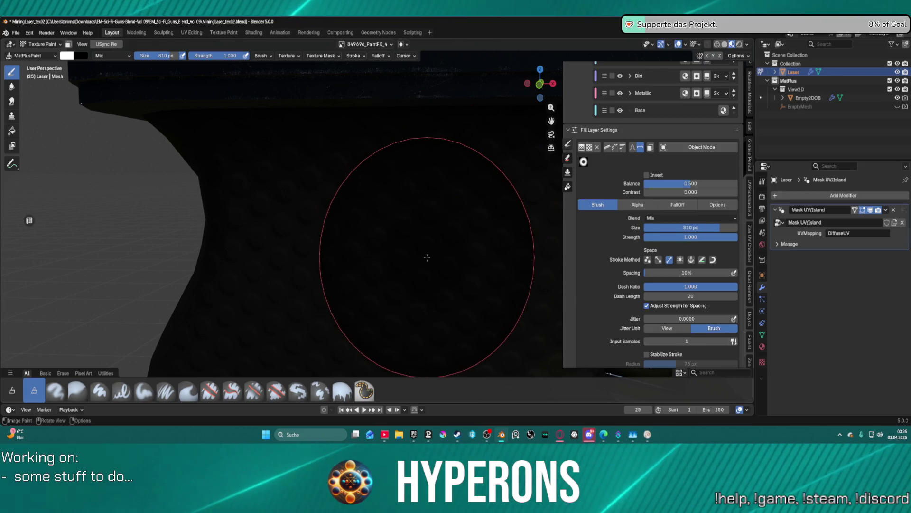
Shrink the paint brush and frame the grip in the front view
scroll(423, 232, "down", 6)
scroll(408, 256, "down", 8)
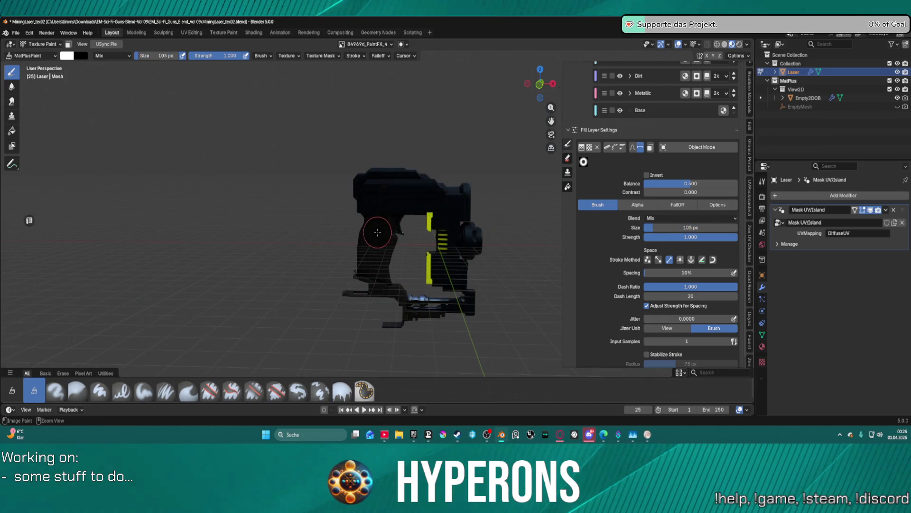
key("bracketleft")
key("bracketleft")
key("KP_3")
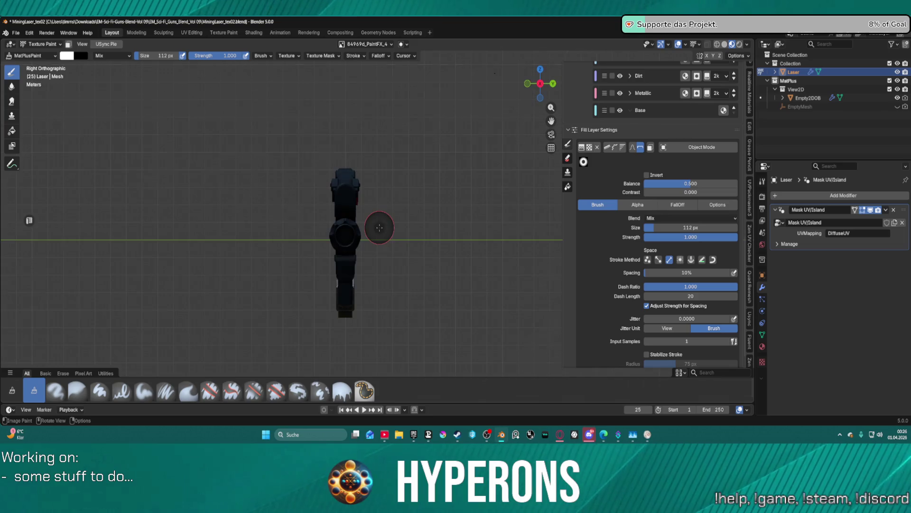
key("KP_1")
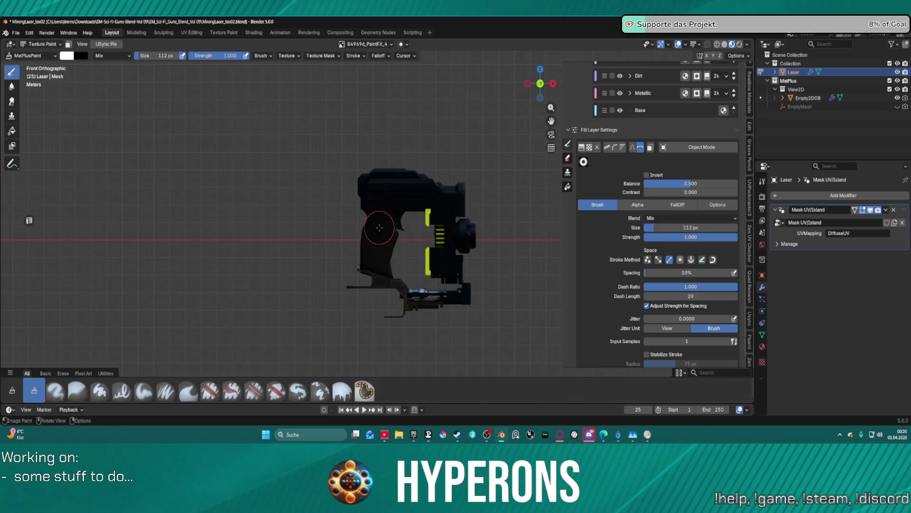
scroll(379, 227, "up", 8)
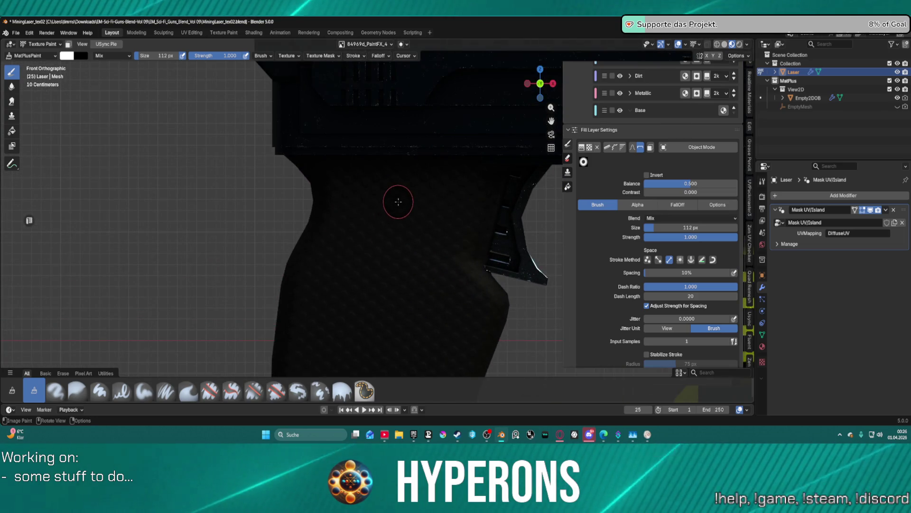
scroll(399, 217, "down", 1)
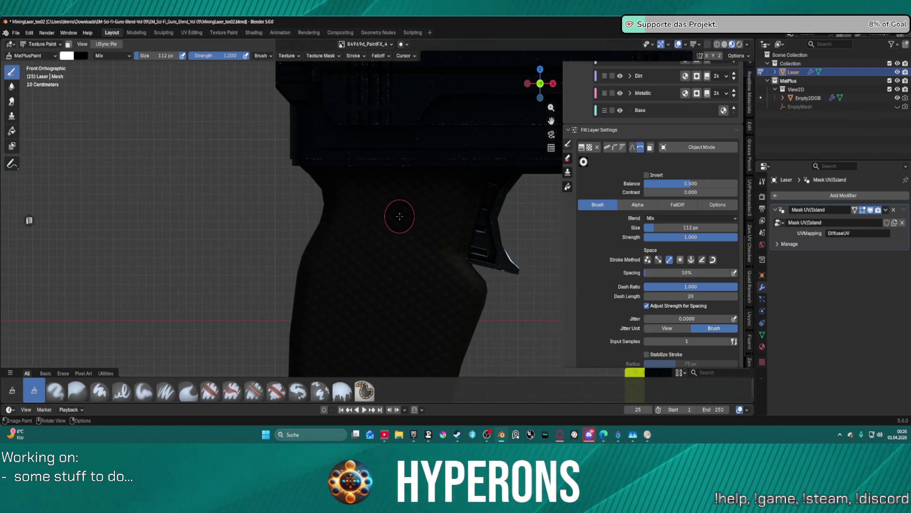
key("bracketleft")
key("bracketleft")
key("bracketleft")
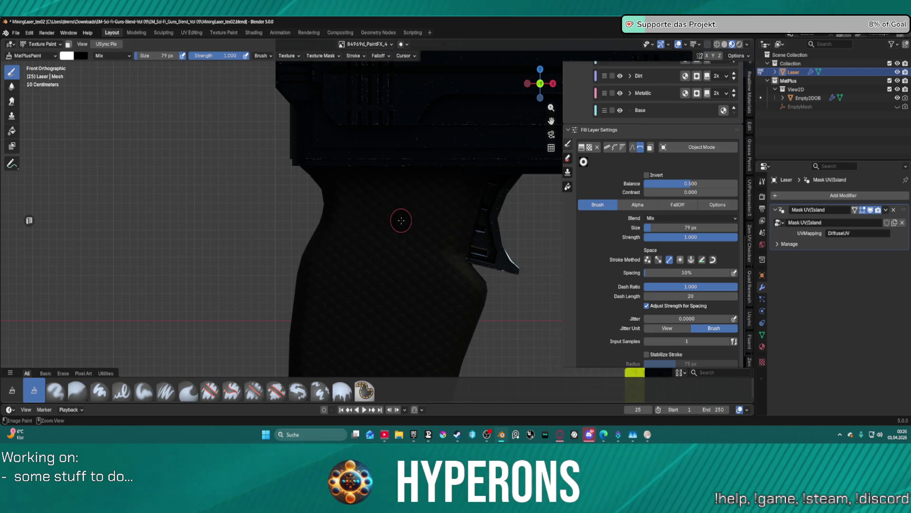
Paint a test dab on the grip, undo it, and return to Object Mode
left_click(398, 220)
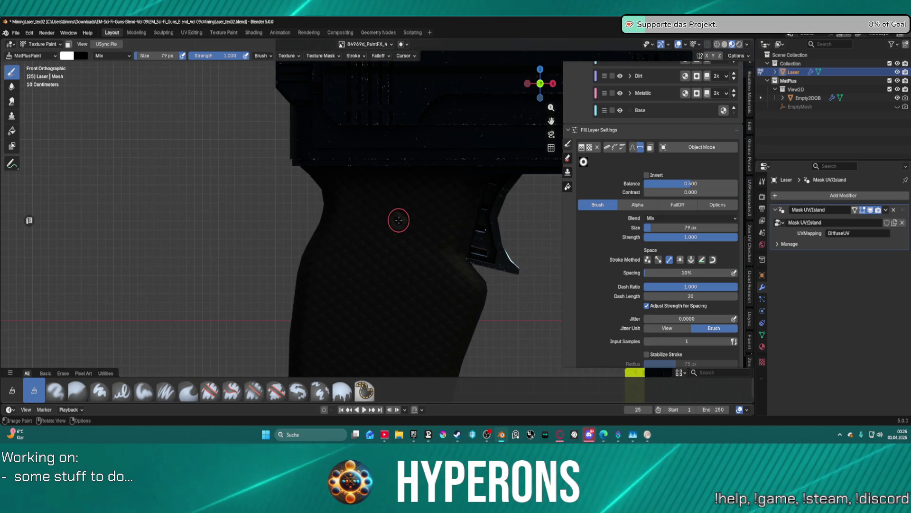
scroll(472, 212, "up", 3)
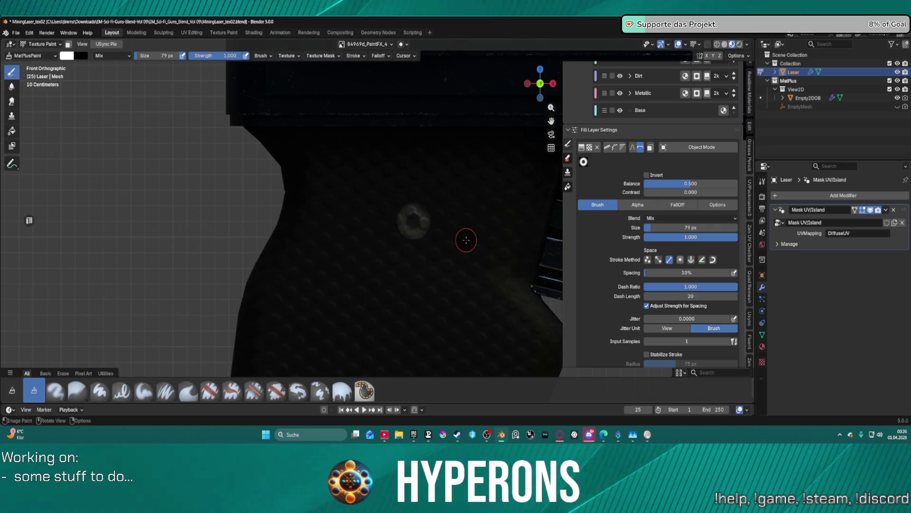
key("ctrl+z")
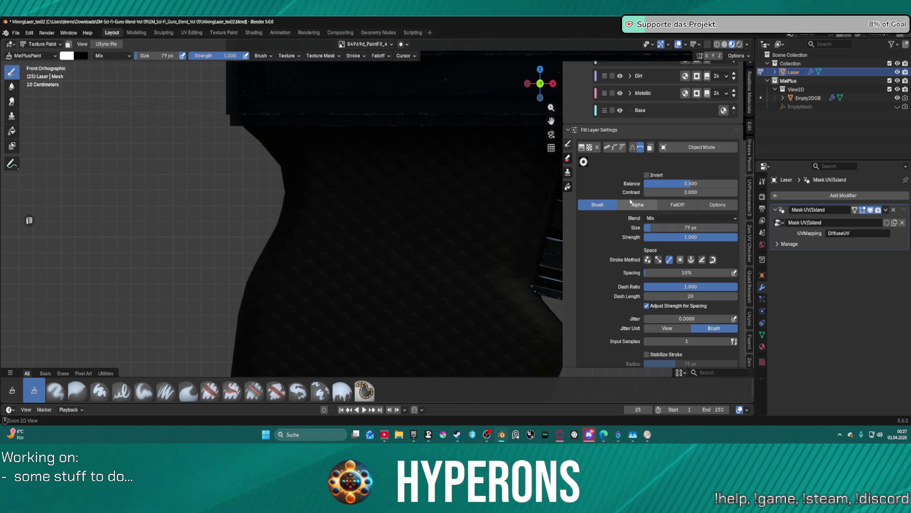
key("ctrl+z")
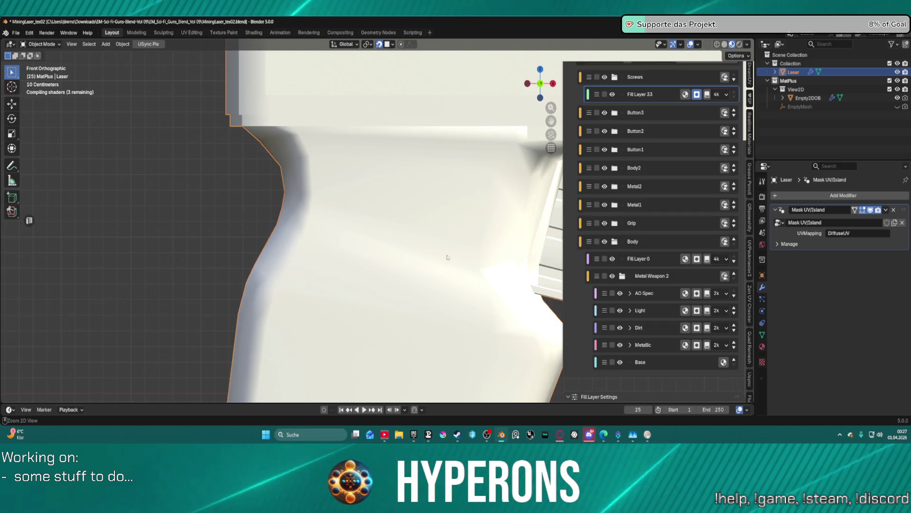
Set the HardSurface_31 screw decal's blend mode to Add
scroll(670, 166, "up", 5)
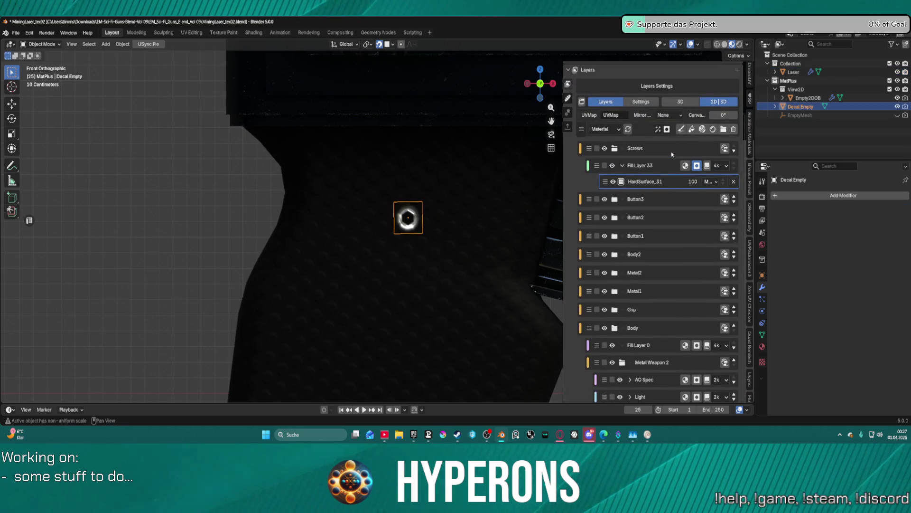
scroll(459, 236, "up", 2)
scroll(460, 236, "up", 2)
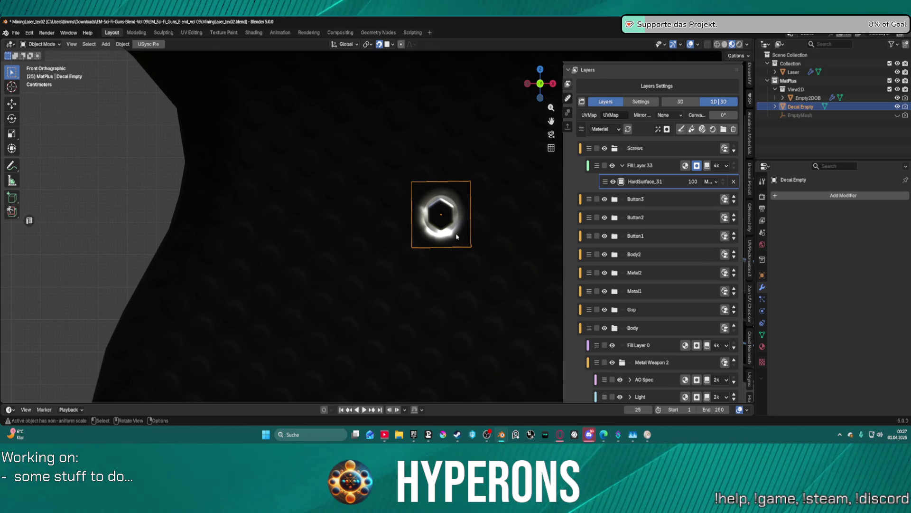
scroll(456, 235, "down", 5)
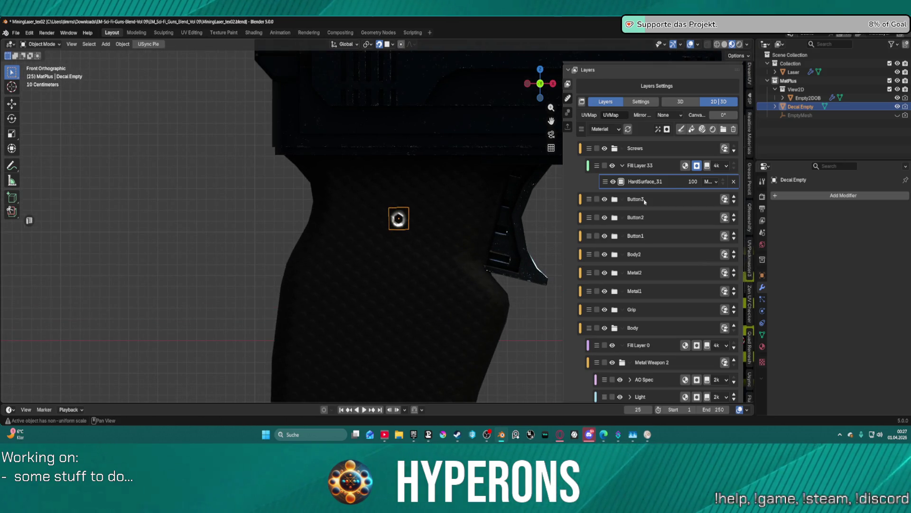
left_click(706, 182)
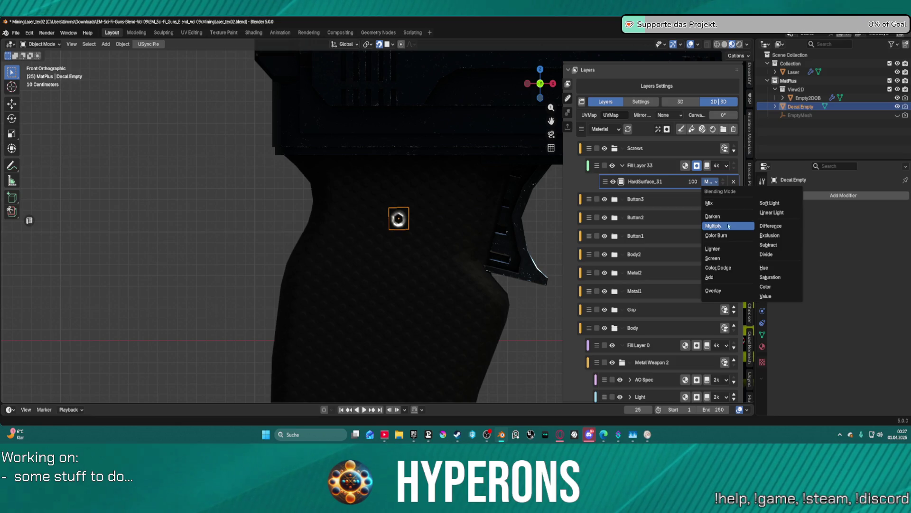
left_click(729, 279)
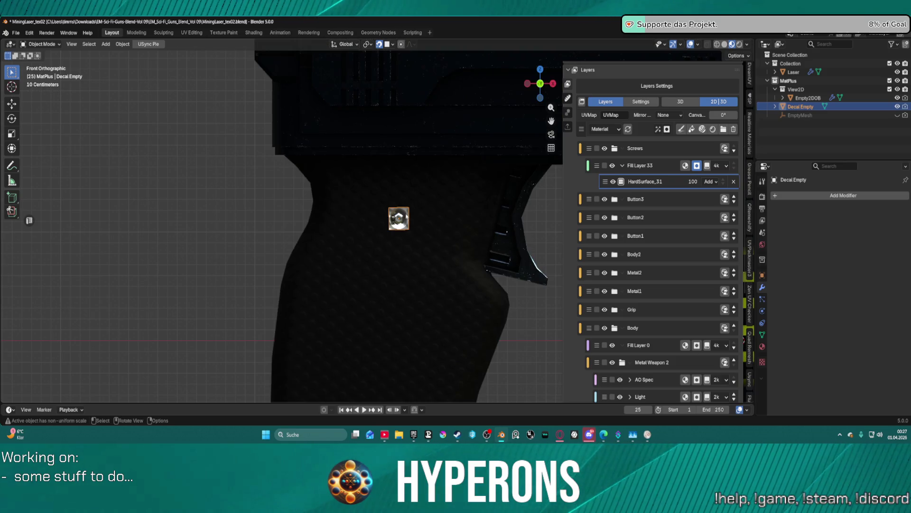
Make the Laser gun active again to show its Fill Layer Settings
scroll(406, 216, "up", 6)
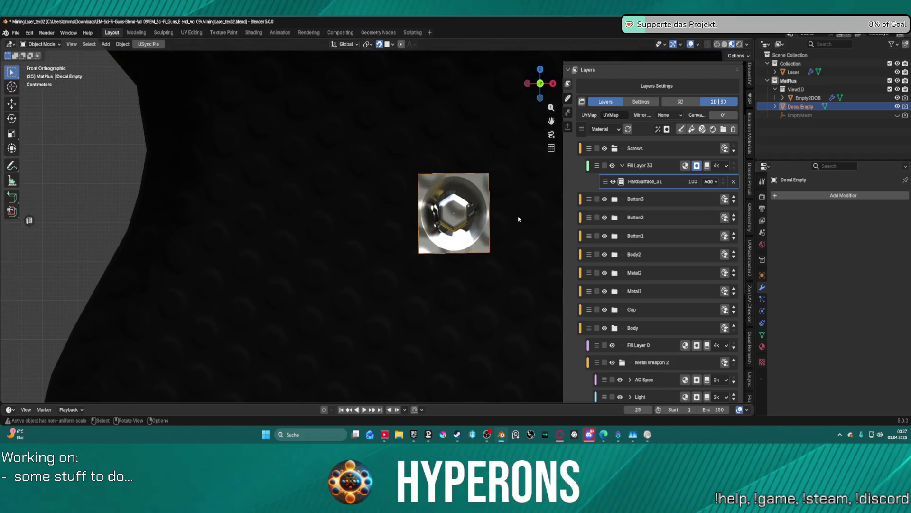
scroll(512, 217, "down", 2)
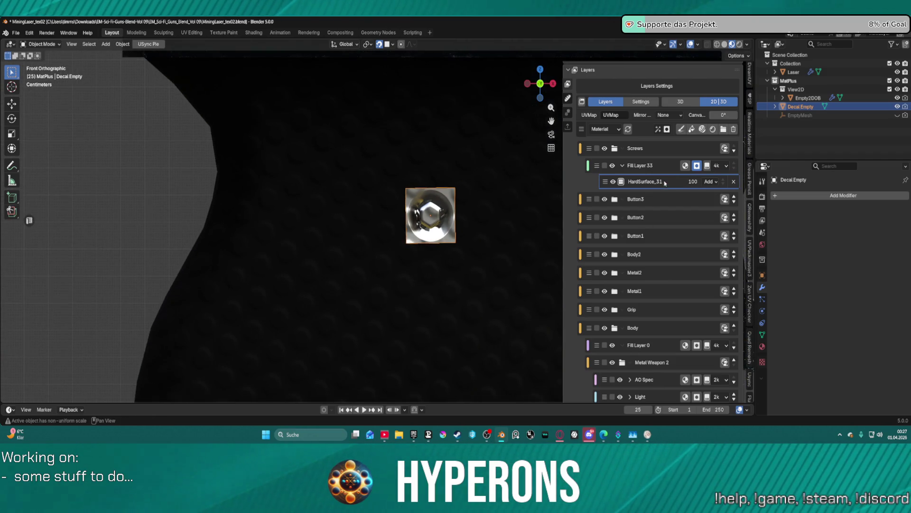
left_click(685, 165)
scroll(672, 309, "down", 10)
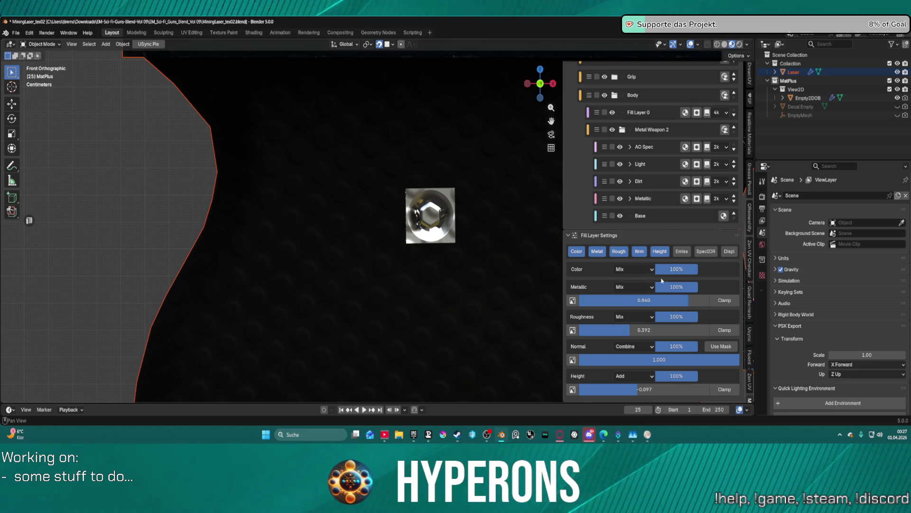
Raise the screw layer's Height for an embossed look, then select the HardSurface_31 decal in its mask
mouse_move(645, 389)
left_mouse_down()
mouse_move(690, 389)
mouse_move(655, 390)
left_mouse_up()
scroll(655, 332, "up", 15)
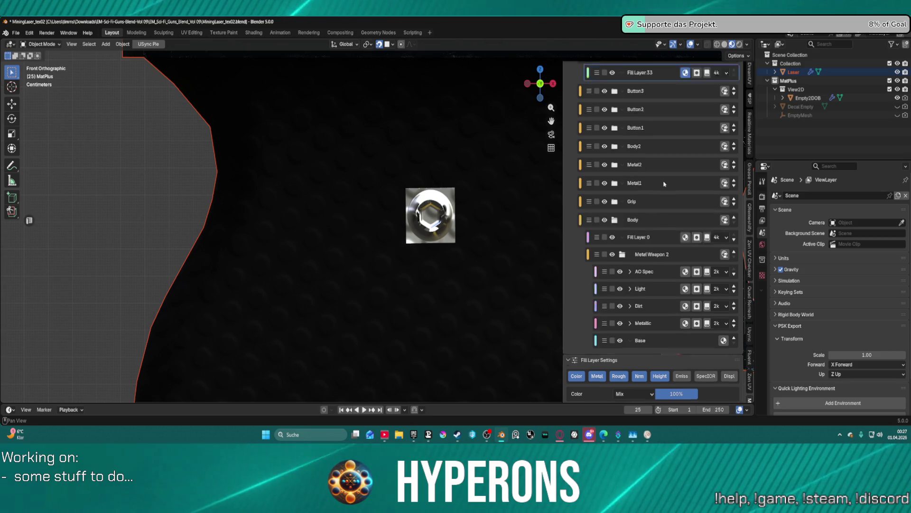
left_click(696, 252)
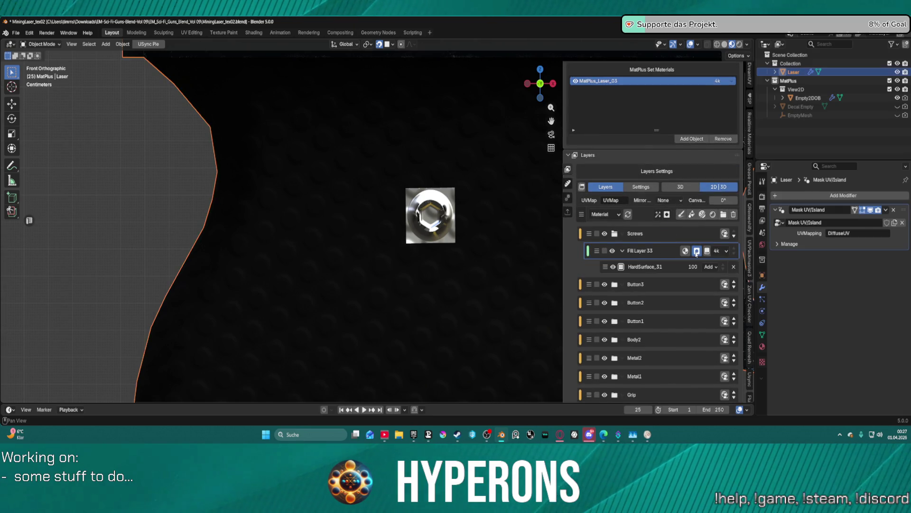
scroll(660, 334, "down", 8)
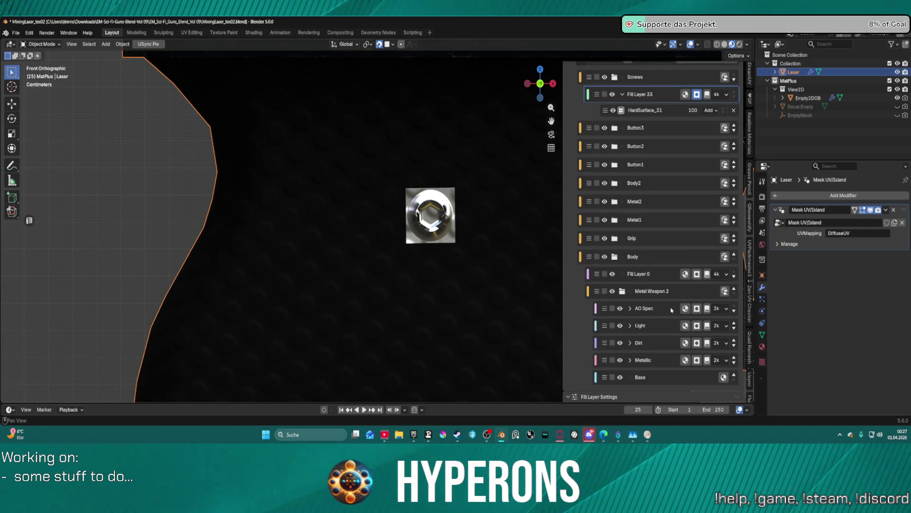
left_click(663, 114)
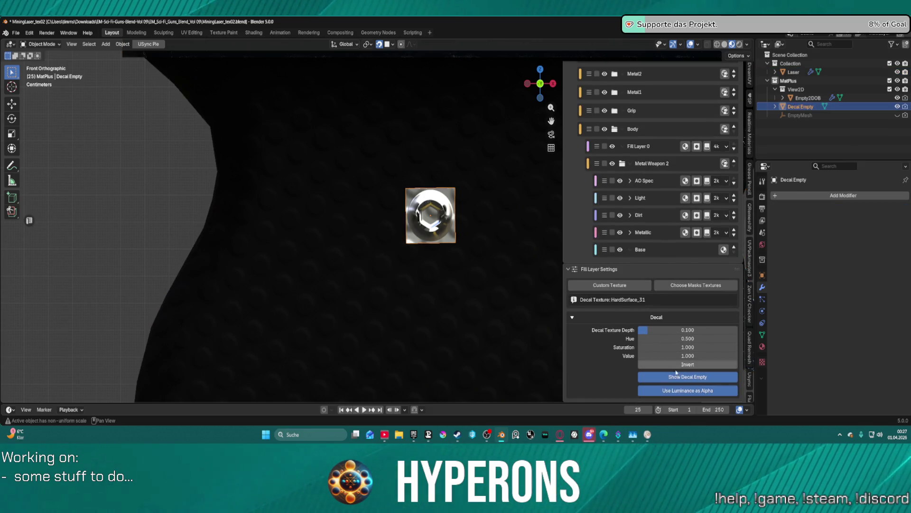
Enable Use Luminance as Alpha on the screw decal, leaving Invert off
left_click(691, 390)
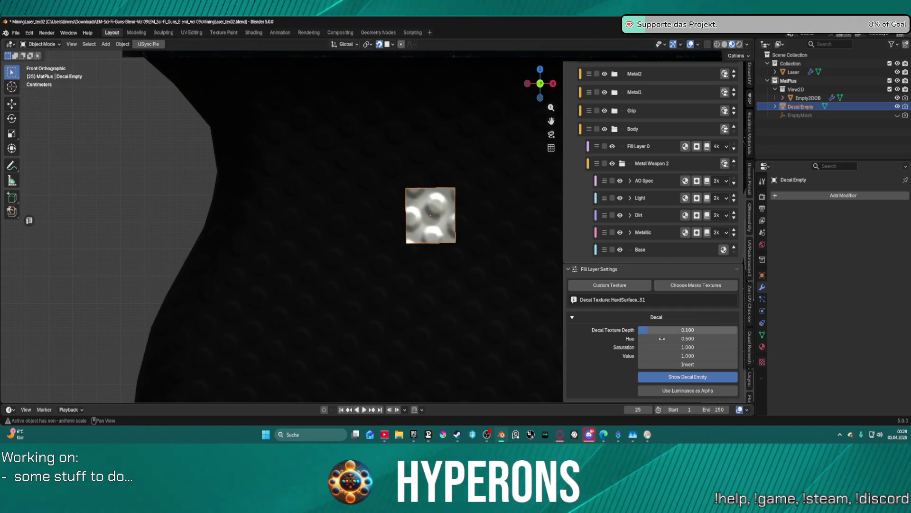
left_click(694, 365)
left_click(694, 364)
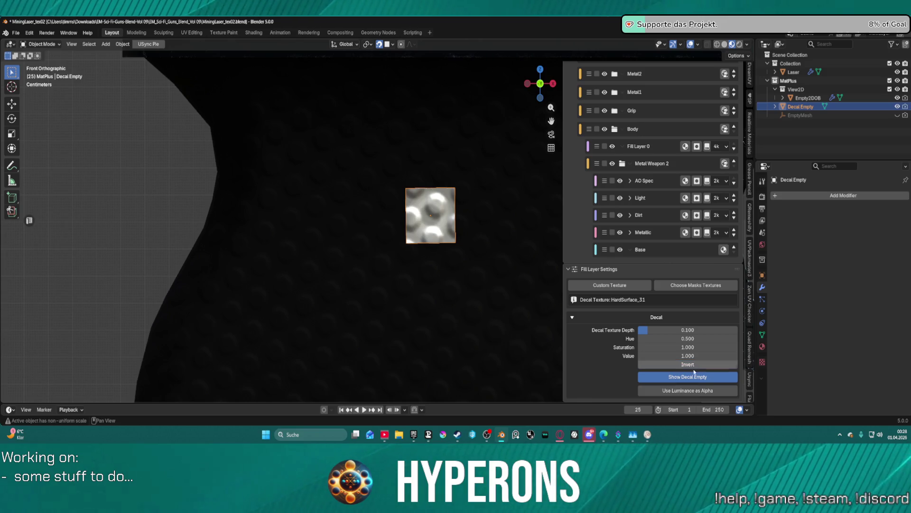
left_click(699, 394)
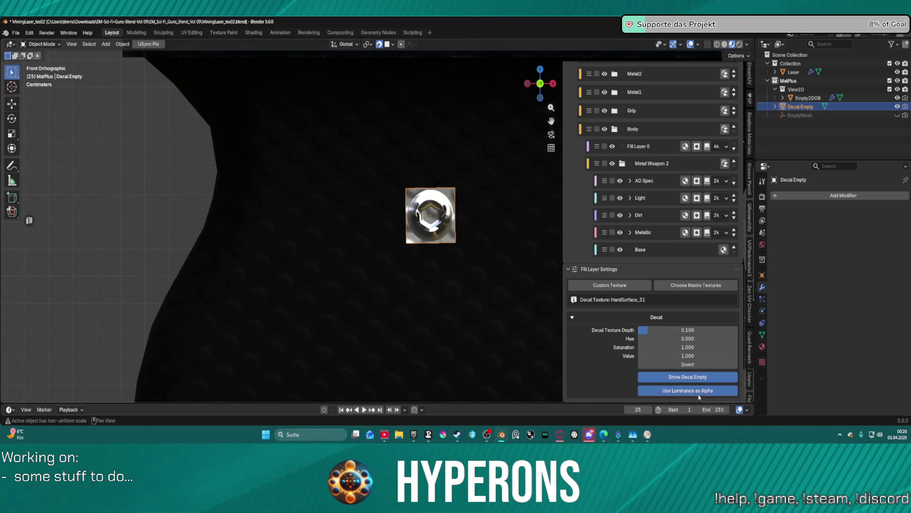
Orbit the grip into perspective and open the Stickers and Decals library
scroll(446, 195, "down", 1)
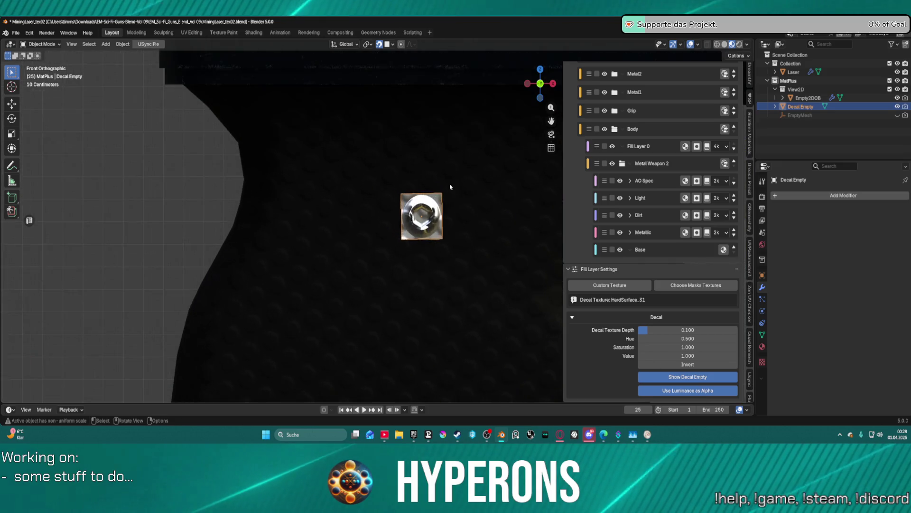
mouse_move(450, 187)
middle_mouse_down()
mouse_move(478, 185)
mouse_move(356, 187)
mouse_move(365, 188)
middle_mouse_up()
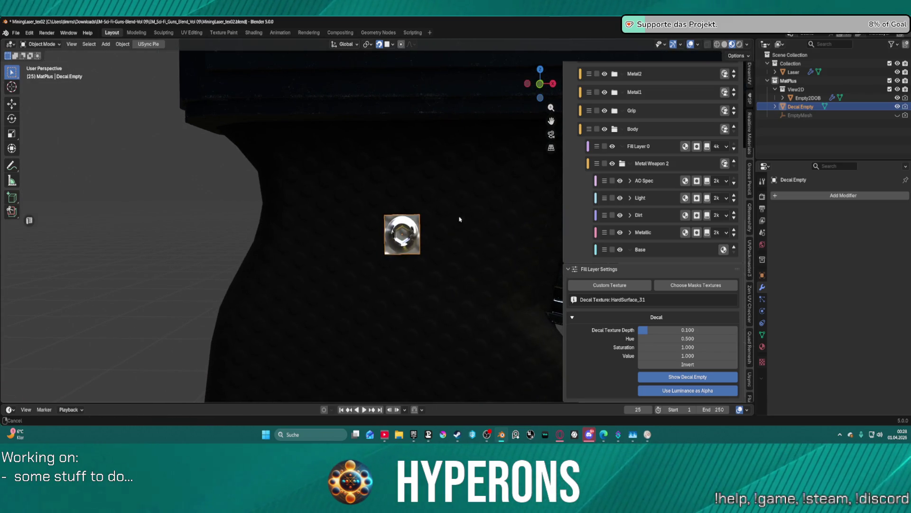
middle_click_drag(459, 216, 437, 248, "shift")
scroll(681, 345, "up", 8)
scroll(681, 345, "down", 5)
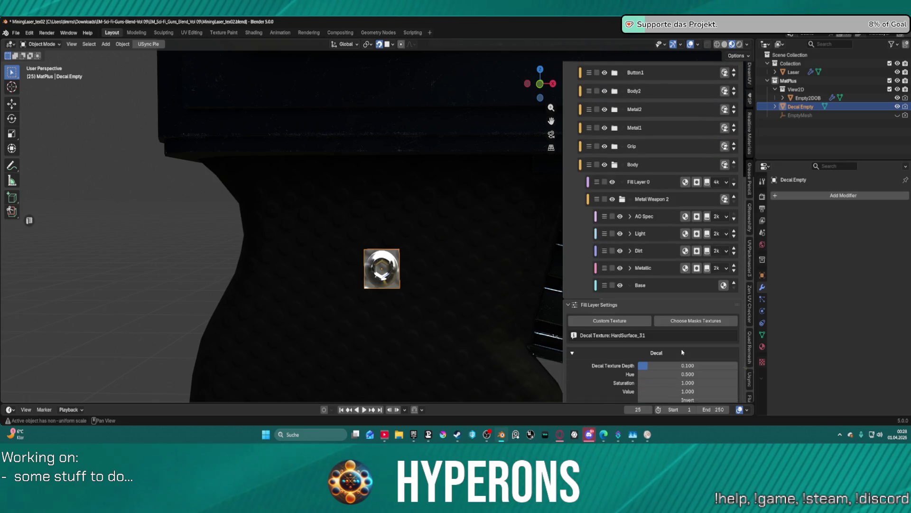
left_click(695, 319)
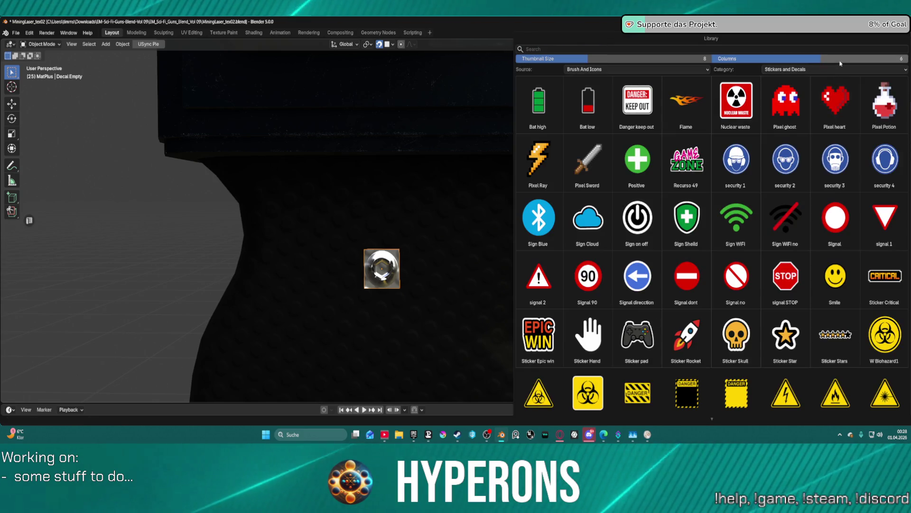
Switch the decal library to the HardSurface category and scroll to HardSurface_17
left_click(834, 70)
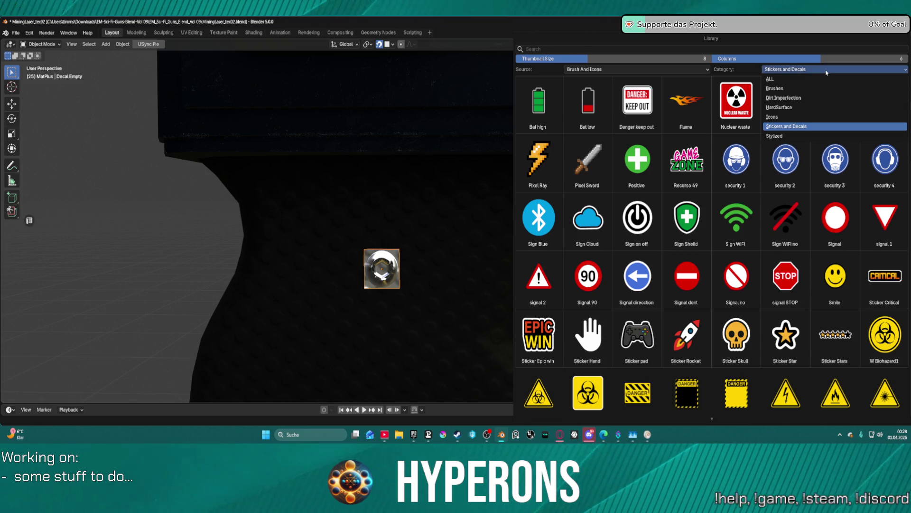
left_click(797, 108)
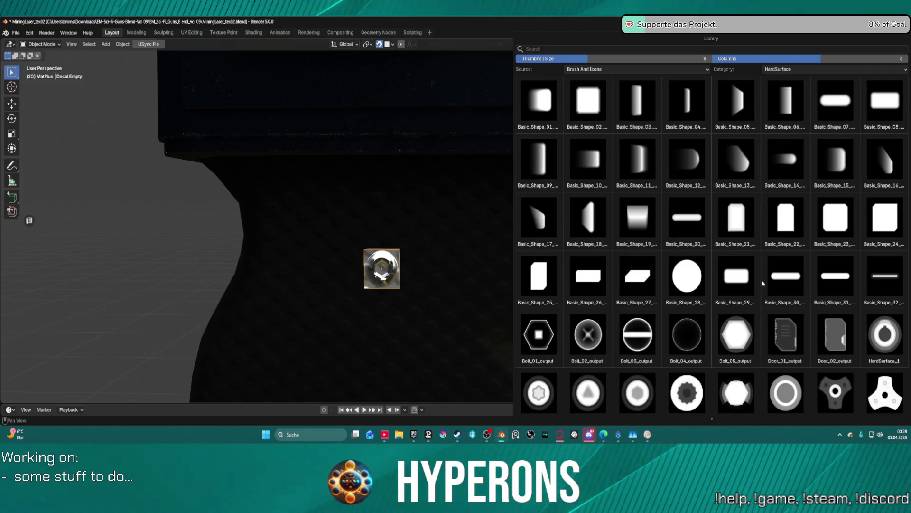
scroll(728, 348, "down", 3)
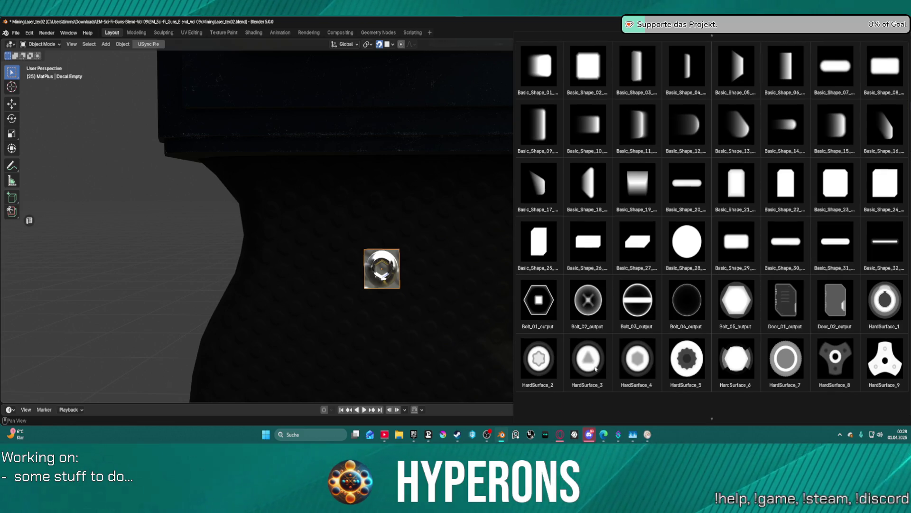
scroll(817, 356, "down", 5)
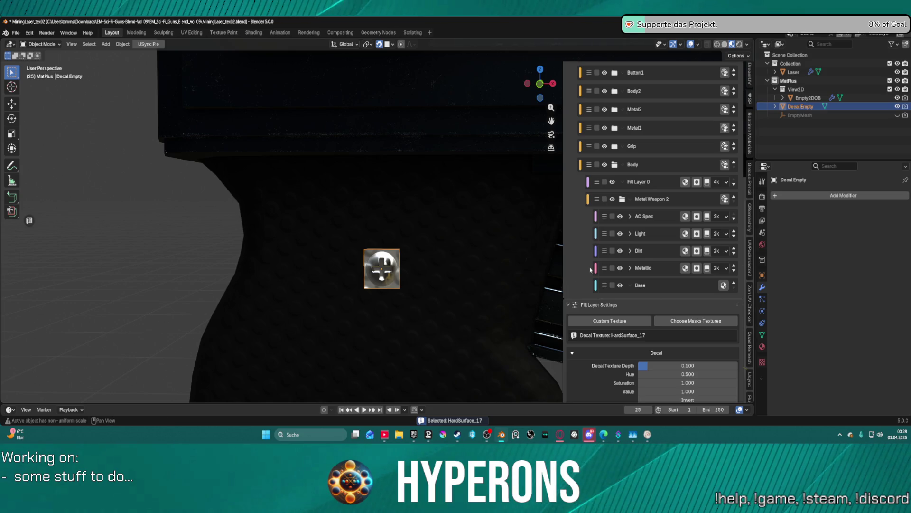
Change the HardSurface_17 decal's blend mode to Mix, then to Overlay
scroll(704, 202, "up", 8)
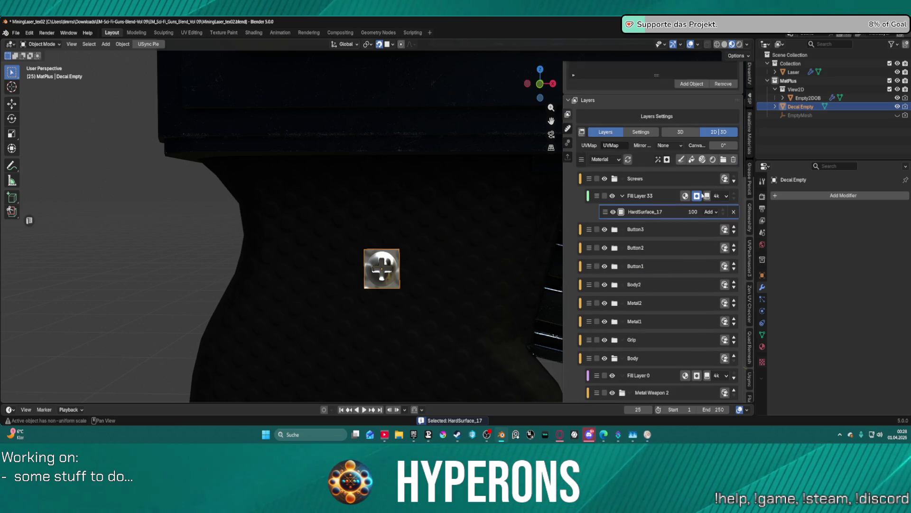
left_click(709, 194)
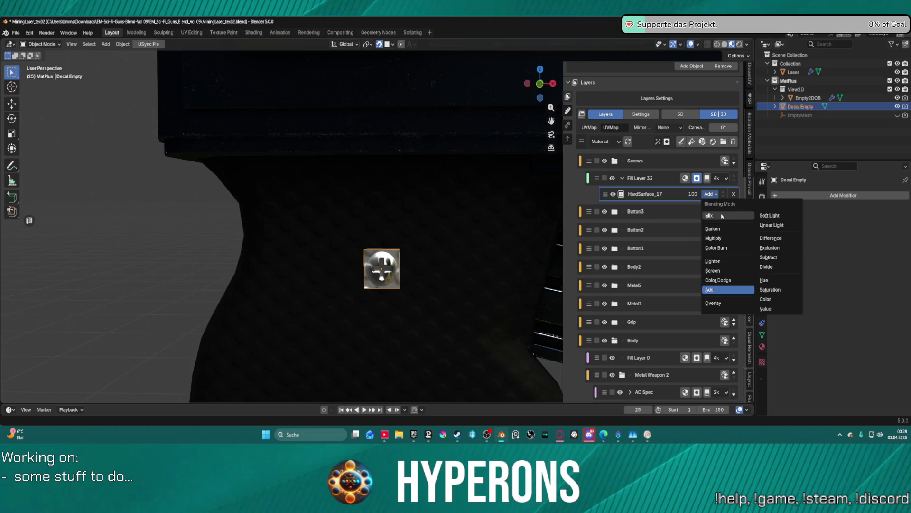
left_click(722, 216)
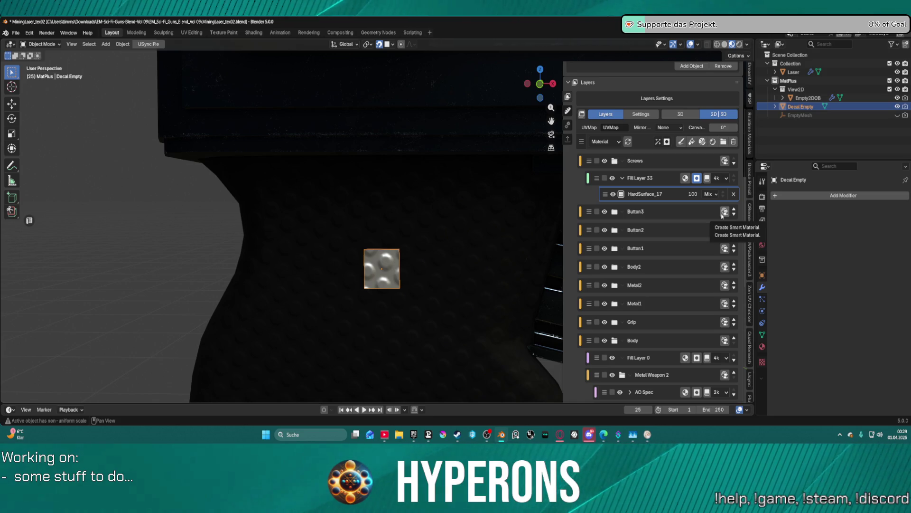
left_click(707, 195)
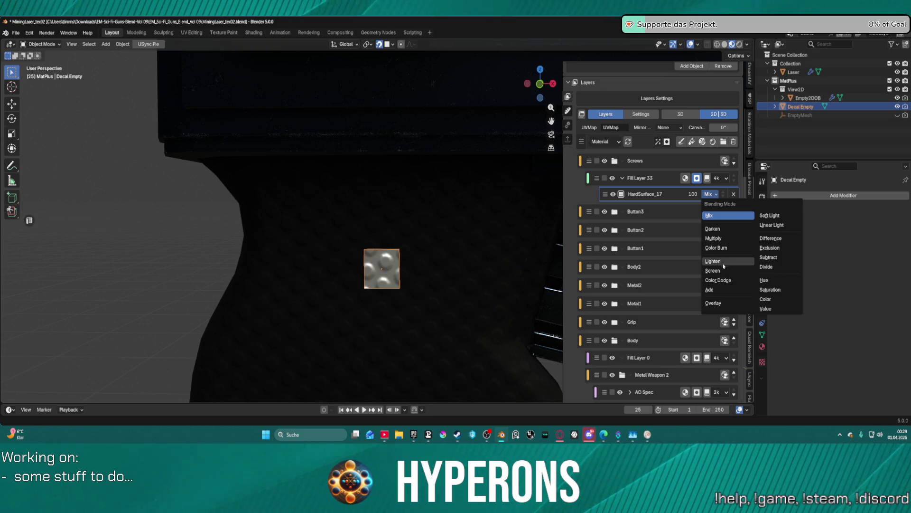
left_click(721, 303)
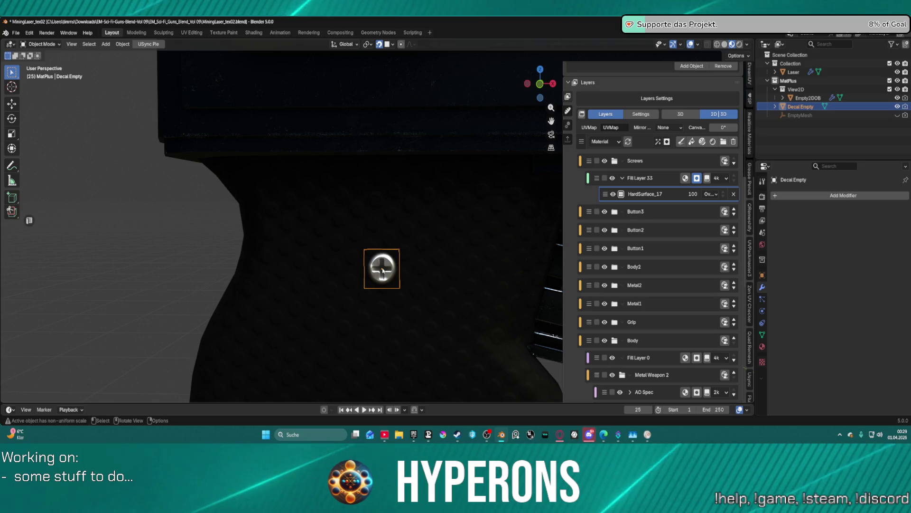
Orbit and frame the screw decal on the grip, then select Fill Layer 33
mouse_move(464, 290)
middle_mouse_down()
mouse_move(428, 318)
mouse_move(402, 312)
middle_mouse_up()
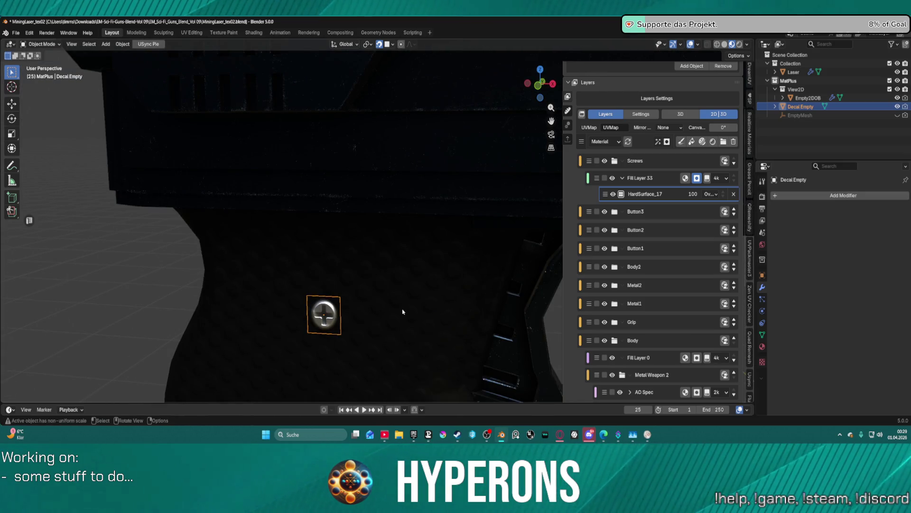
key("KP_Decimal")
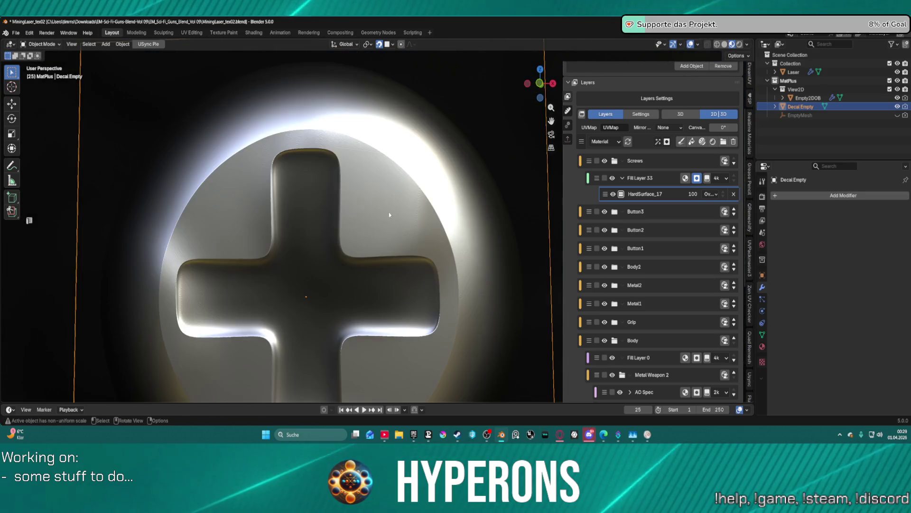
scroll(390, 213, "down", 5)
scroll(392, 243, "down", 8)
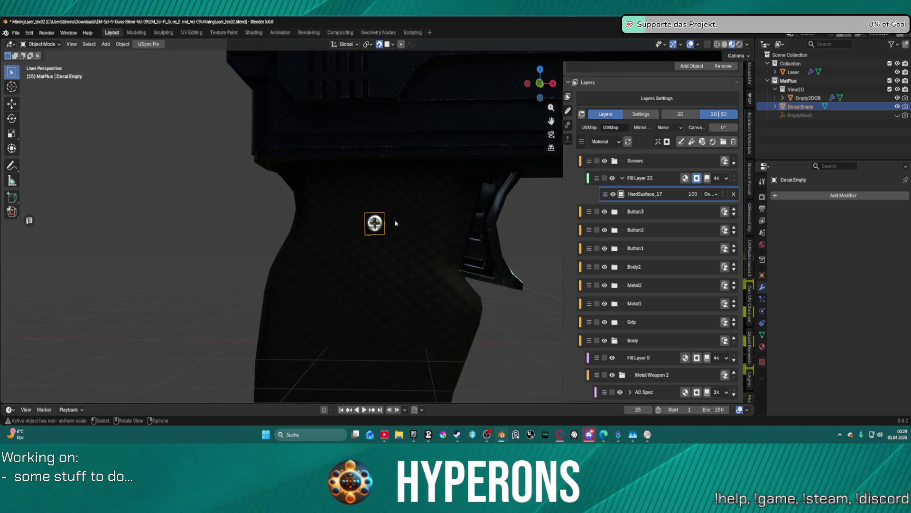
scroll(389, 228, "up", 3)
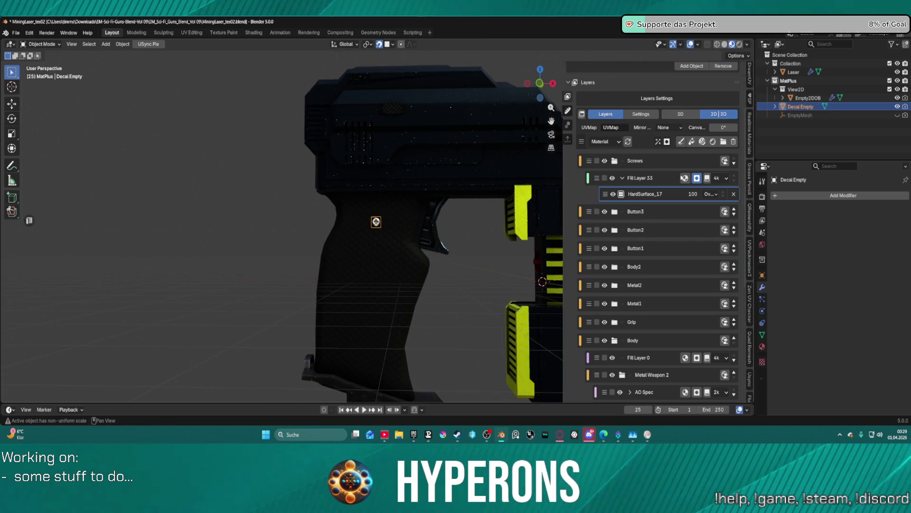
left_click(676, 184)
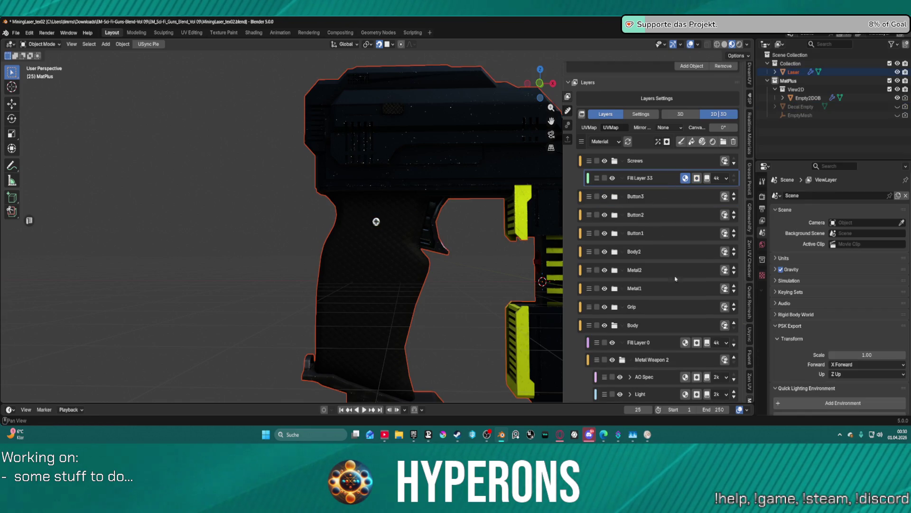
scroll(676, 266, "down", 10)
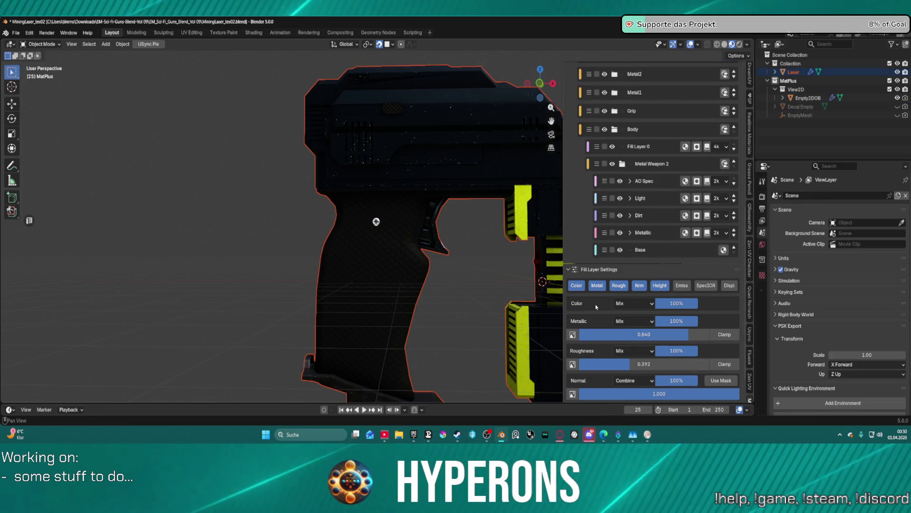
left_click(577, 286)
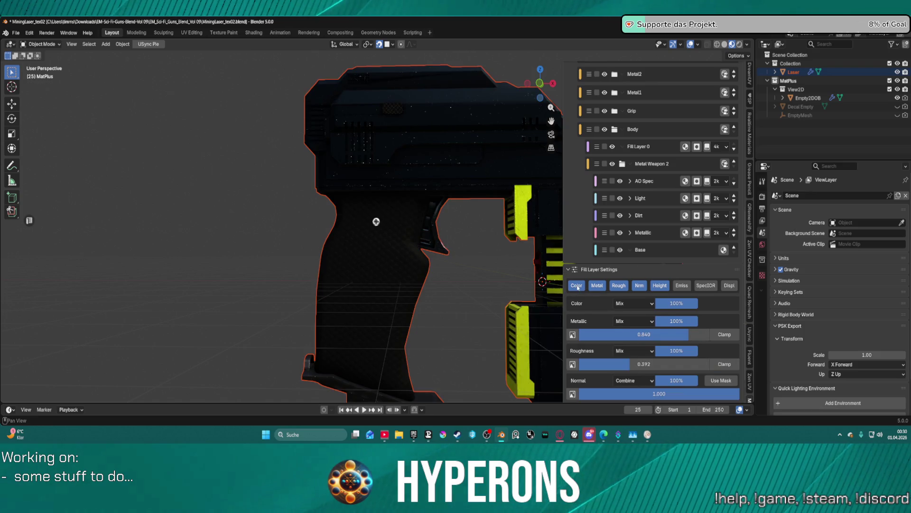
left_click(577, 285)
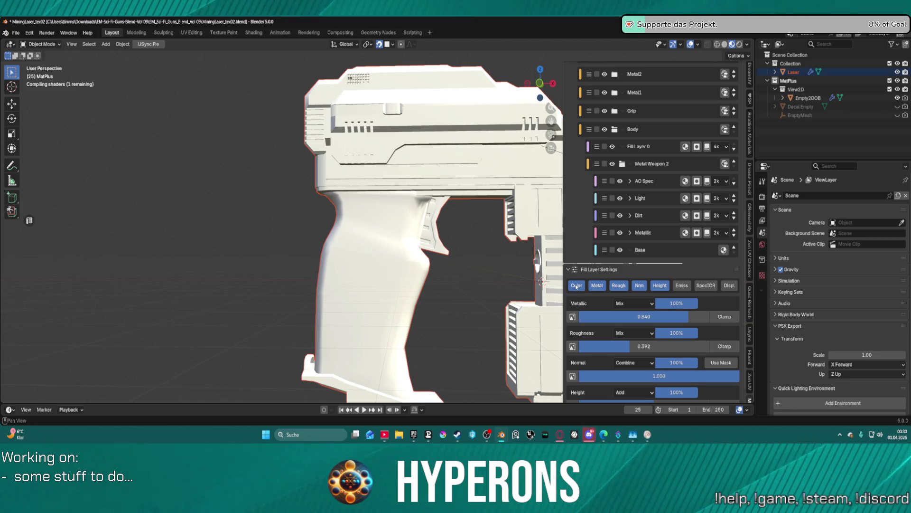
left_click(577, 285)
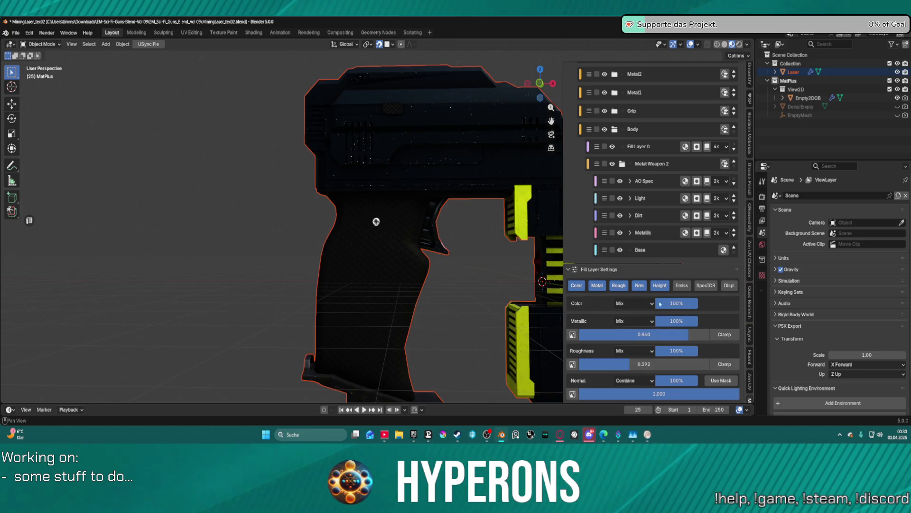
scroll(676, 314, "down", 3)
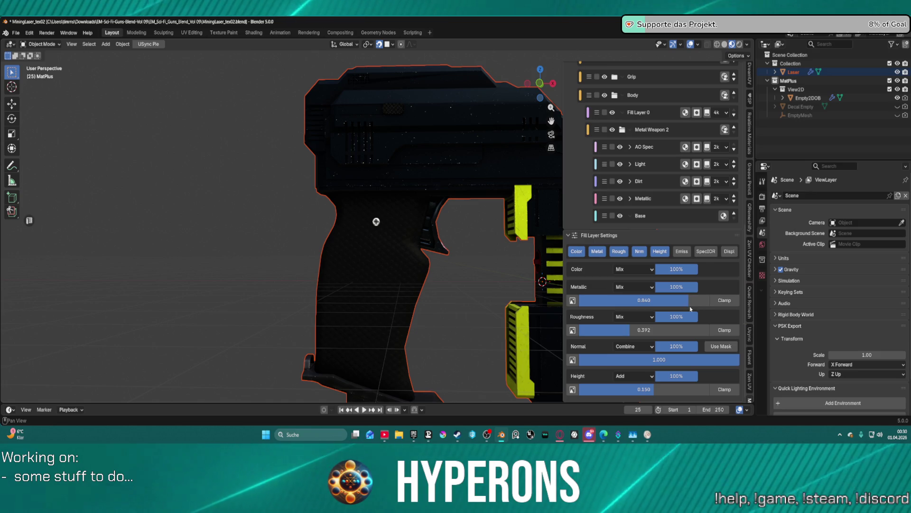
scroll(674, 299, "up", 10)
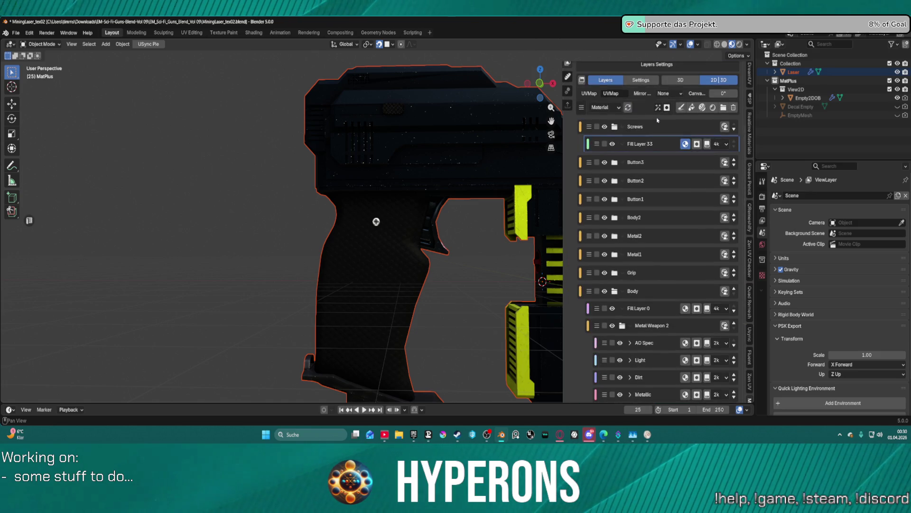
left_click(696, 145)
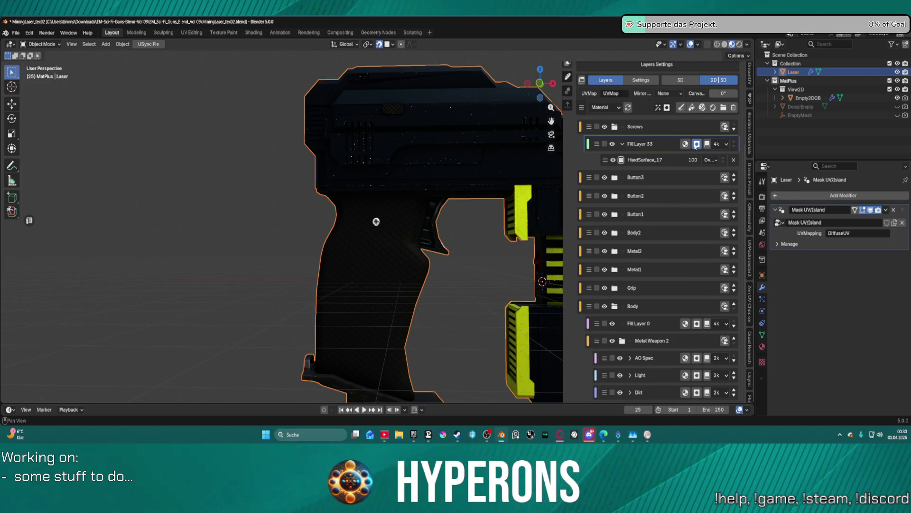
left_click(671, 162)
scroll(660, 172, "down", 8)
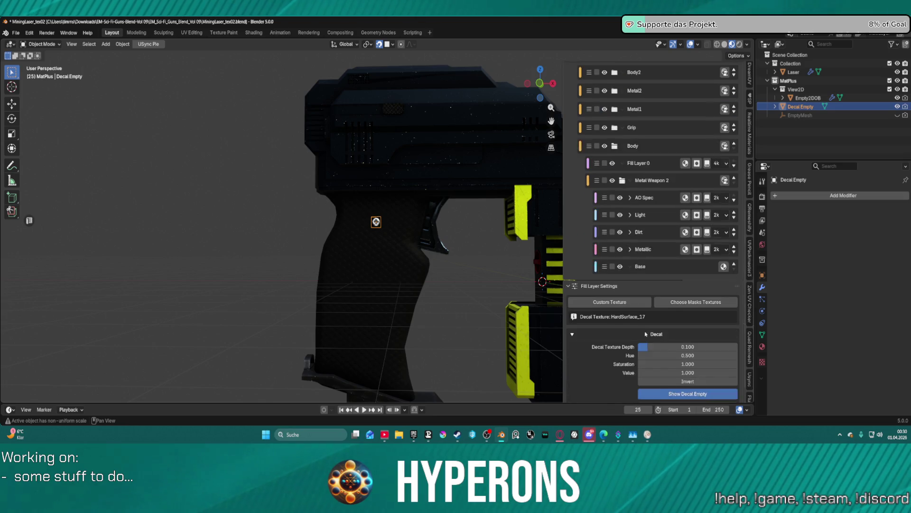
Set the screw decal's Hue to 1.000 and its Saturation to 1
mouse_move(650, 342)
left_mouse_down()
mouse_move(702, 342)
mouse_move(659, 352)
mouse_move(688, 347)
left_mouse_up()
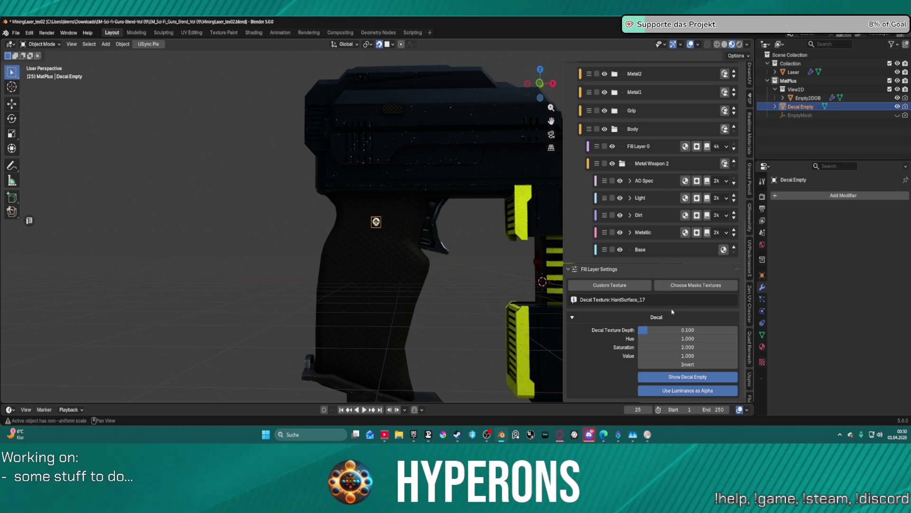
left_click(693, 346)
type("1")
key("Return")
Orbit to centre the screw, select Fill Layer 33 and collapse its decal mask
scroll(641, 306, "up", 1)
scroll(379, 223, "up", 6)
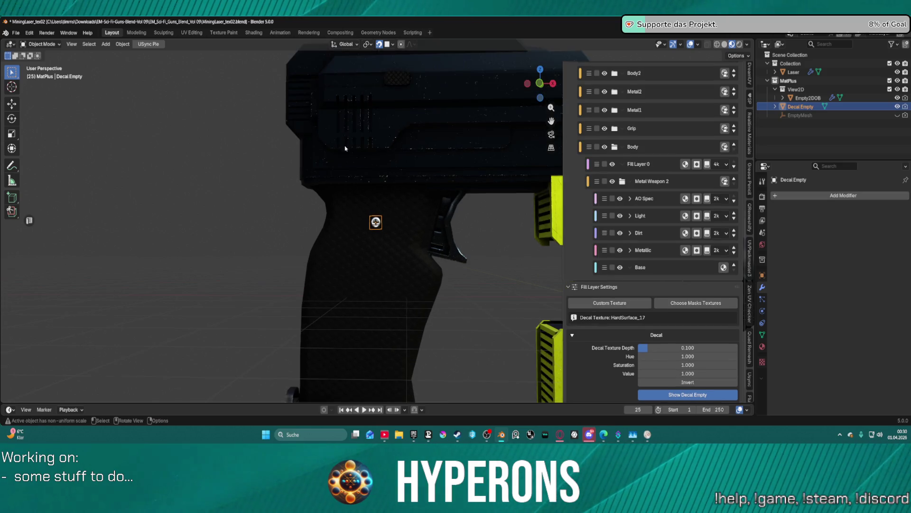
mouse_move(408, 220)
middle_mouse_down()
mouse_move(451, 261)
mouse_move(390, 132)
mouse_move(396, 142)
mouse_move(350, 134)
mouse_move(454, 136)
mouse_move(375, 162)
mouse_move(424, 205)
mouse_move(652, 100)
middle_mouse_up()
scroll(424, 205, "up", 5)
scroll(657, 186, "up", 10)
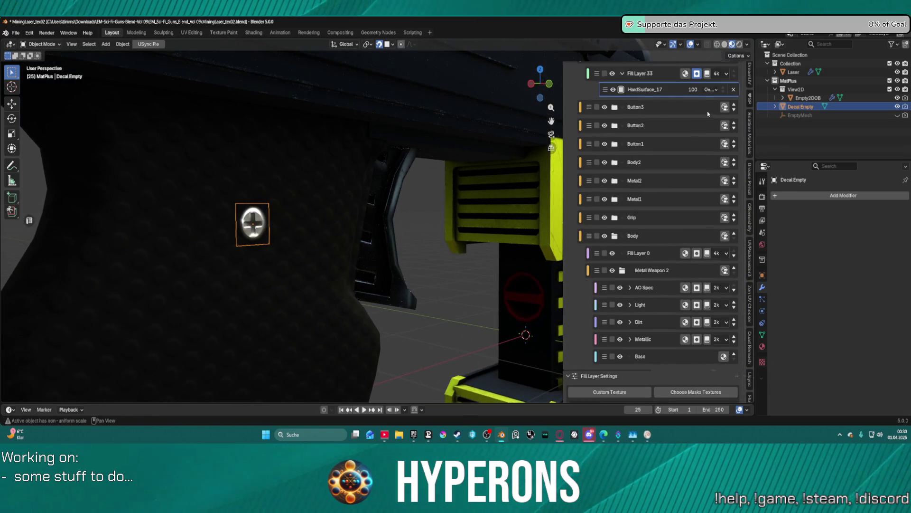
left_click(657, 186)
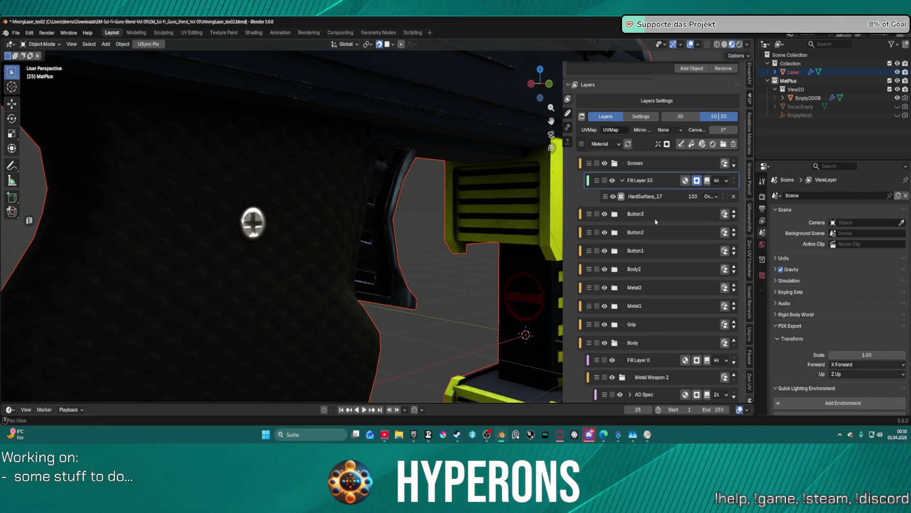
Add a new Fill Layer 34 in the Screws folder below Fill Layer 33
scroll(671, 120, "up", 1)
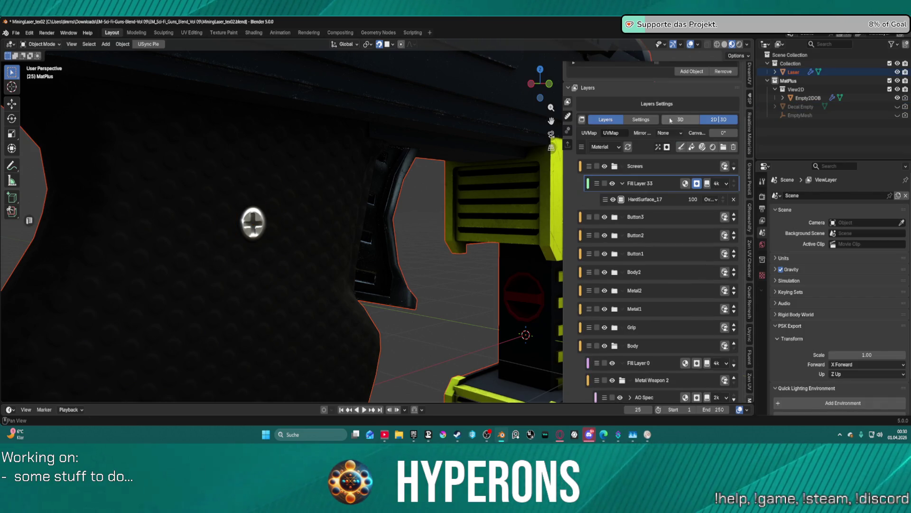
left_click(685, 184)
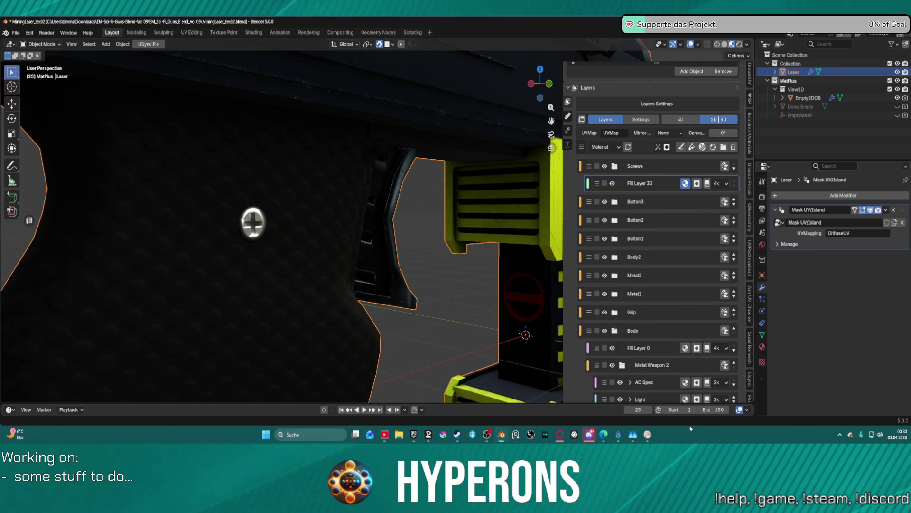
scroll(680, 321, "down", 10)
scroll(680, 321, "down", 1)
scroll(640, 289, "up", 12)
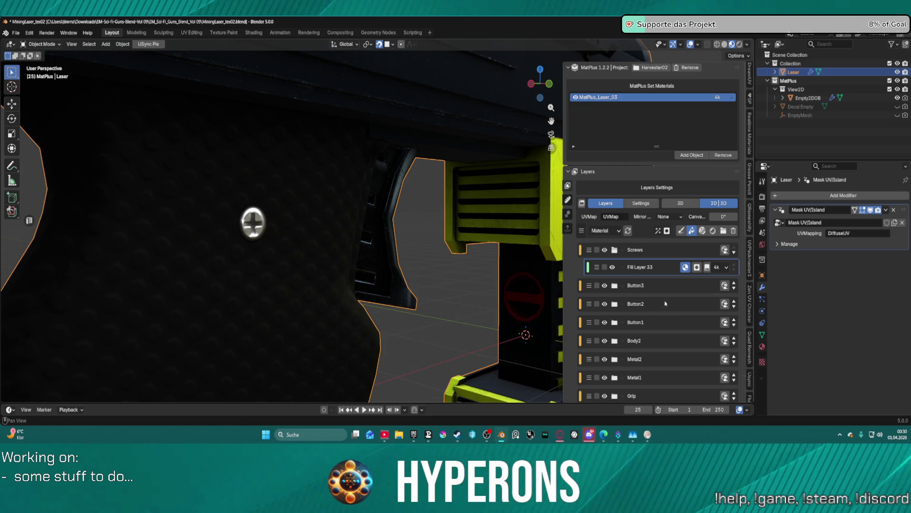
left_click(692, 230)
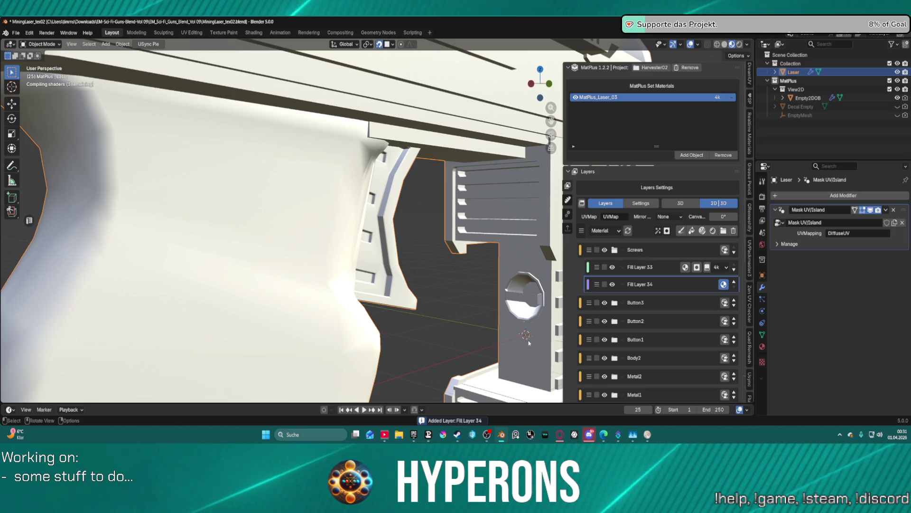
left_click_drag(636, 267, 647, 308)
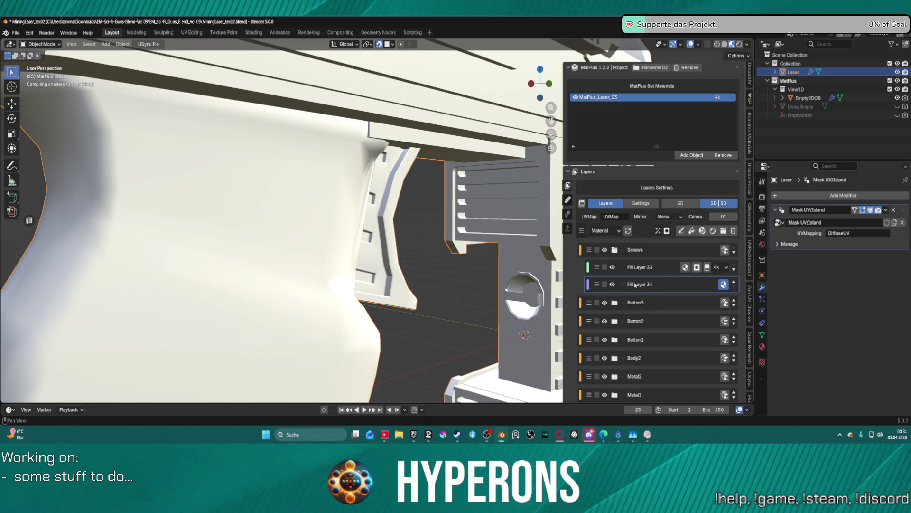
left_click(677, 268)
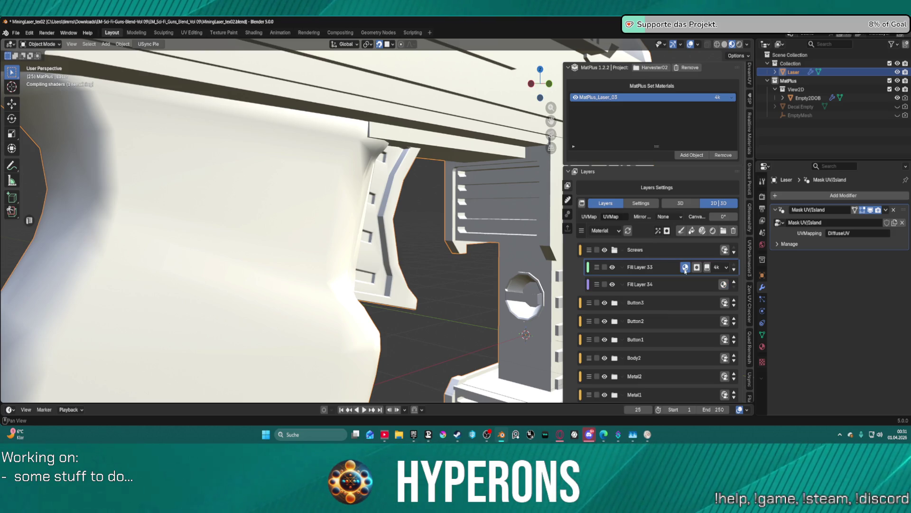
scroll(678, 318, "down", 10)
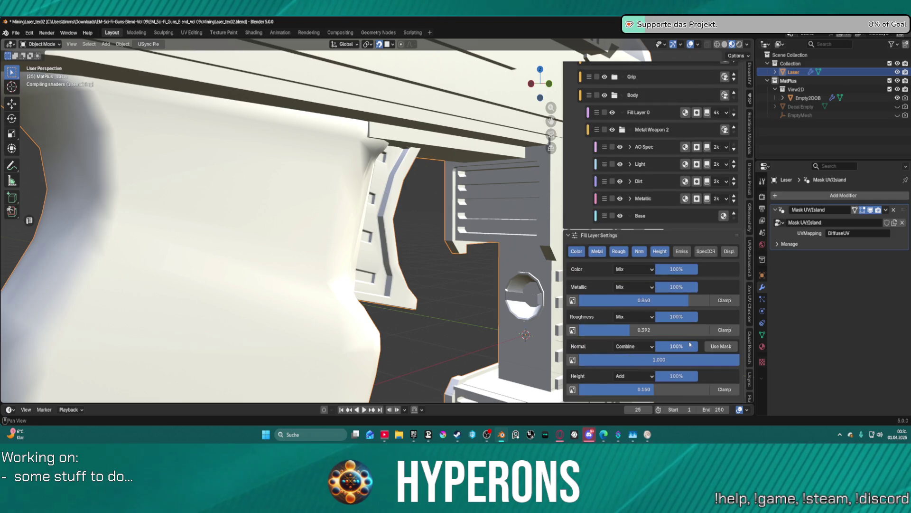
mouse_move(679, 390)
left_mouse_down()
mouse_move(693, 389)
mouse_move(665, 390)
left_mouse_up()
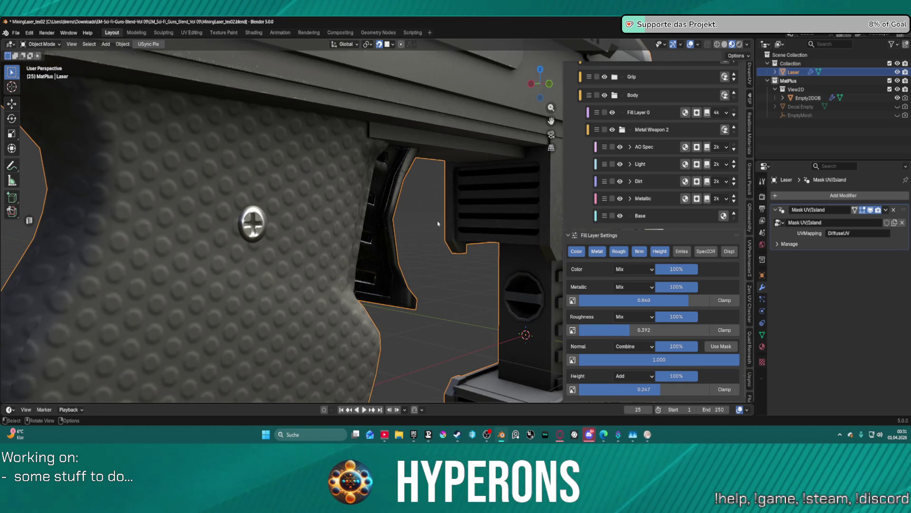
scroll(287, 208, "down", 5)
mouse_move(287, 208)
middle_mouse_down()
mouse_move(252, 229)
mouse_move(372, 215)
mouse_move(295, 233)
mouse_move(265, 225)
middle_mouse_up()
scroll(253, 230, "up", 4)
scroll(253, 230, "up", 5)
middle_click_drag(275, 213, 399, 249)
scroll(671, 120, "up", 5)
scroll(671, 120, "up", 5)
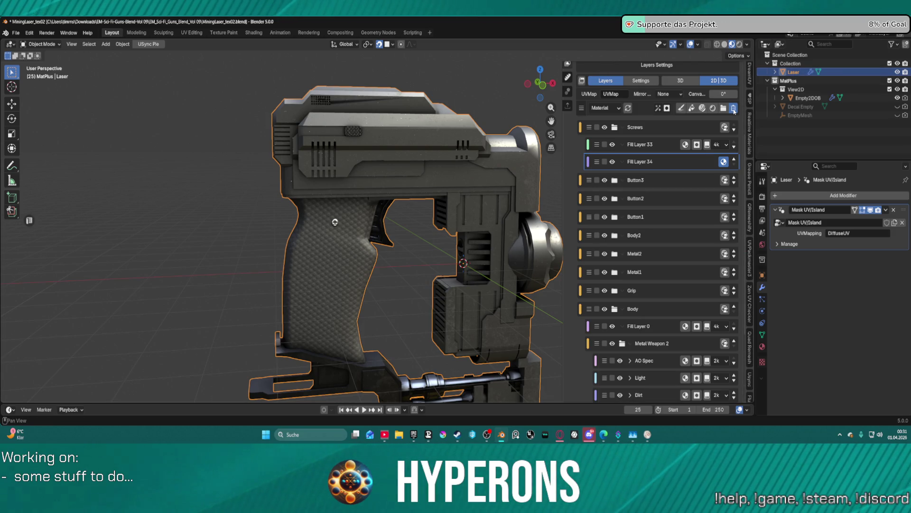
key("Delete")
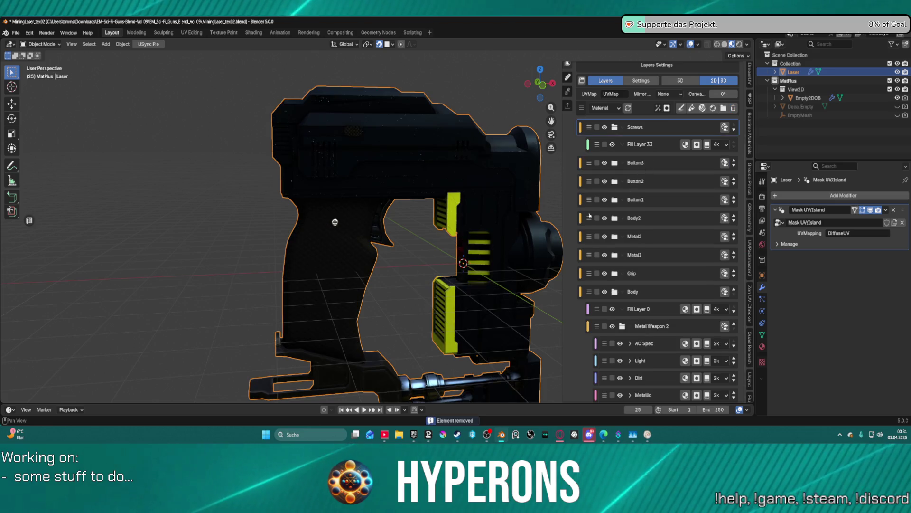
Expand Fill Layer 33, add Decal Effect 1 after HardSurface_17, and grab its new empty
left_click(650, 144)
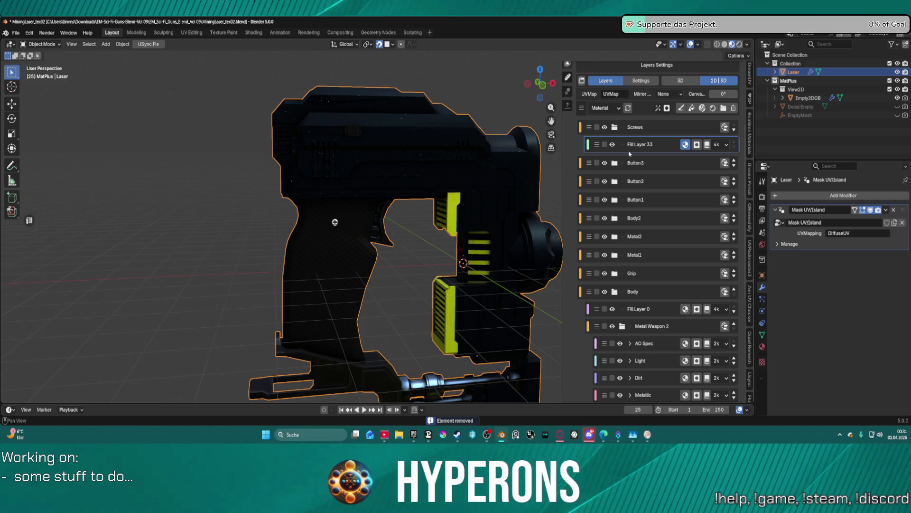
left_click(701, 145)
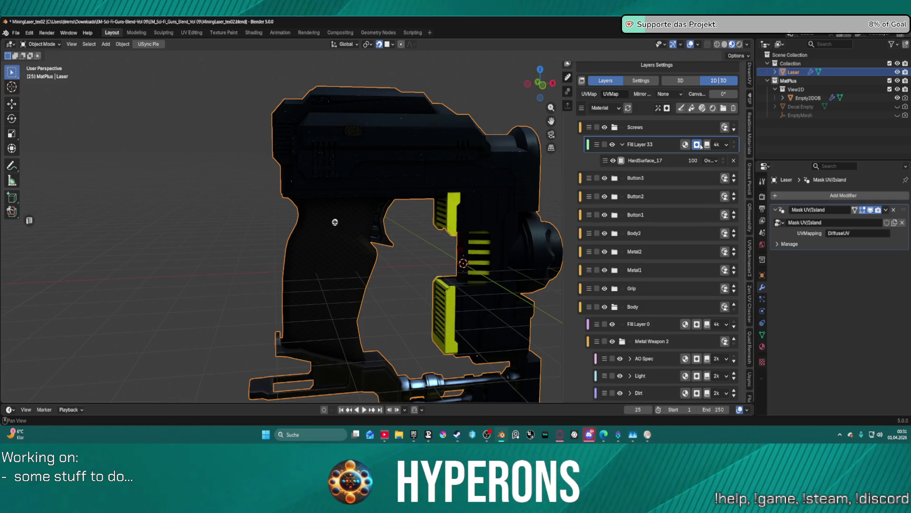
left_click(667, 160)
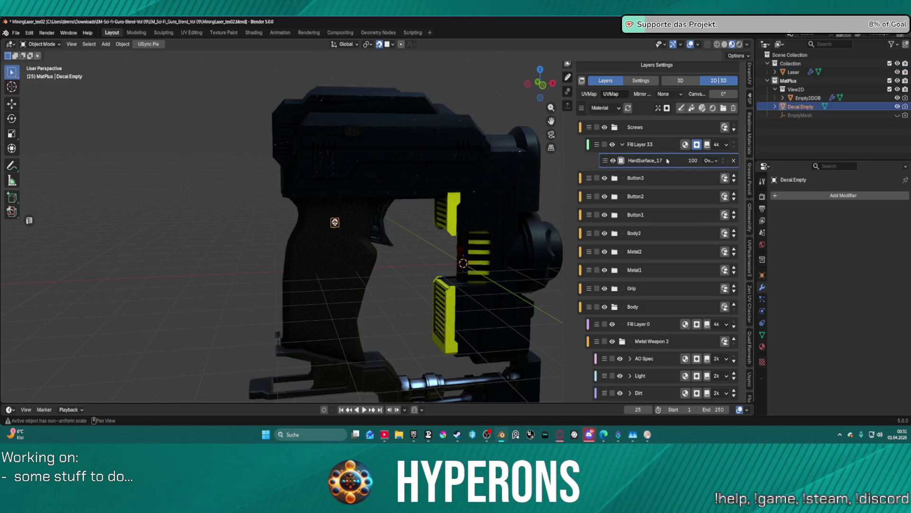
left_click(660, 108)
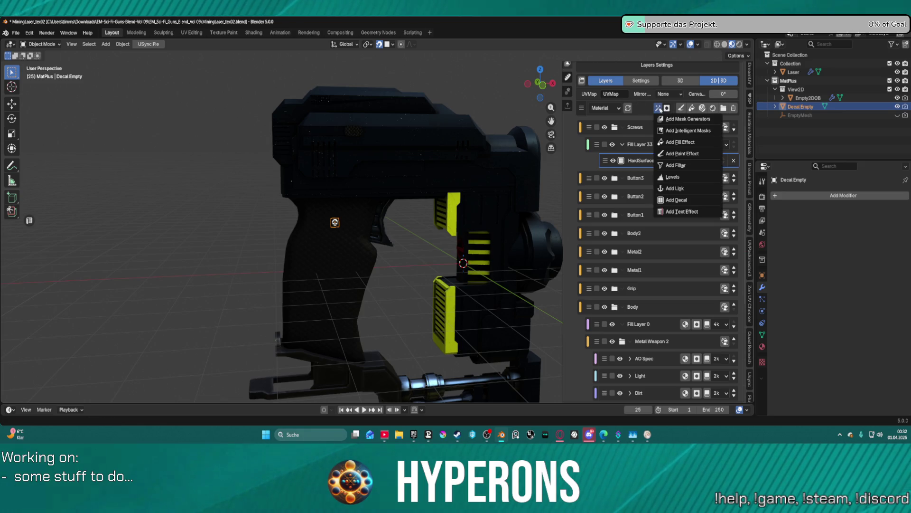
left_click(685, 200)
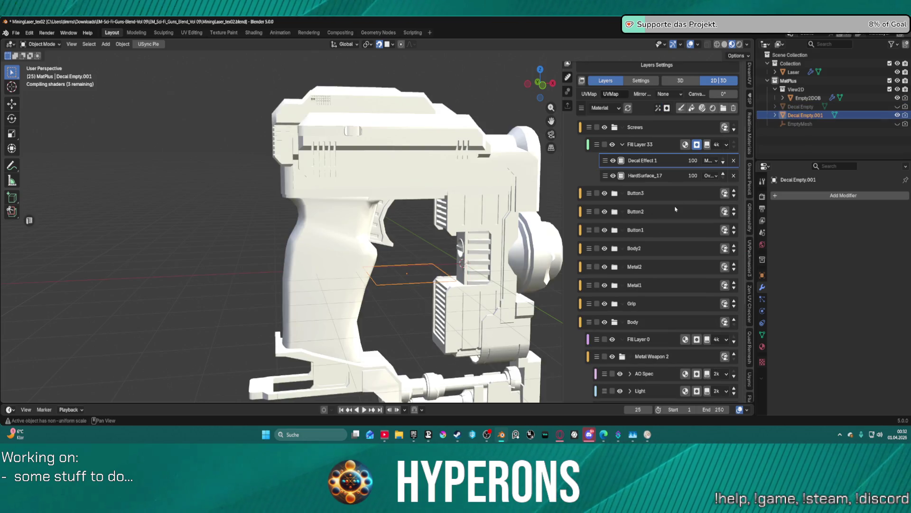
key("g")
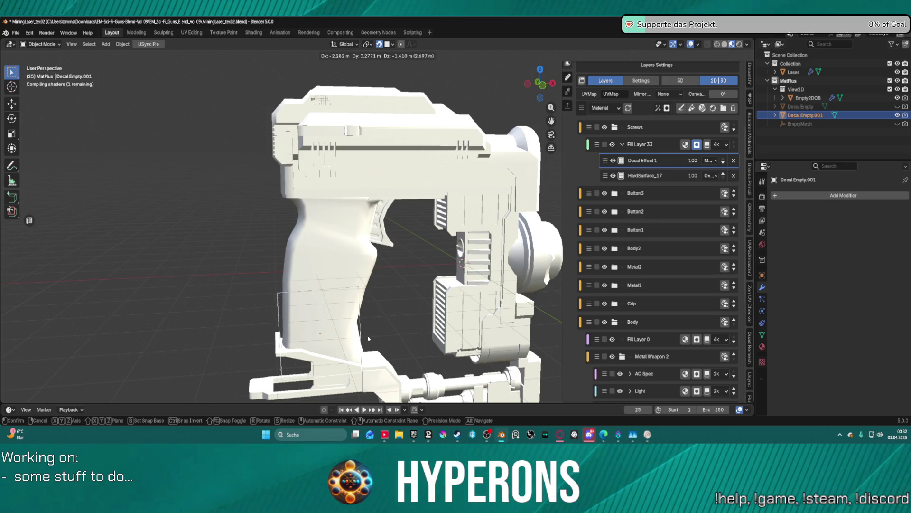
Drop Decal Empty.001 on the lower grip, scale it to 0.1, and open the decal library
left_click(368, 338)
type("s.1")
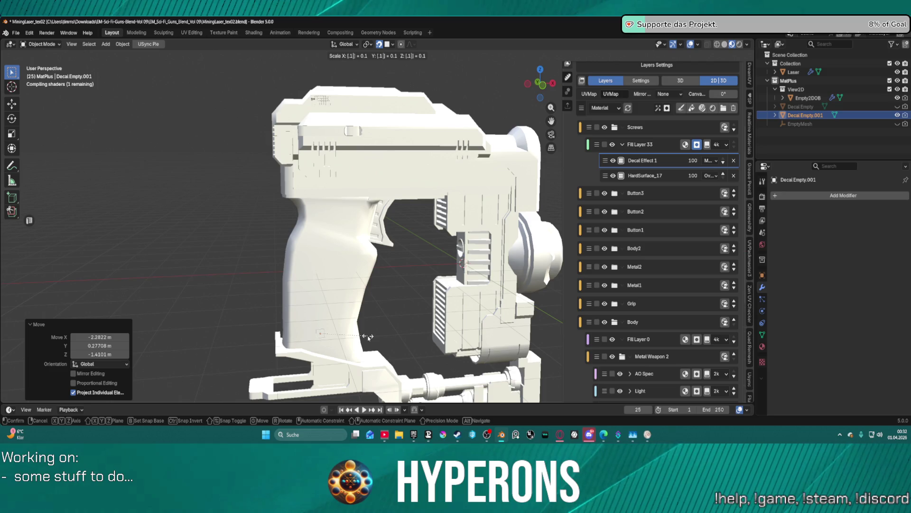
key("Return")
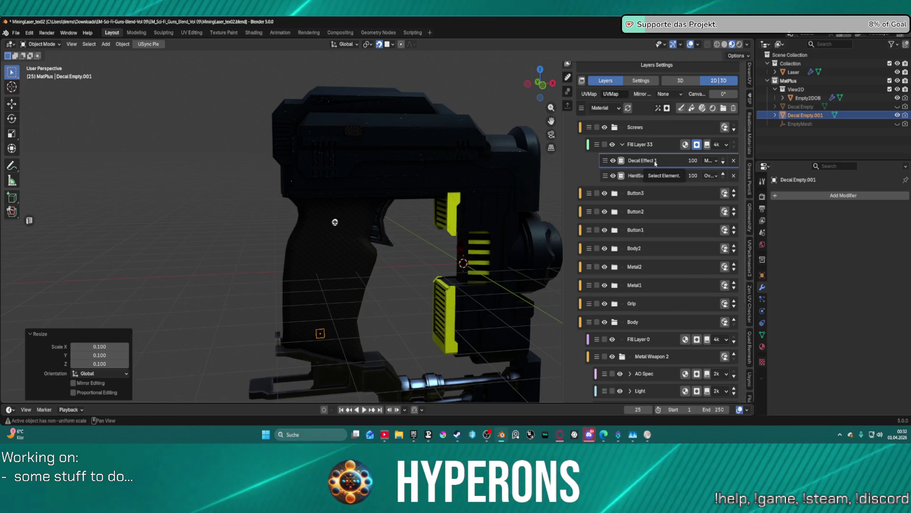
scroll(664, 316, "down", 10)
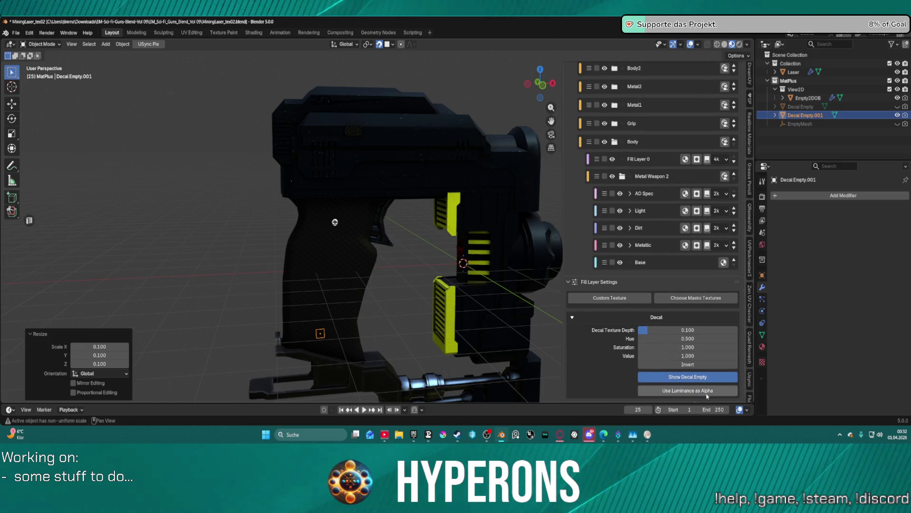
left_click(682, 300)
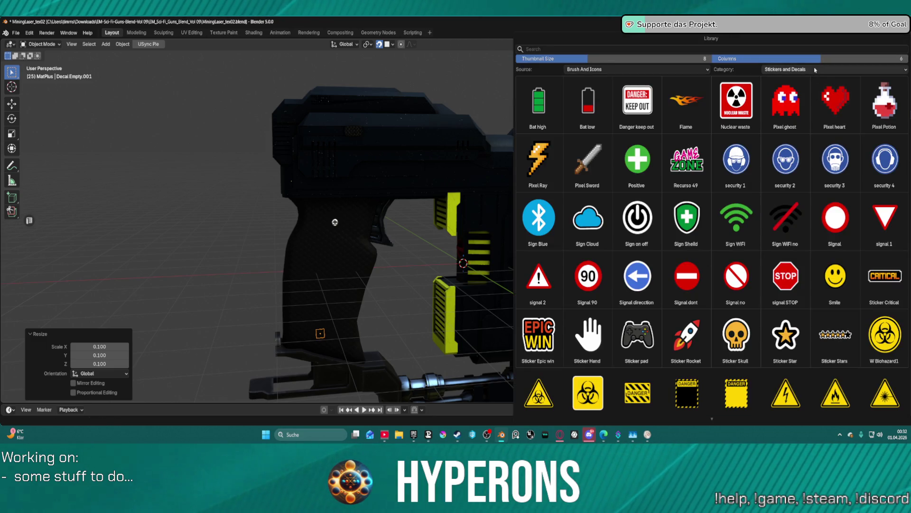
Switch the texture library to the HardSurface category and assign HardSurface_17 to Decal Empty.001
left_click(815, 69)
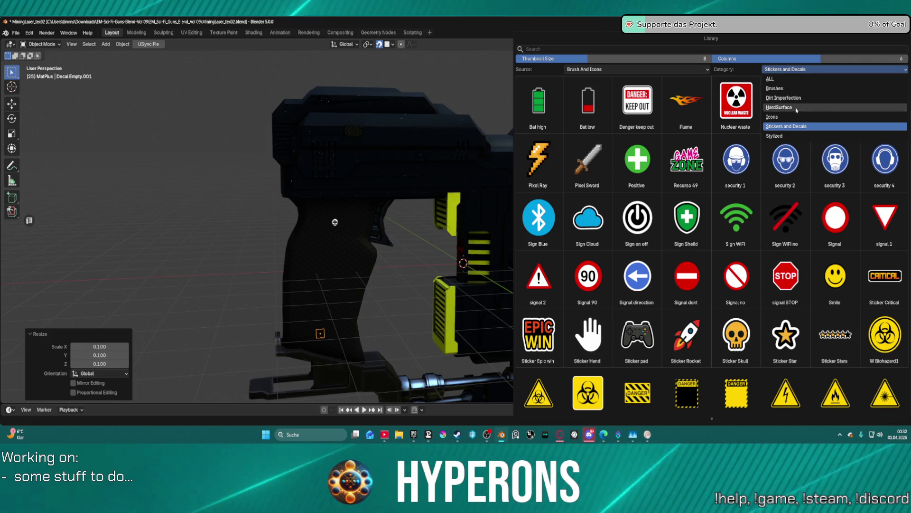
left_click(799, 107)
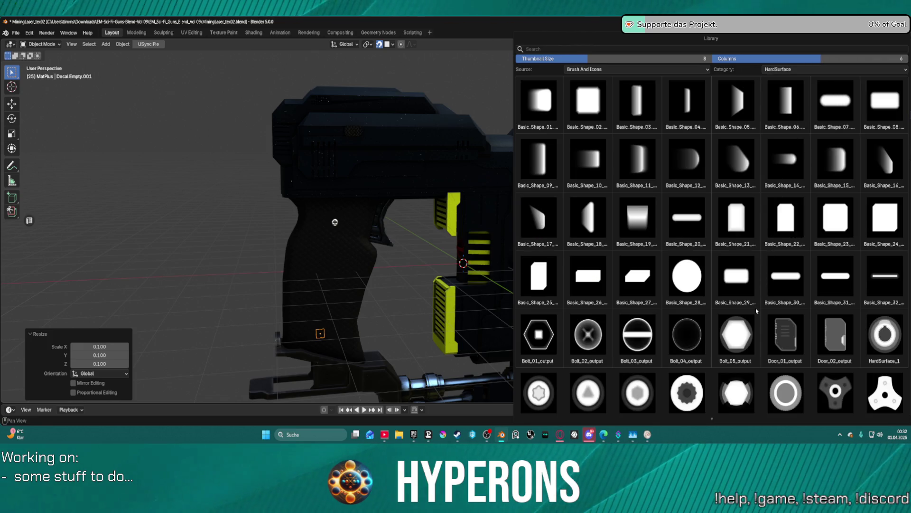
scroll(755, 309, "down", 3)
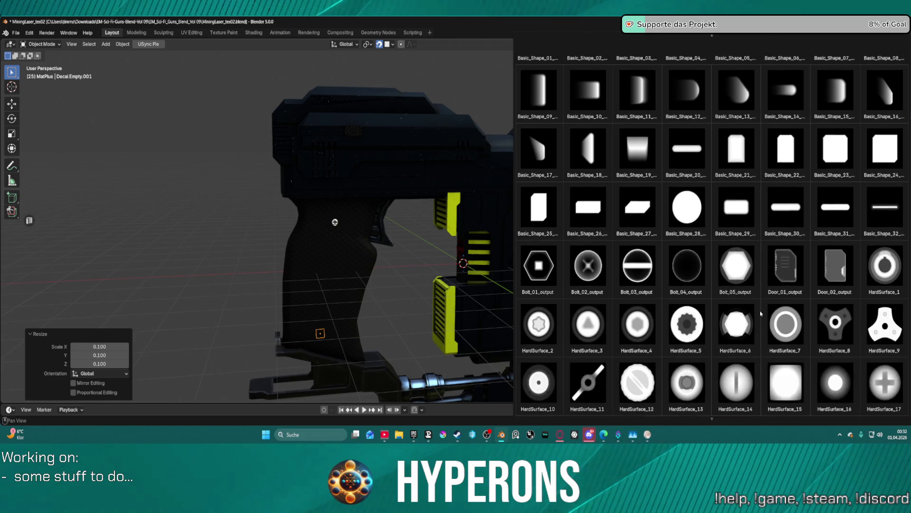
scroll(761, 313, "down", 3)
scroll(762, 313, "down", 2)
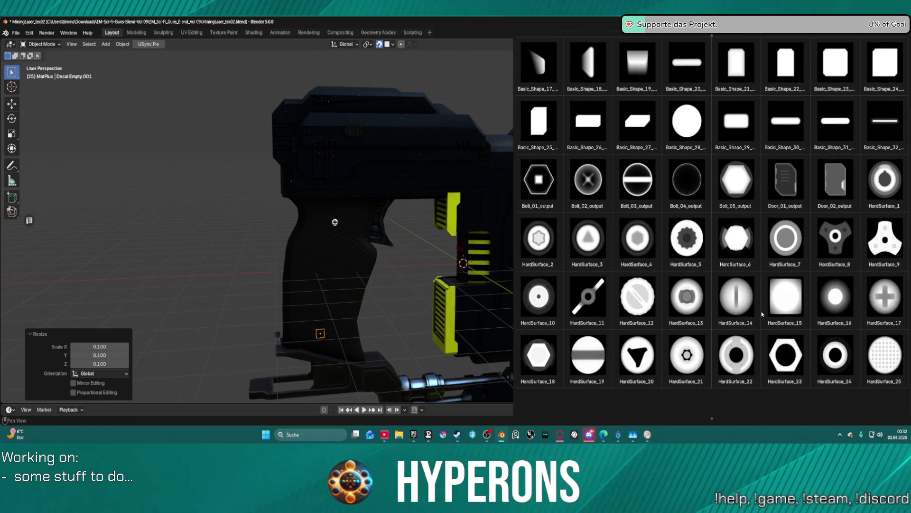
left_click(890, 299)
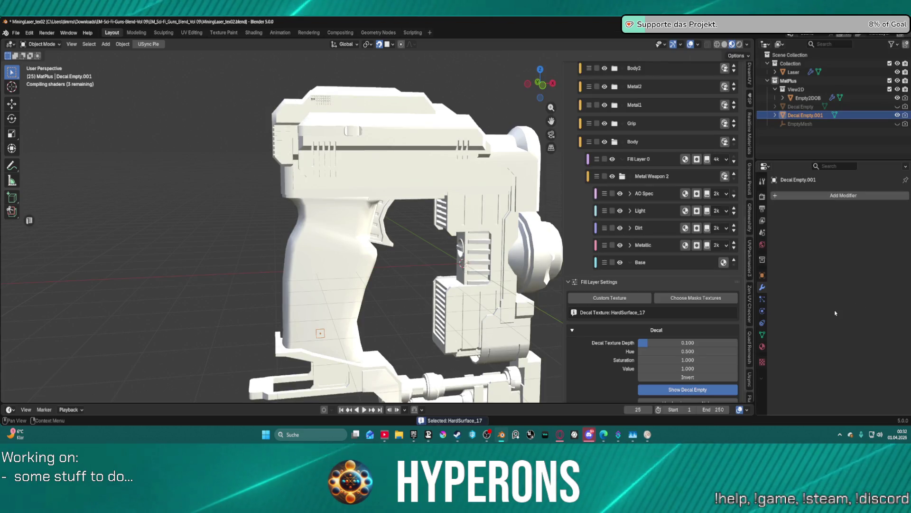
Move Decal Empty.001 lower on the grip, about 0.107 m in X and -0.179 m in Z
scroll(664, 361, "down", 1)
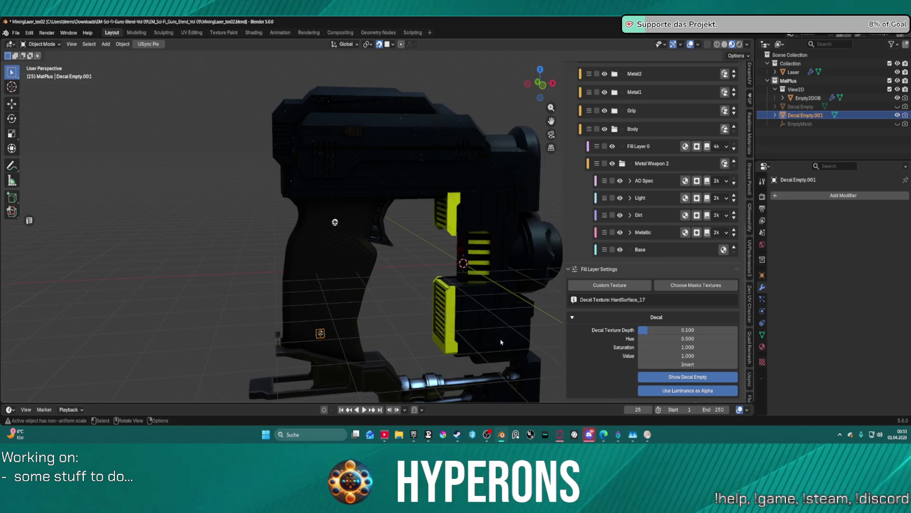
scroll(326, 311, "up", 5)
mouse_move(326, 312)
middle_mouse_down()
mouse_move(325, 252)
mouse_move(313, 339)
mouse_move(357, 332)
mouse_move(375, 289)
mouse_move(247, 282)
middle_mouse_up()
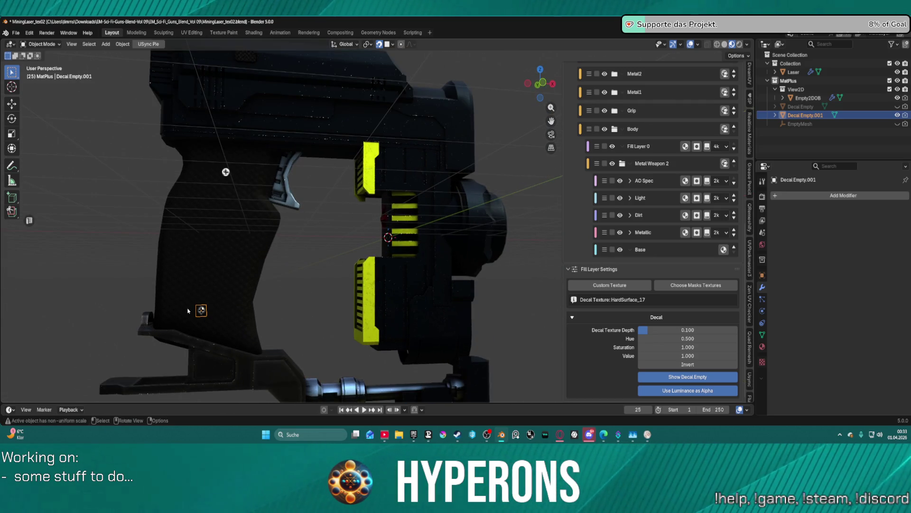
key("g")
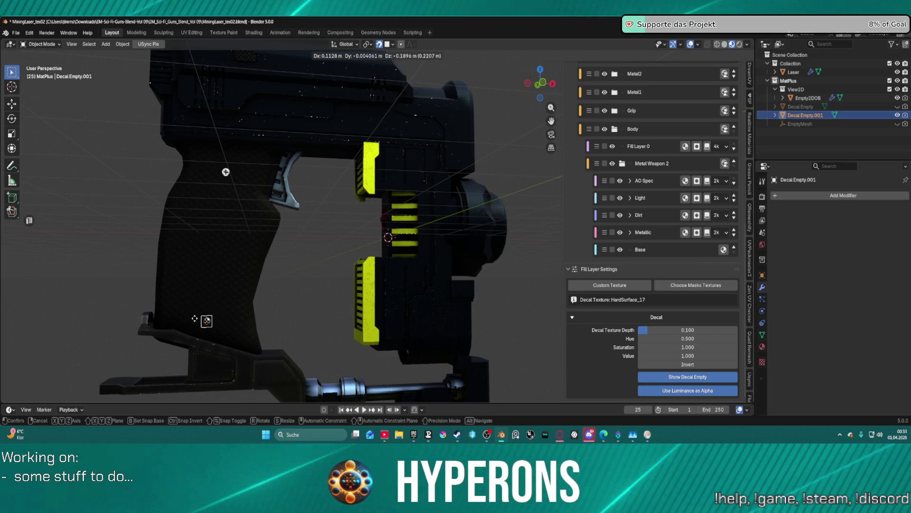
left_click(239, 308)
Deselect the empty, orbit to a side view and select the new HardSurface_17 decal layer
left_click(319, 280)
mouse_move(319, 280)
middle_mouse_down()
mouse_move(458, 285)
mouse_move(427, 281)
mouse_move(488, 271)
mouse_move(415, 279)
mouse_move(499, 280)
middle_mouse_up()
scroll(625, 281, "up", 10)
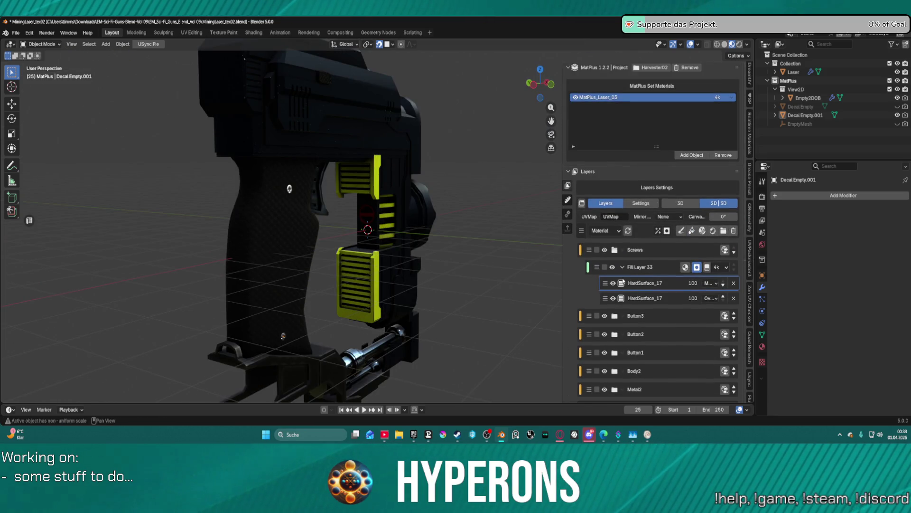
left_click(655, 286)
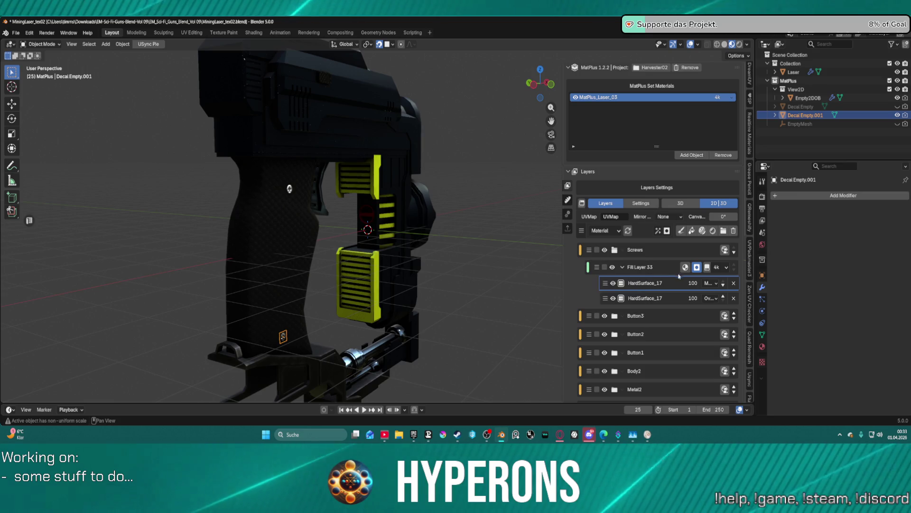
Change the new HardSurface_17 decal layer's blending mode to Overlay, matching the other screw decal
left_click(606, 285)
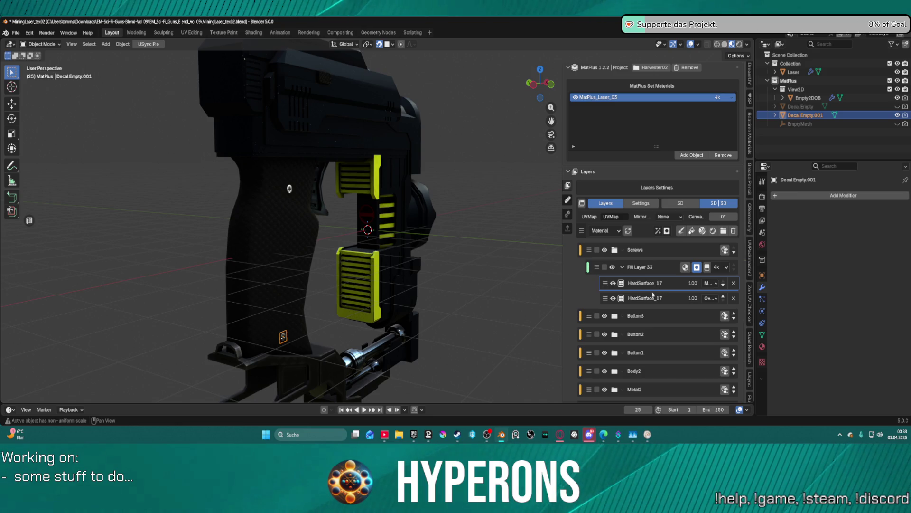
middle_click_drag(447, 260, 576, 288)
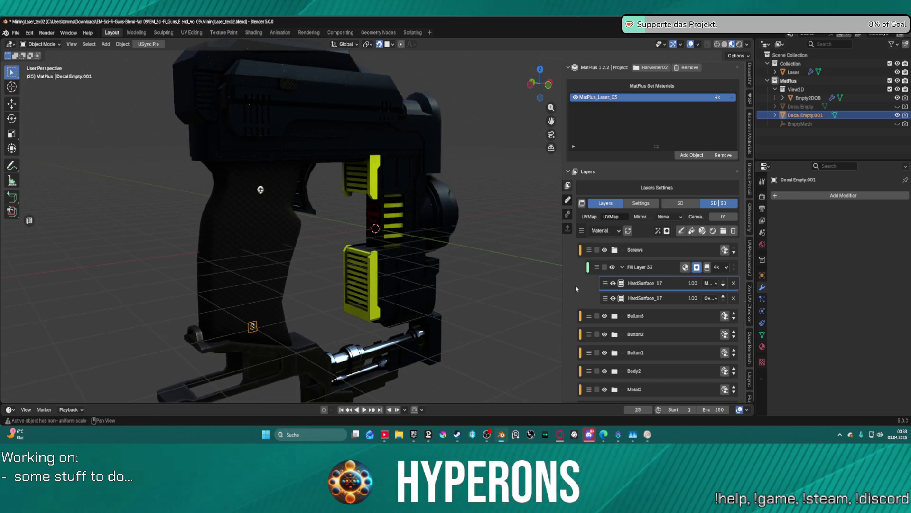
left_click(711, 299)
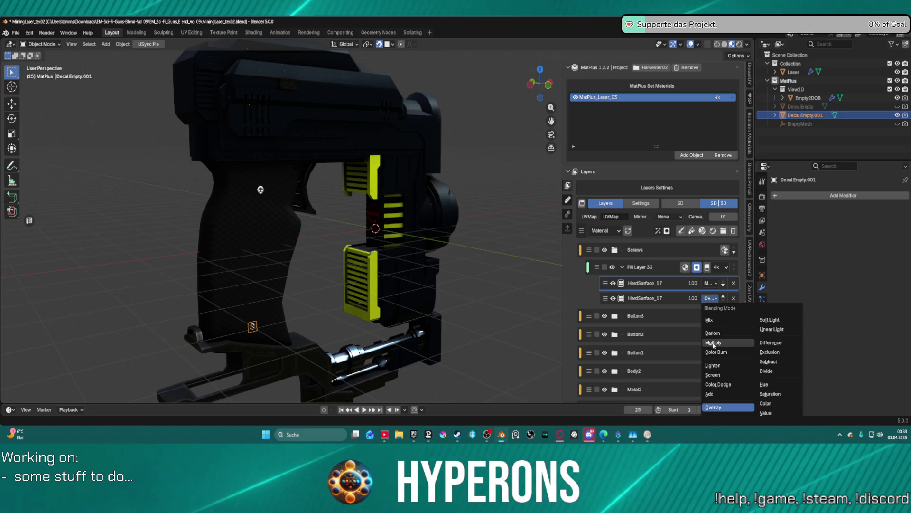
left_click(720, 320)
left_click(708, 283)
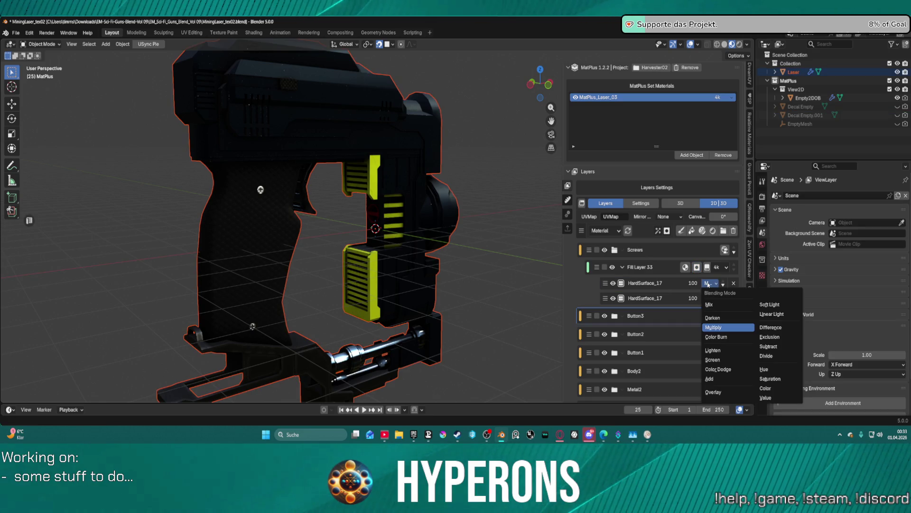
key("Escape")
left_click(710, 299)
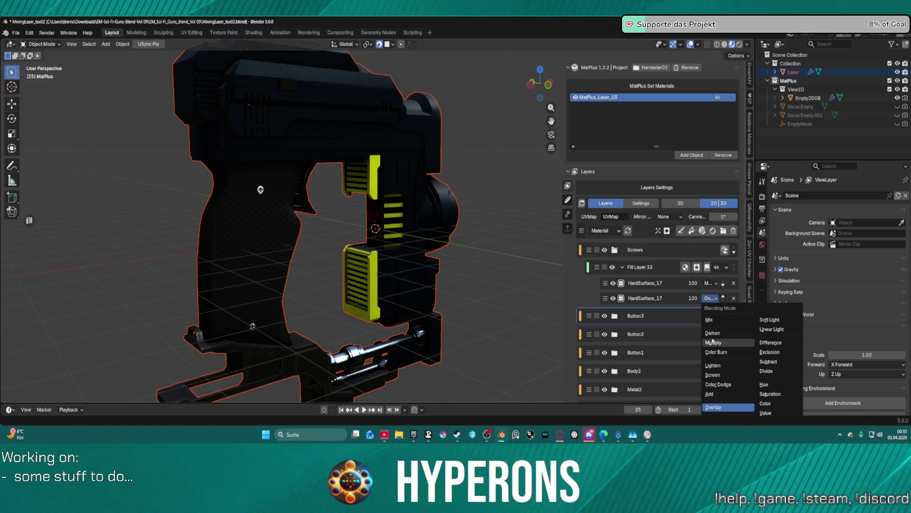
key("Escape")
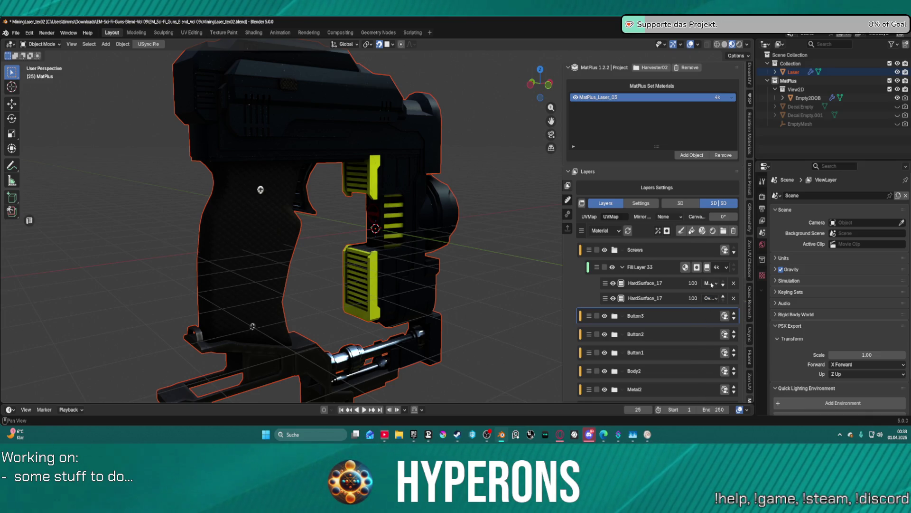
left_click(712, 284)
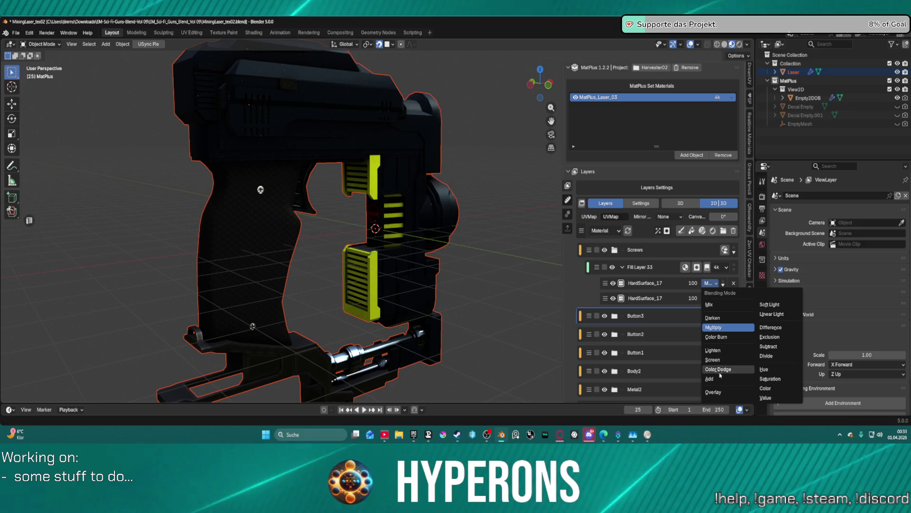
left_click(719, 393)
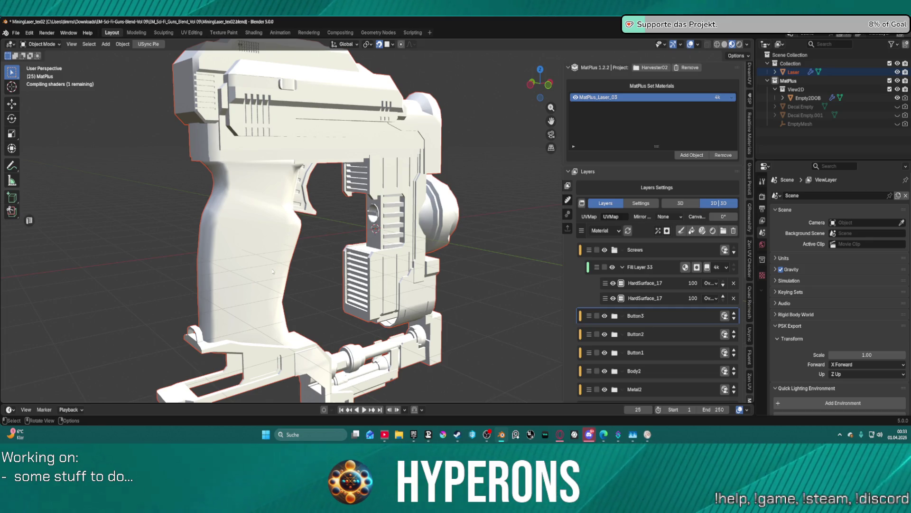
Select Fill Layer 33 and add Decal Effect 2, creating Decal Empty.002
mouse_move(272, 271)
middle_mouse_down()
mouse_move(247, 273)
mouse_move(264, 277)
middle_mouse_up()
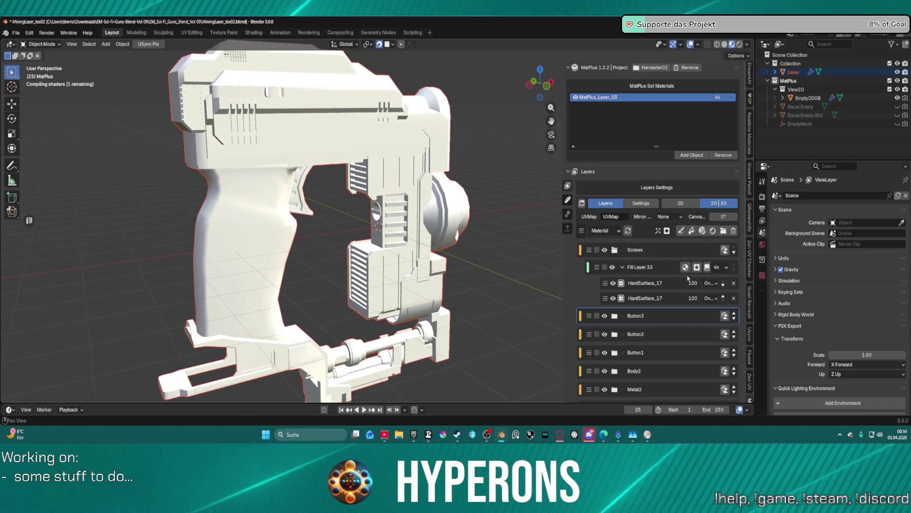
left_click(657, 230)
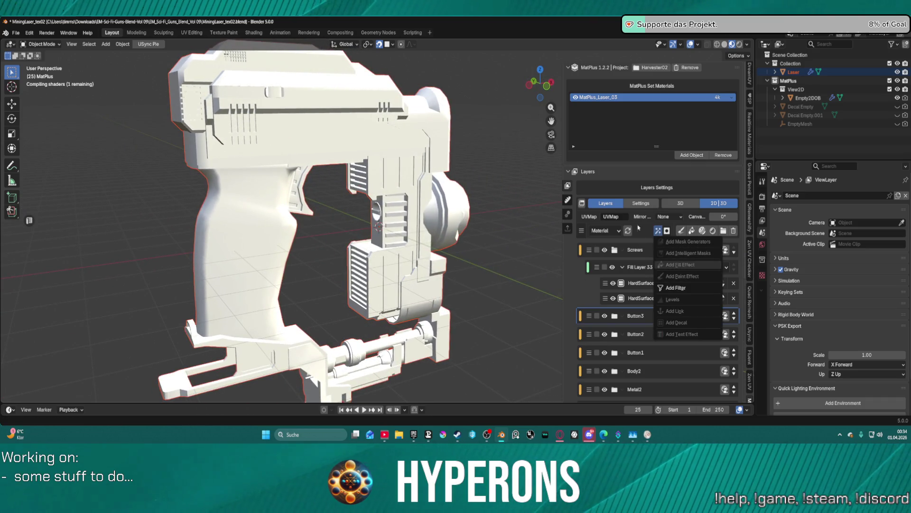
left_click(694, 288)
left_click(657, 230)
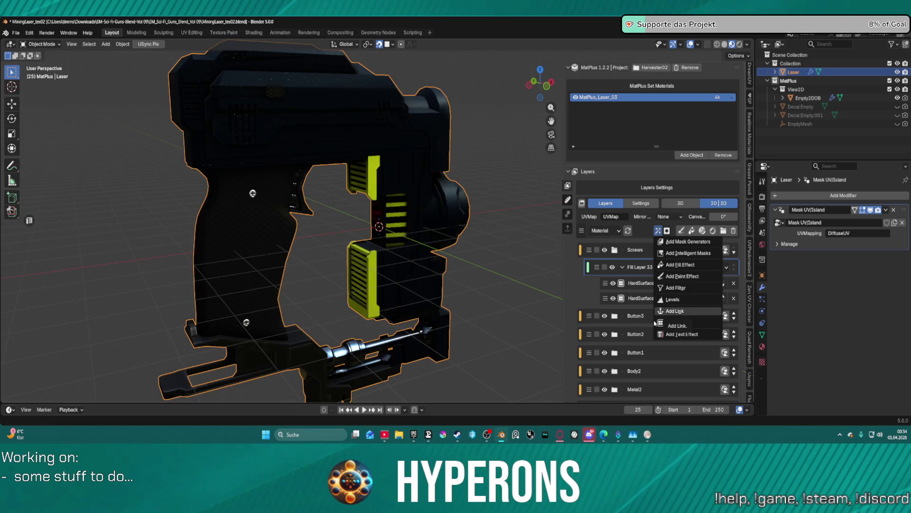
left_click(655, 323)
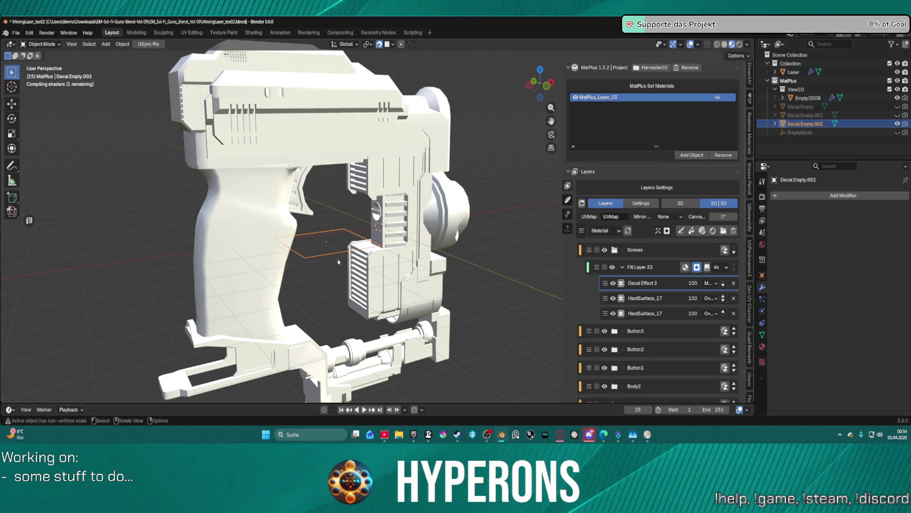
middle_click_drag(335, 277, 390, 246)
Switch to back orthographic view and move Decal Empty.002 over the lower grip
key("KP_5")
key("KP_6")
key("KP_6")
key("KP_6")
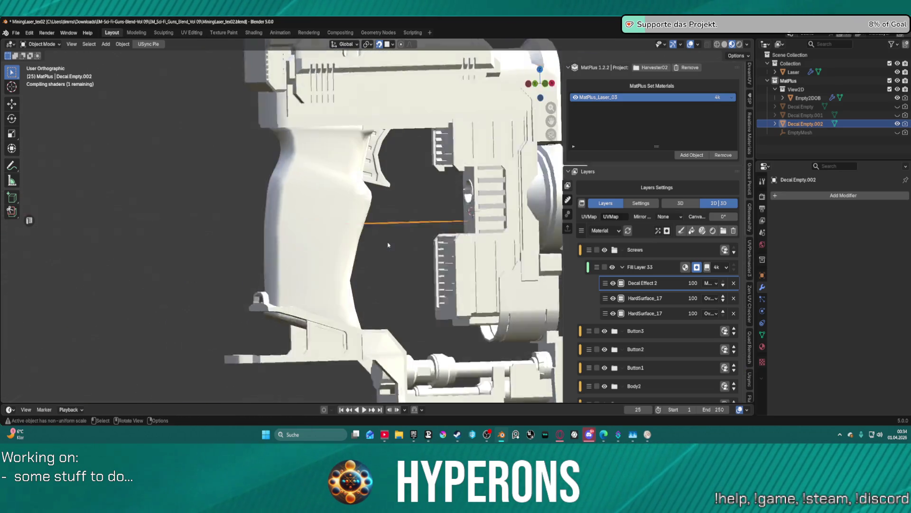
key("KP_1")
key("ctrl+KP_1")
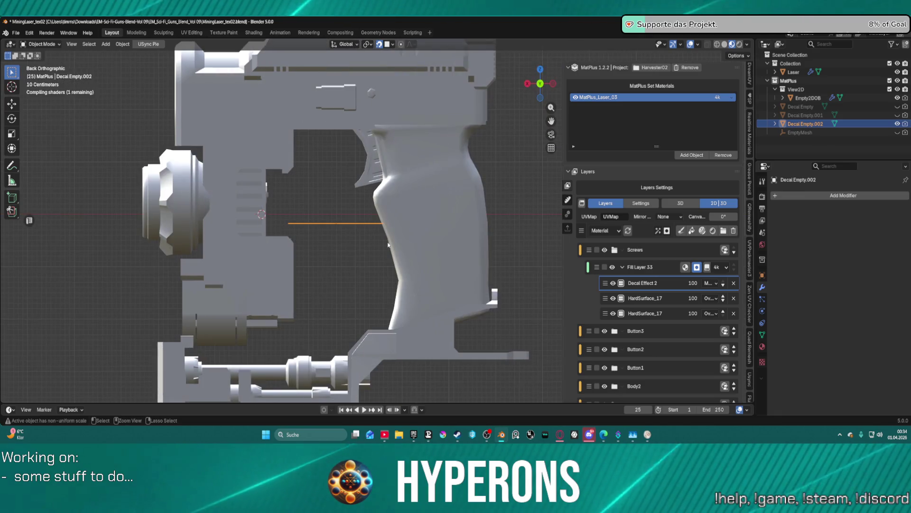
key("g")
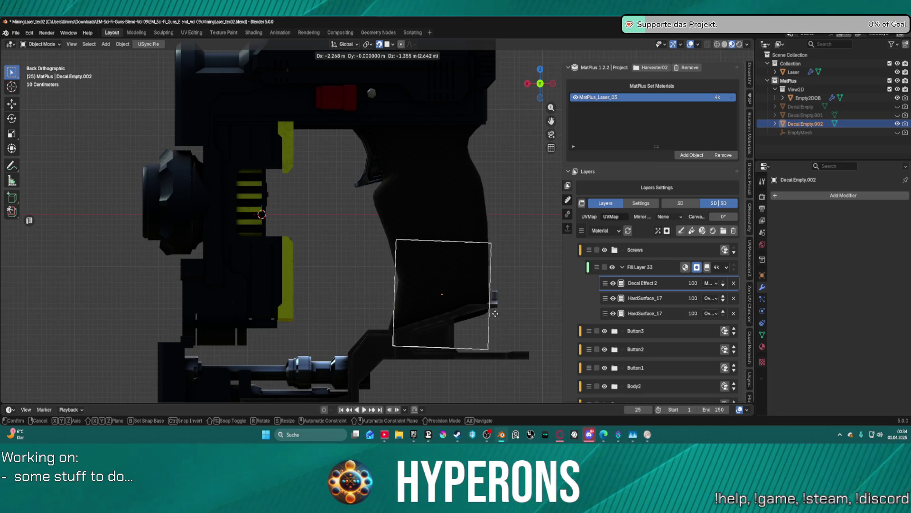
left_click(497, 313)
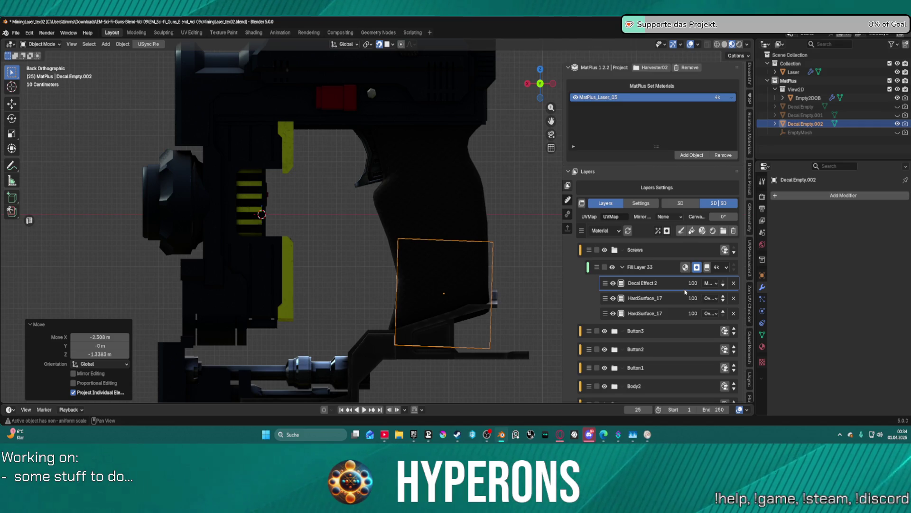
Set Decal Effect 2's blending to Overlay and bring up the decal mask texture library
left_click(712, 284)
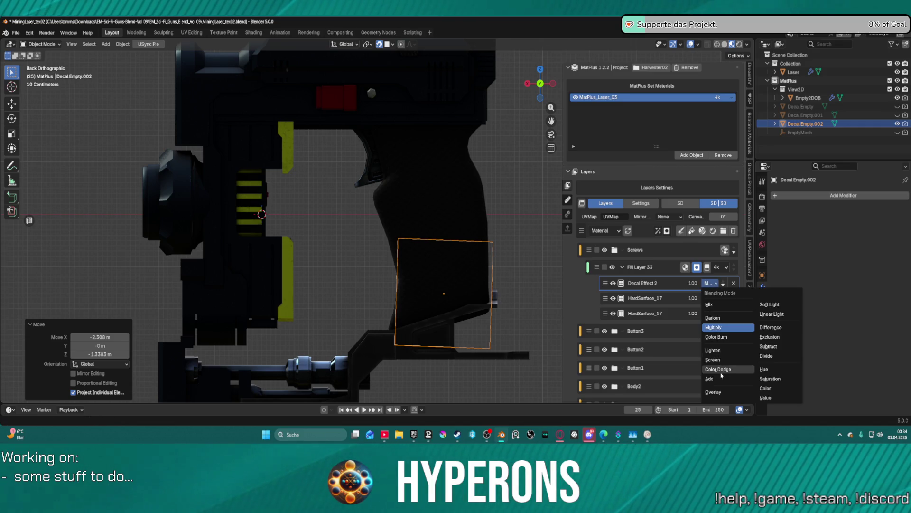
left_click(723, 391)
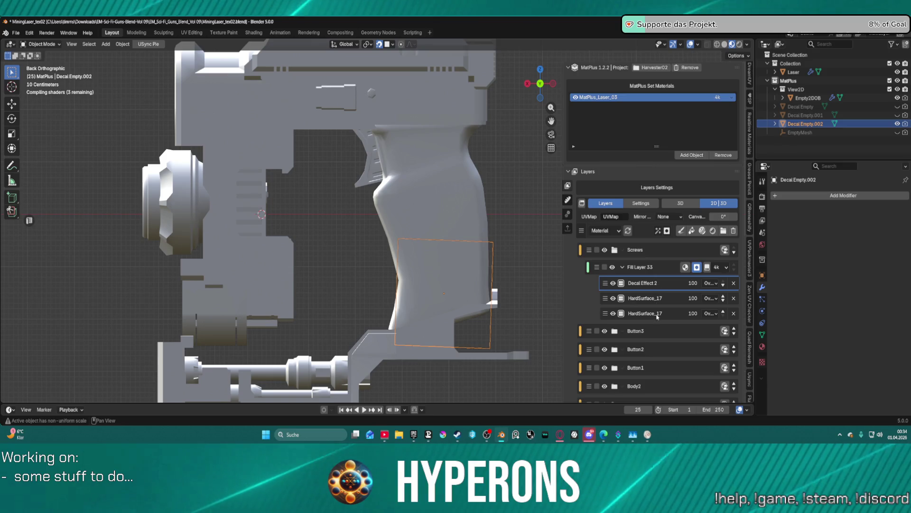
scroll(665, 302, "down", 15)
left_click(665, 303)
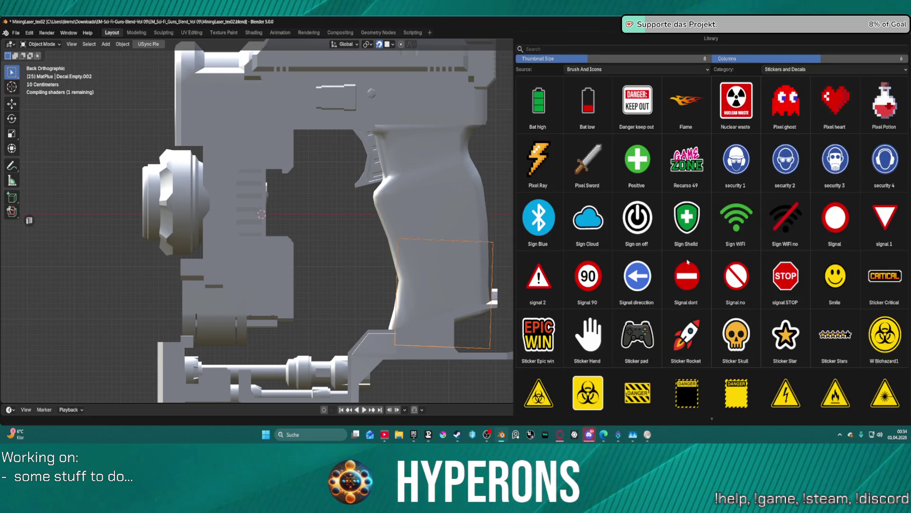
Assign the HardSurface_17 texture from the HardSurface category to the grip decal
left_click(809, 69)
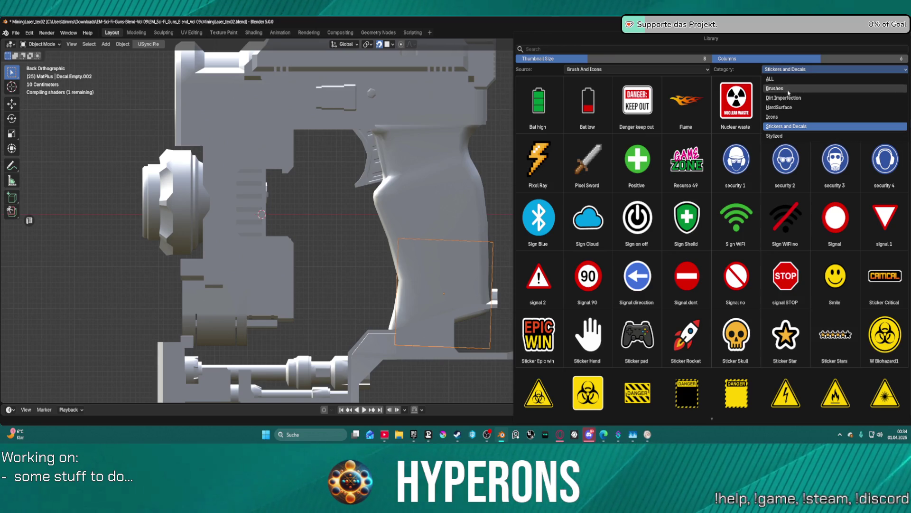
left_click(793, 108)
scroll(827, 305, "down", 5)
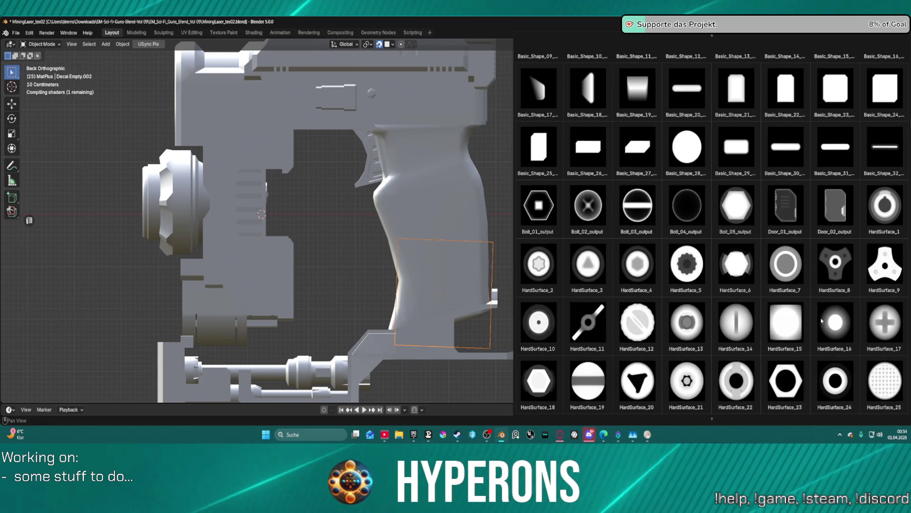
left_click(889, 318)
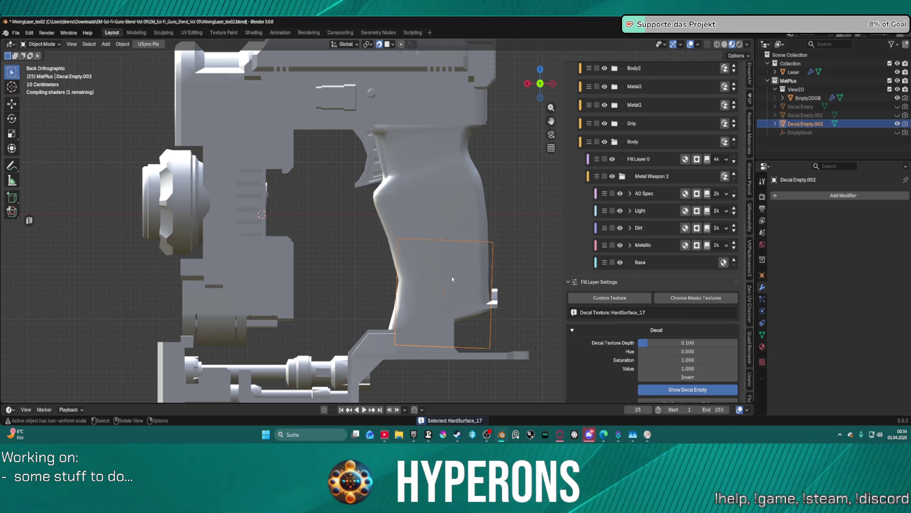
Scale Decal Empty.002 down to 0.1, then orbit to a perspective view of the gun
type("s.1")
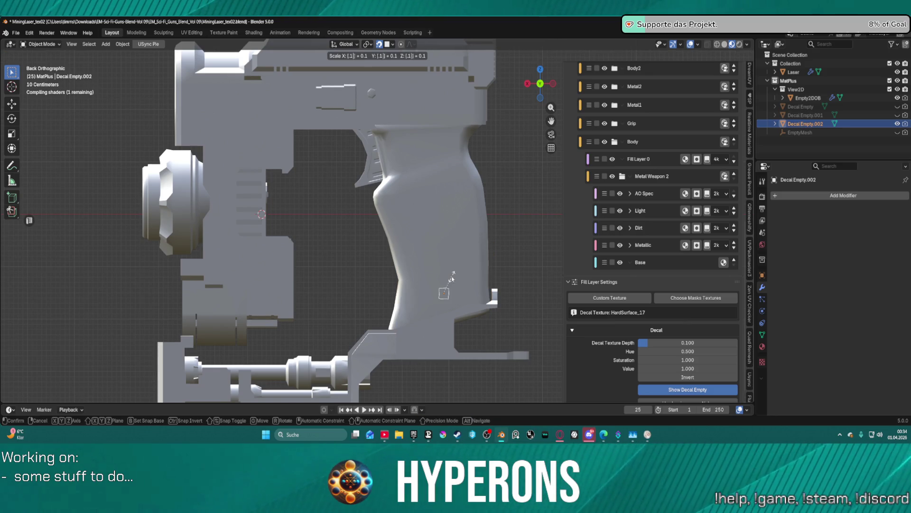
key("Return")
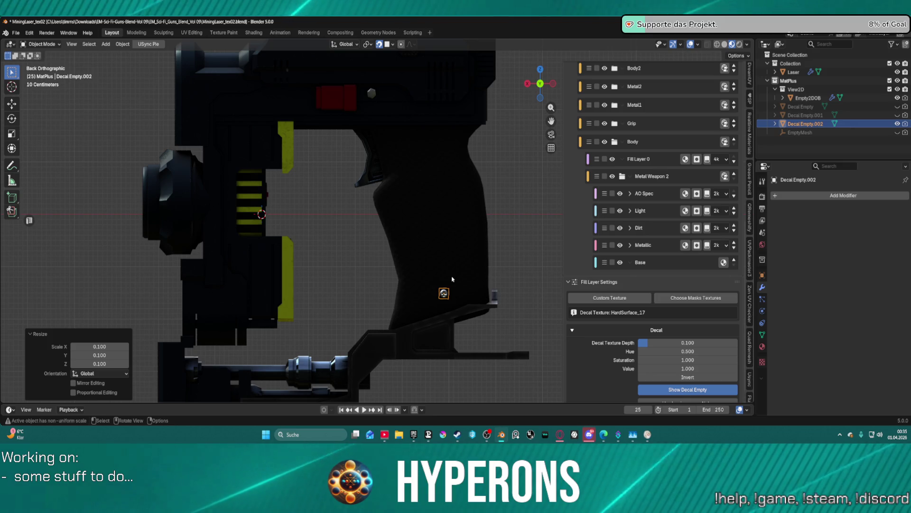
scroll(654, 190, "up", 10)
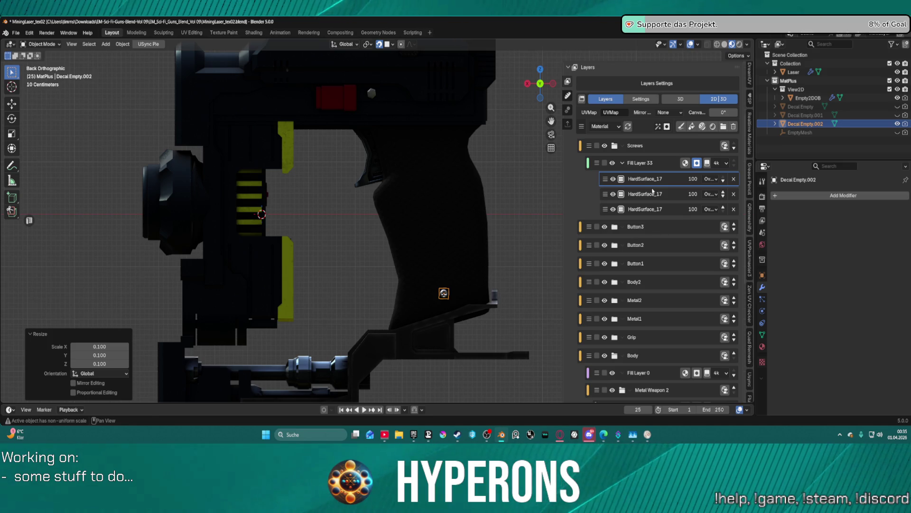
scroll(334, 146, "down", 8)
mouse_move(301, 214)
middle_mouse_down()
mouse_move(492, 244)
mouse_move(475, 266)
middle_mouse_up()
scroll(413, 180, "up", 6)
scroll(414, 179, "up", 3)
mouse_move(414, 179)
middle_mouse_down()
mouse_move(442, 129)
mouse_move(455, 150)
mouse_move(388, 193)
mouse_move(539, 189)
mouse_move(487, 195)
middle_mouse_up()
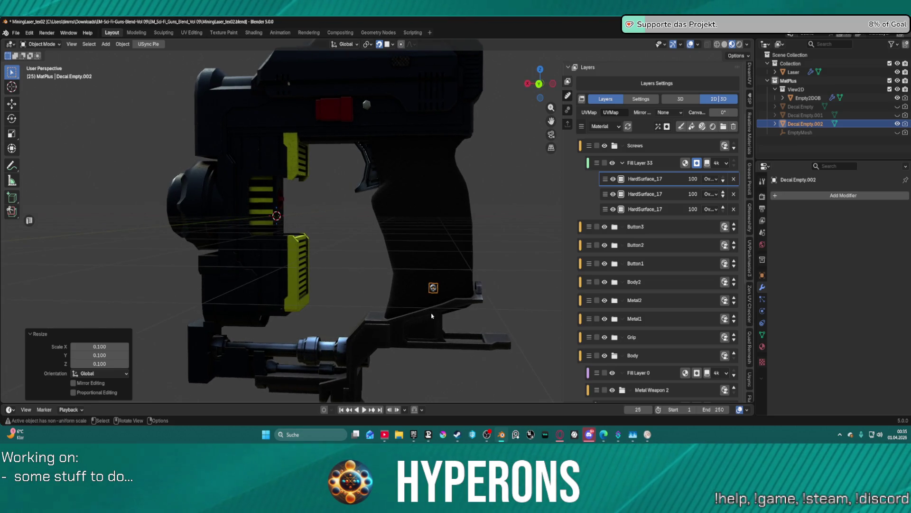
Add Decal Effect 3 to Fill Layer 33 and set its blending to Overlay
left_click(658, 126)
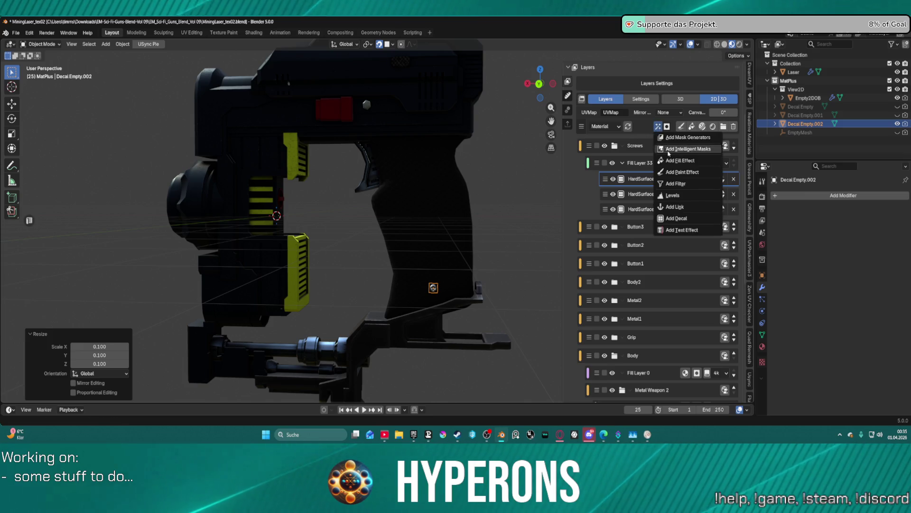
left_click(688, 218)
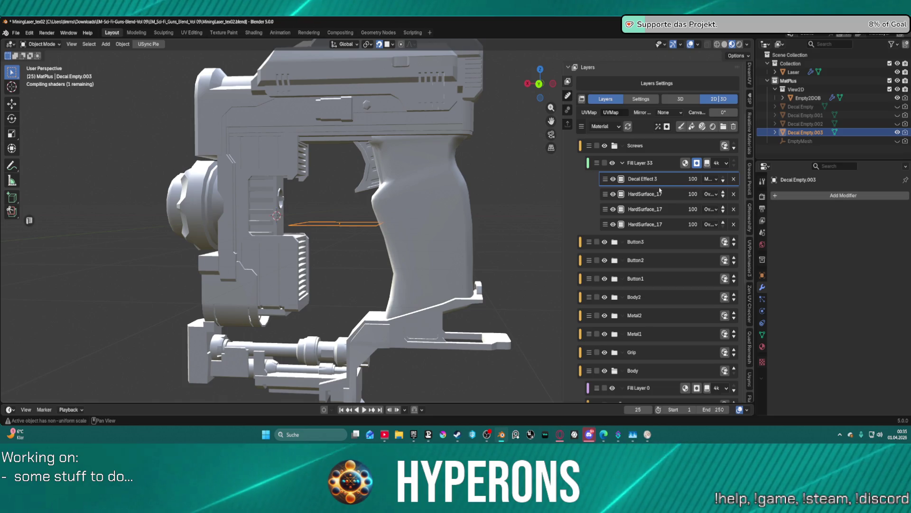
left_click(708, 179)
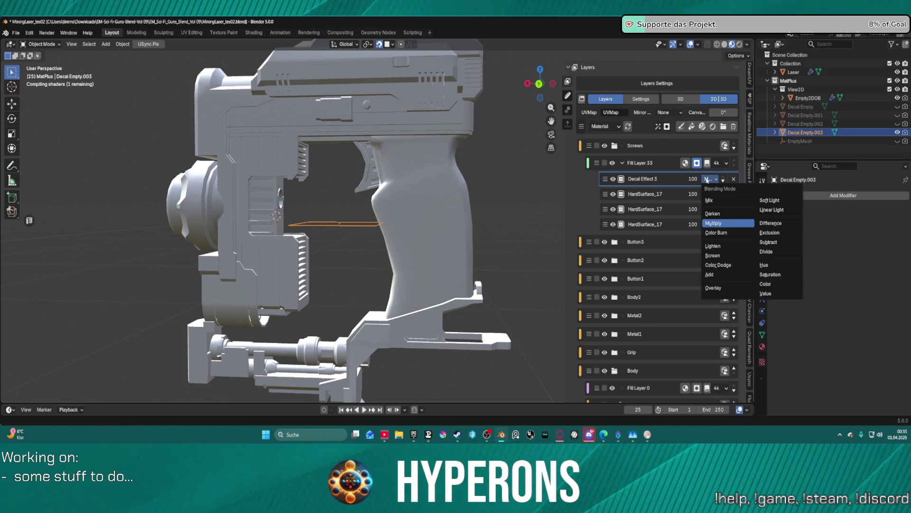
key("Return")
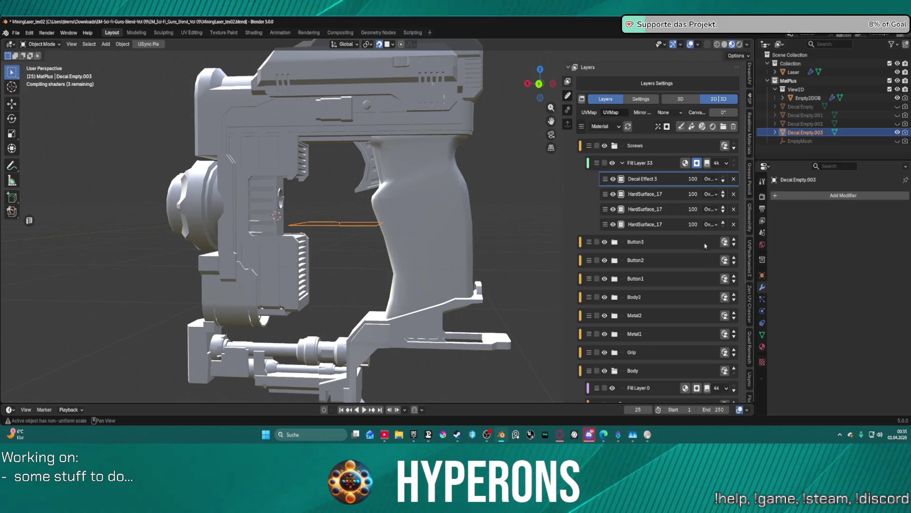
Give Decal Effect 3 the HardSurface_17 texture from the HardSurface library
left_click(661, 183)
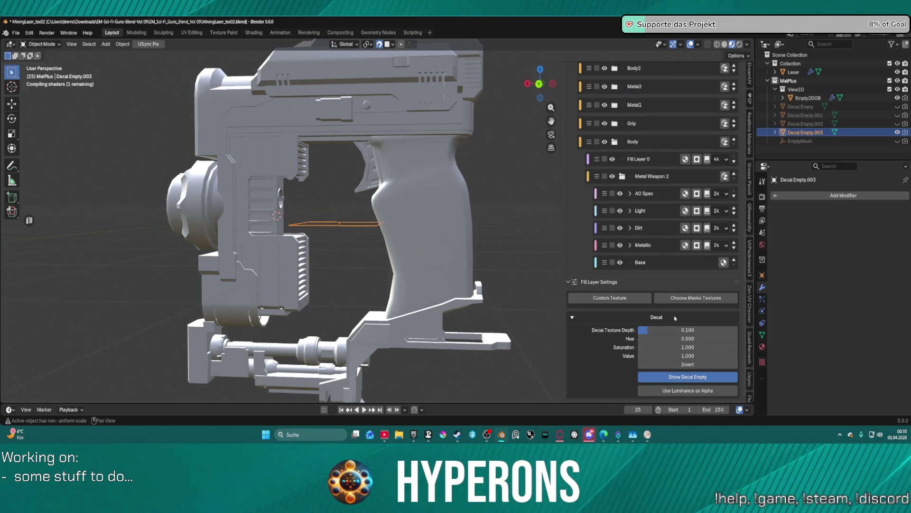
left_click(683, 299)
left_click(786, 69)
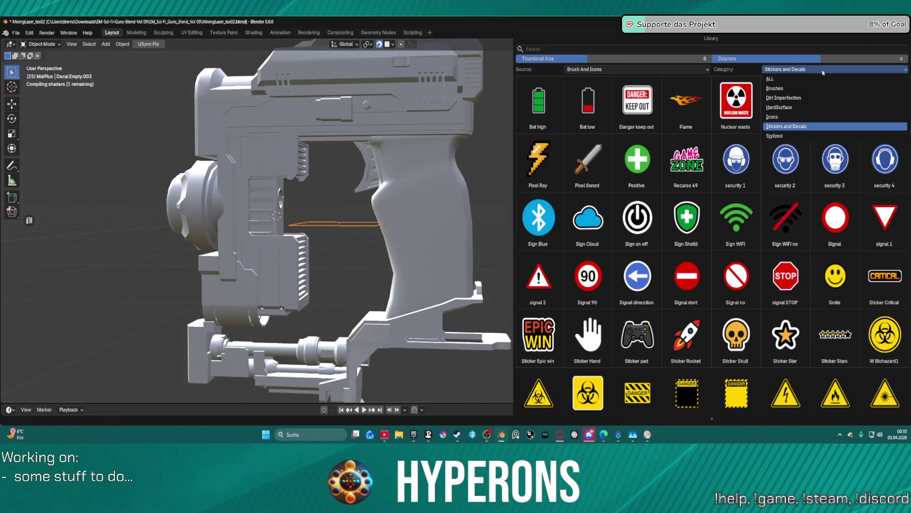
left_click(797, 113)
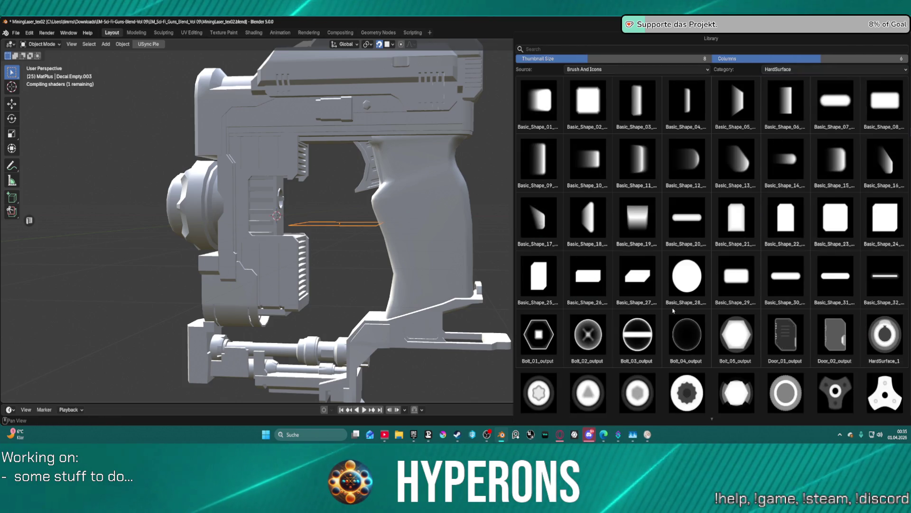
scroll(781, 309, "down", 4)
scroll(782, 308, "down", 2)
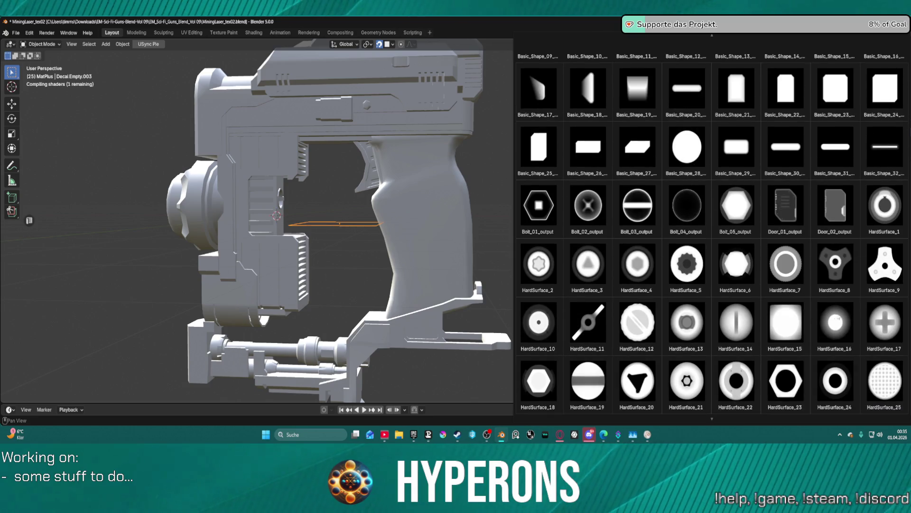
left_click(890, 319)
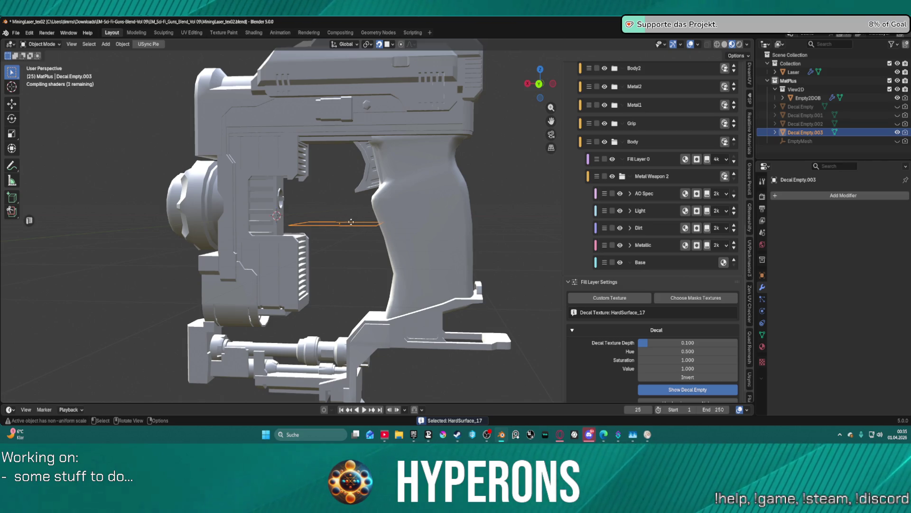
Place Decal Empty.003 over the upper grip, check it in orthographic views, and scale it to 0.1
key("g")
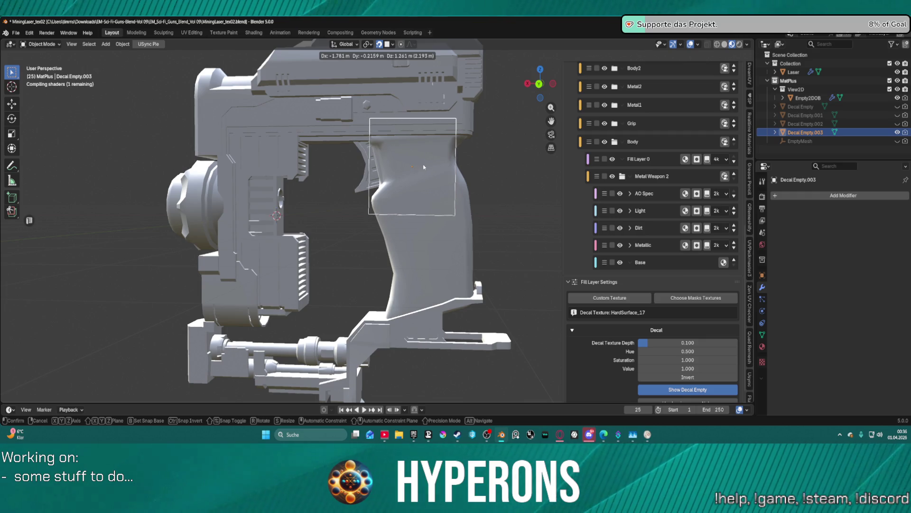
left_click(423, 164)
key("shift+KP_7")
key("shift+KP_3")
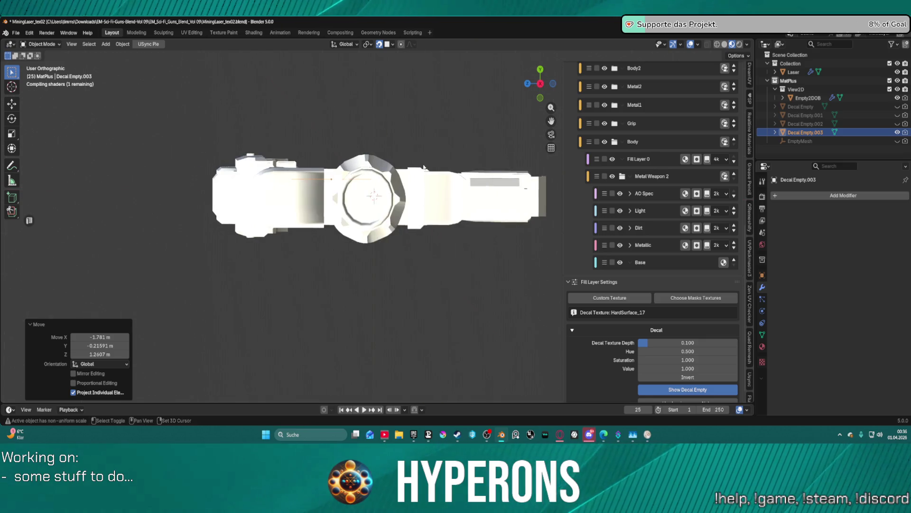
key("ctrl+KP_1")
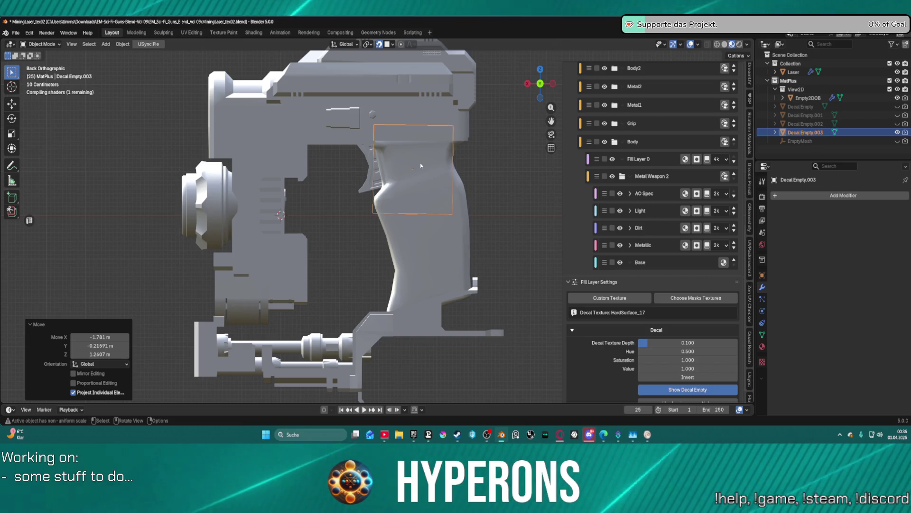
key("s")
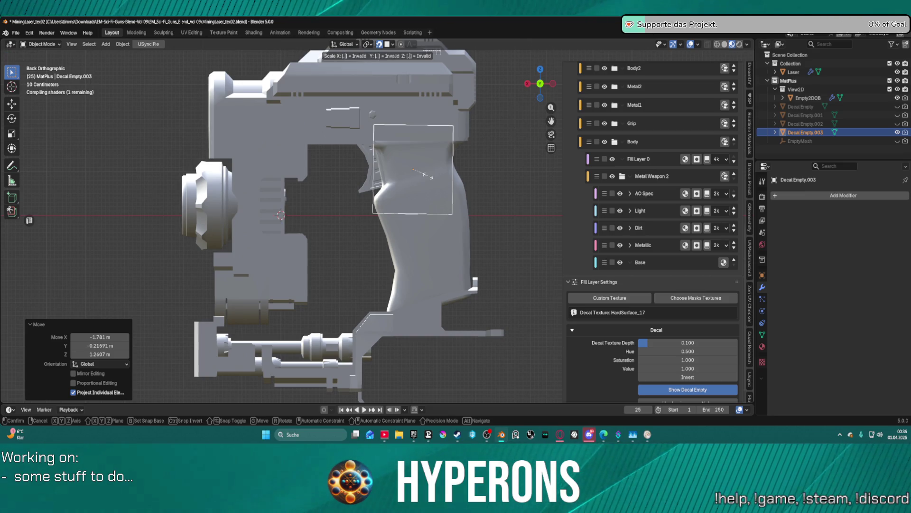
type(".1")
key("Return")
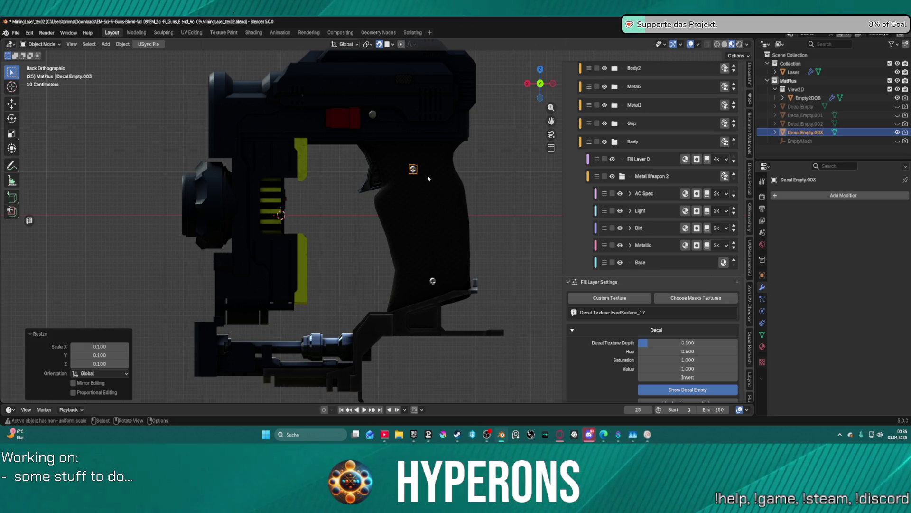
Settle the small screw decal on the upper grip, zoom in on the grip and select Fill Layer 33
key("g")
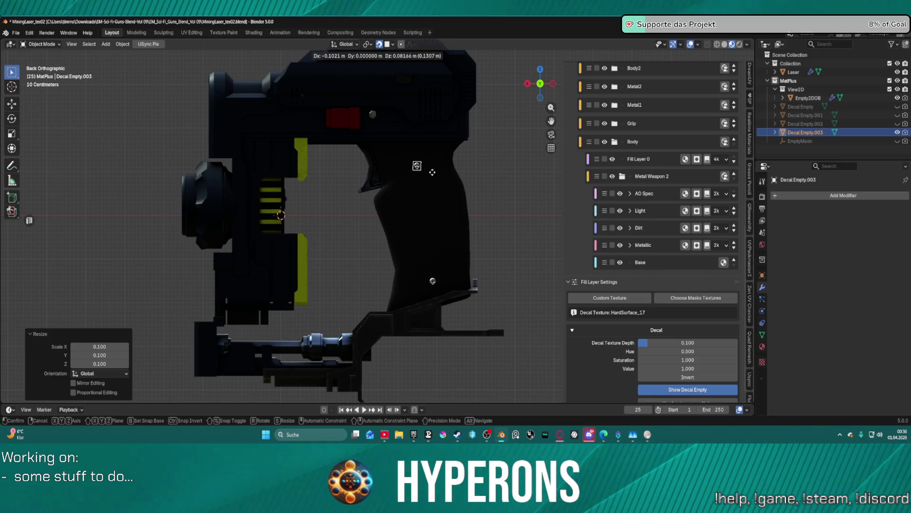
left_click(432, 172)
mouse_move(381, 205)
middle_mouse_down()
mouse_move(491, 209)
mouse_move(422, 198)
mouse_move(467, 187)
mouse_move(572, 192)
middle_mouse_up()
scroll(488, 208, "down", 10)
scroll(484, 204, "up", 8)
scroll(470, 187, "up", 2)
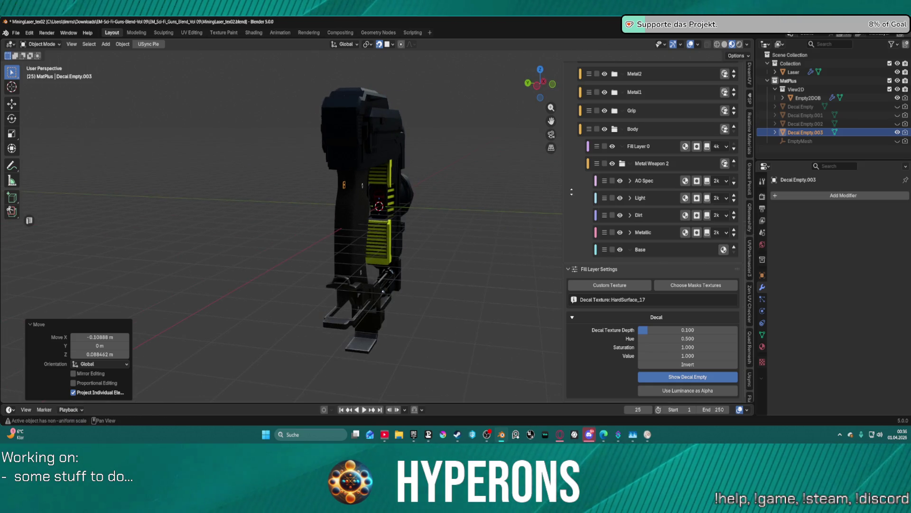
scroll(572, 192, "up", 1)
mouse_move(464, 198)
middle_mouse_down()
mouse_move(420, 197)
mouse_move(463, 162)
mouse_move(458, 145)
mouse_move(433, 211)
mouse_move(379, 274)
middle_mouse_up()
scroll(470, 148, "up", 4)
scroll(691, 116, "up", 5)
scroll(691, 115, "up", 6)
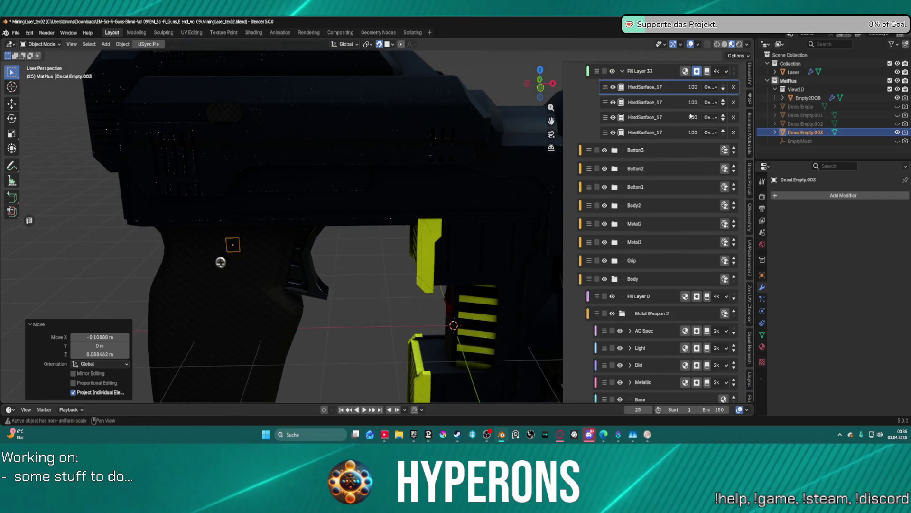
left_click(664, 125)
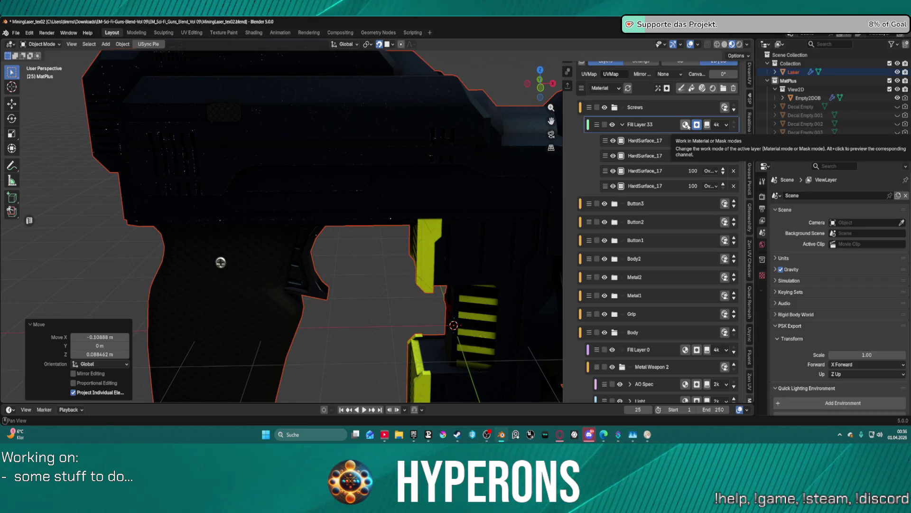
Add Group 16 and a new Fill Layer 34 with a black mask
left_click(723, 88)
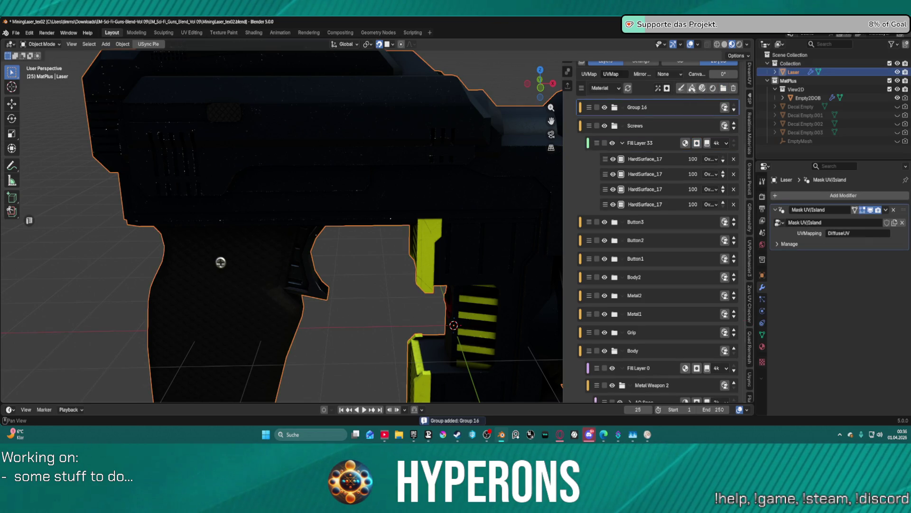
left_click(667, 88)
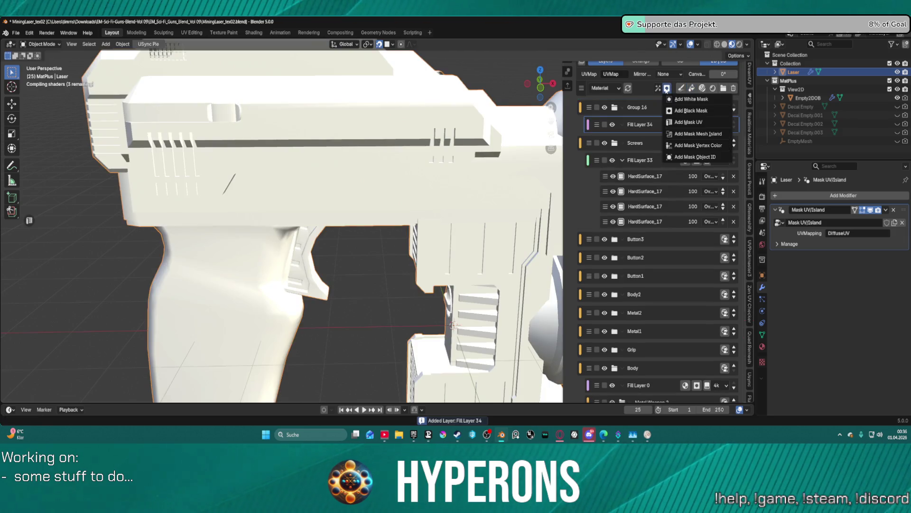
left_click(684, 111)
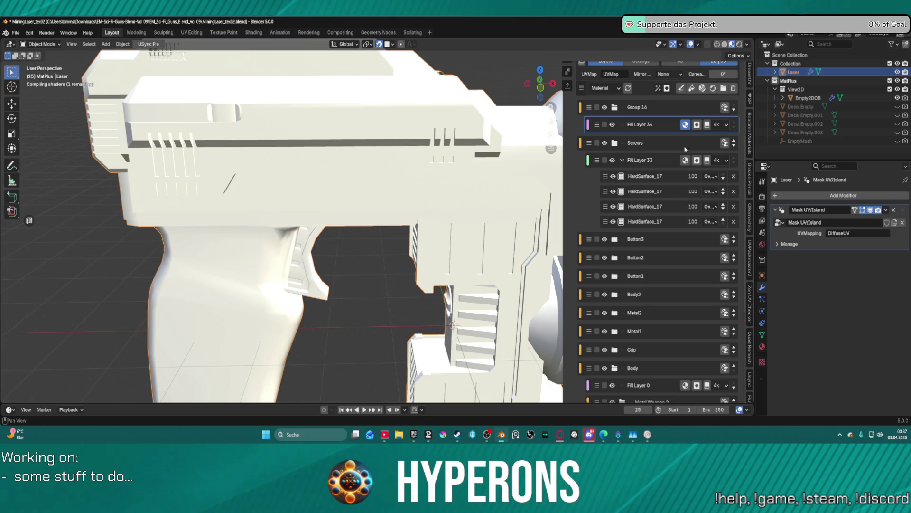
Add a decal effect to Fill Layer 34, creating Decal Empty.004
scroll(638, 350, "down", 8)
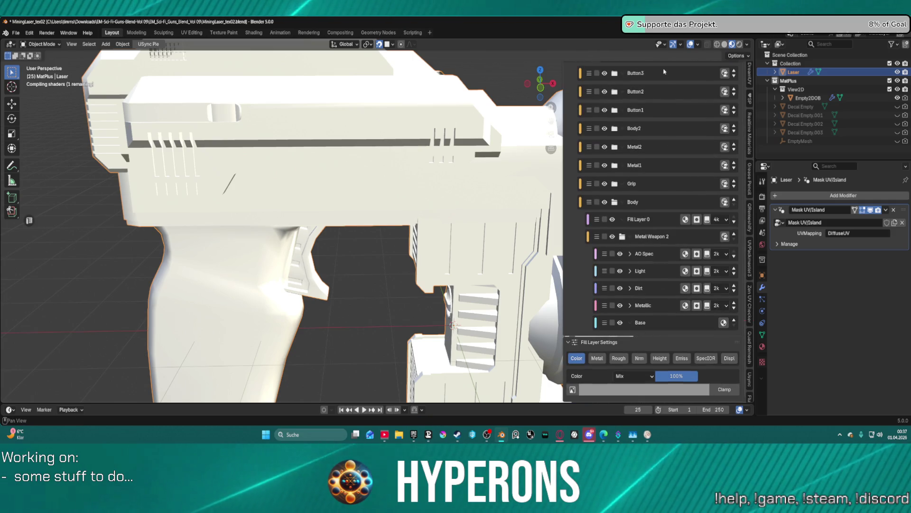
scroll(638, 350, "up", 8)
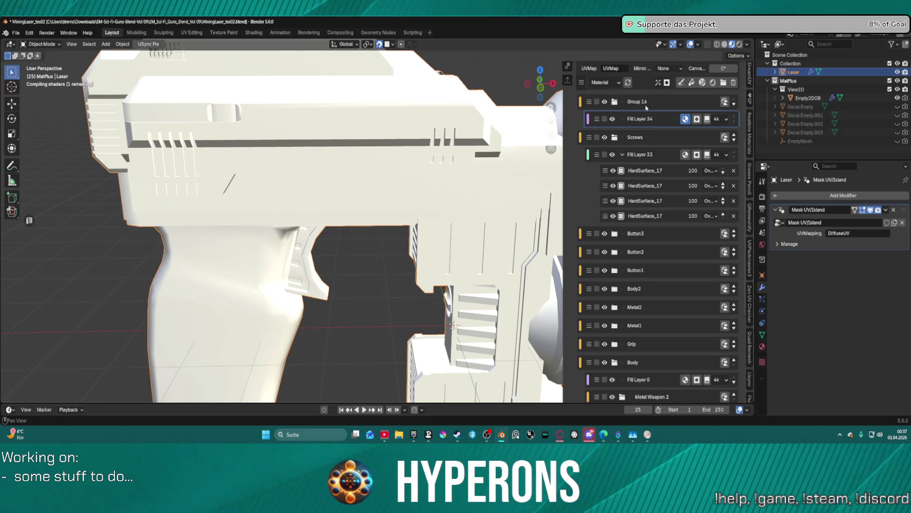
left_click(658, 82)
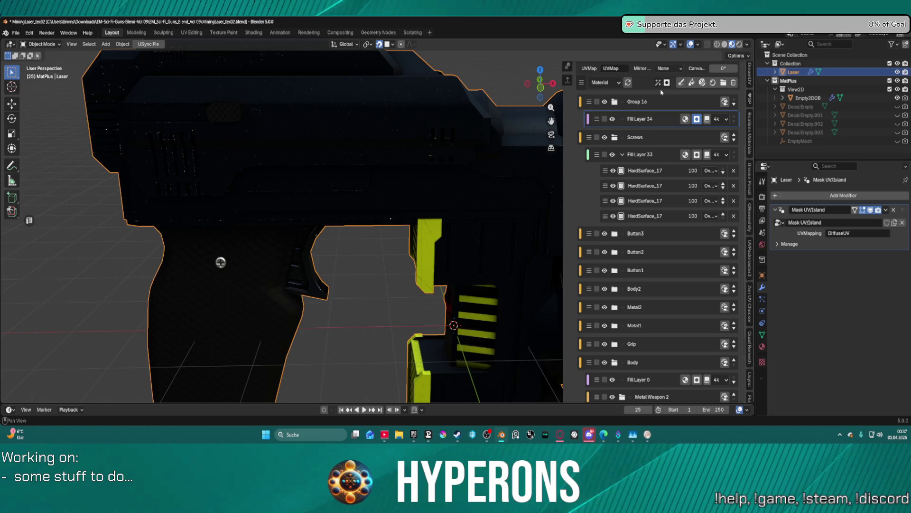
left_click(658, 83)
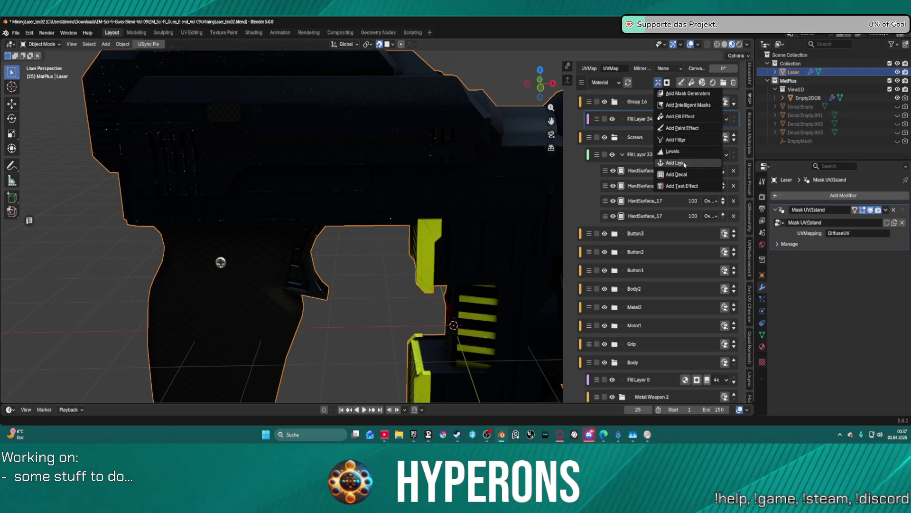
left_click(678, 174)
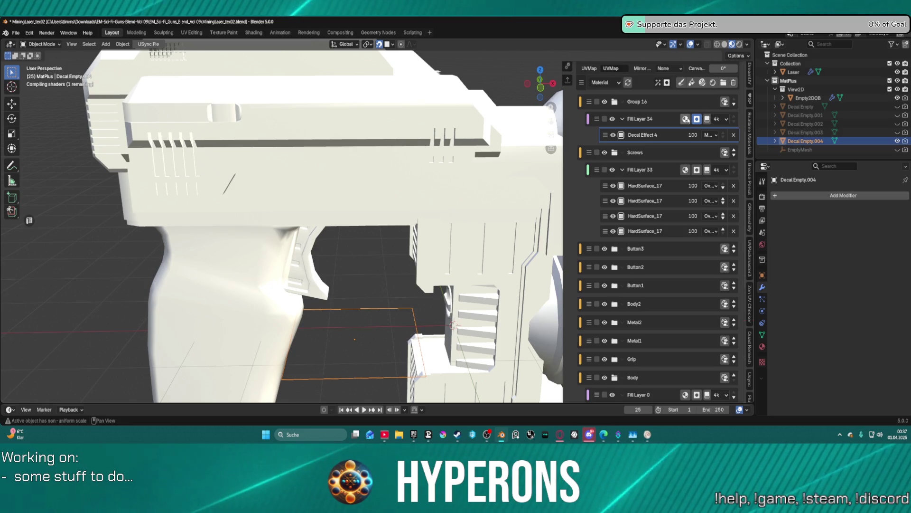
Undo the extra decal, re-add the decal effect to Fill Layer 34 and select Decal Effect 4
key("ctrl+z")
scroll(657, 292, "down", 5)
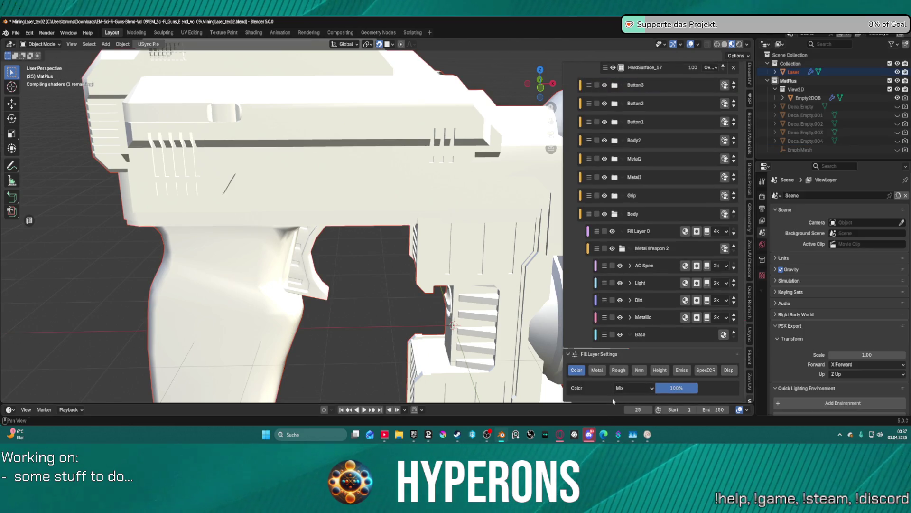
scroll(662, 191, "up", 5)
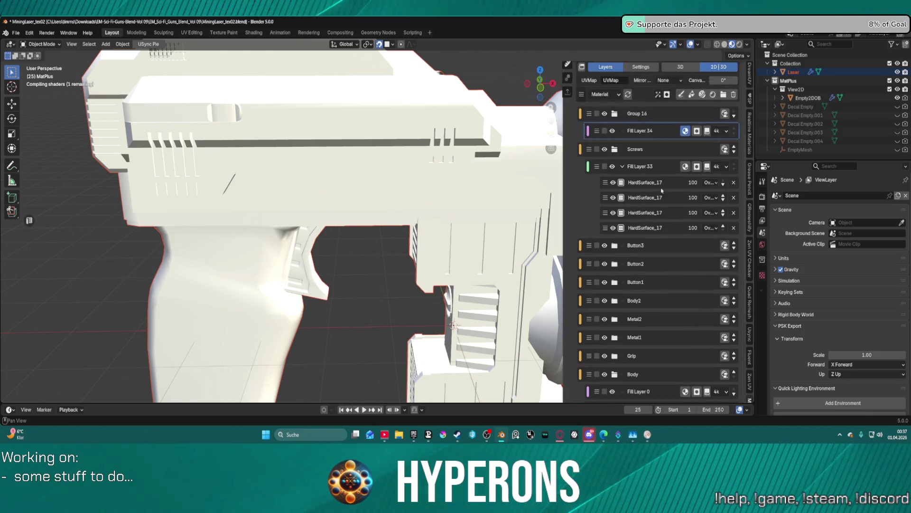
scroll(662, 191, "up", 5)
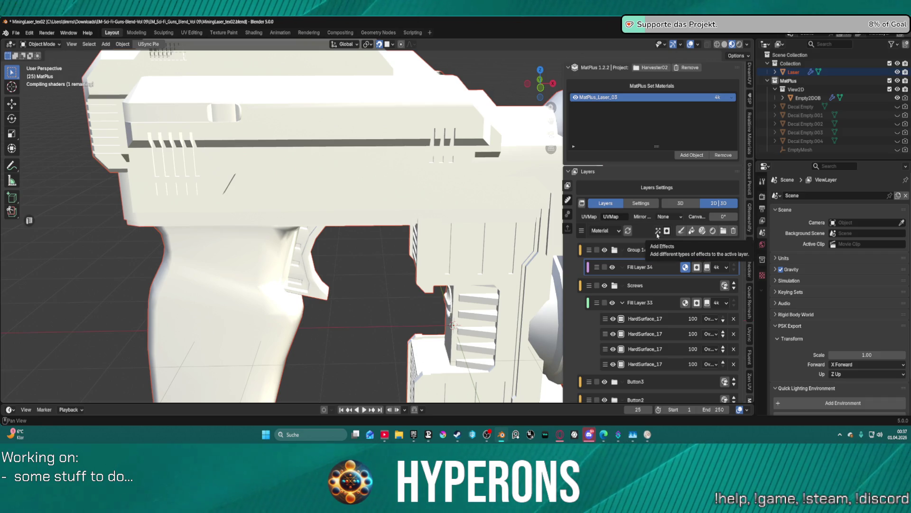
left_click(696, 267)
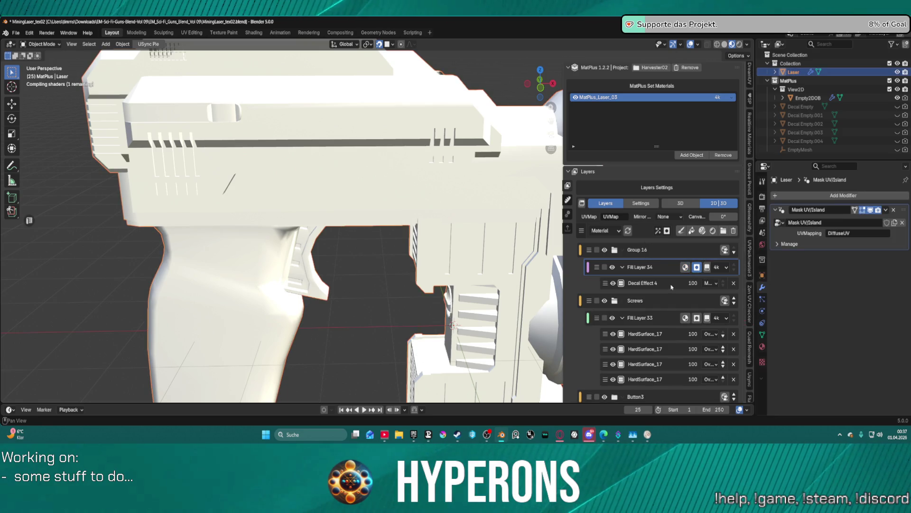
left_click(670, 287)
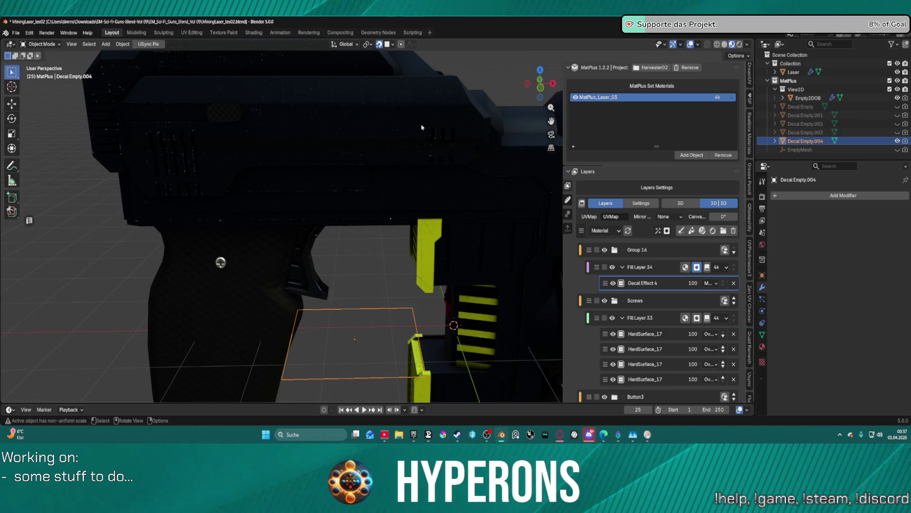
Move Decal Empty.004 onto the gun body
left_click(370, 336)
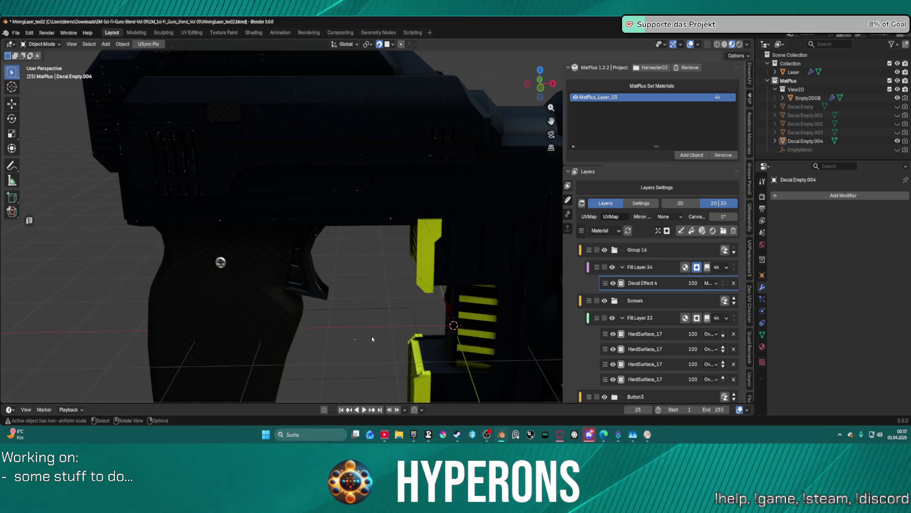
left_click(358, 380)
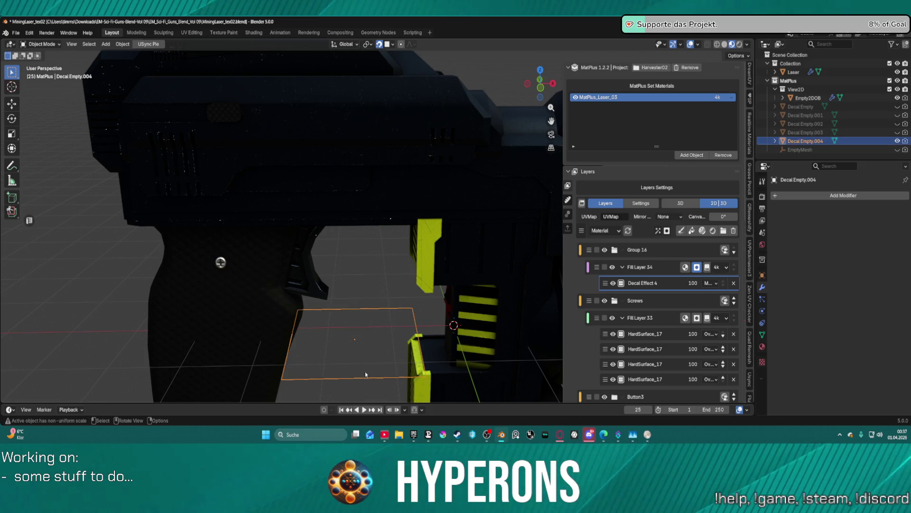
key("g")
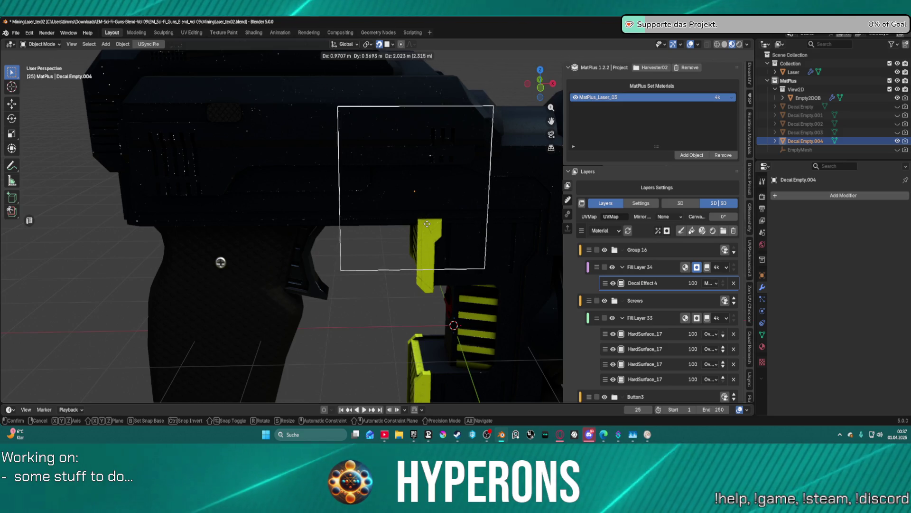
left_click(427, 224)
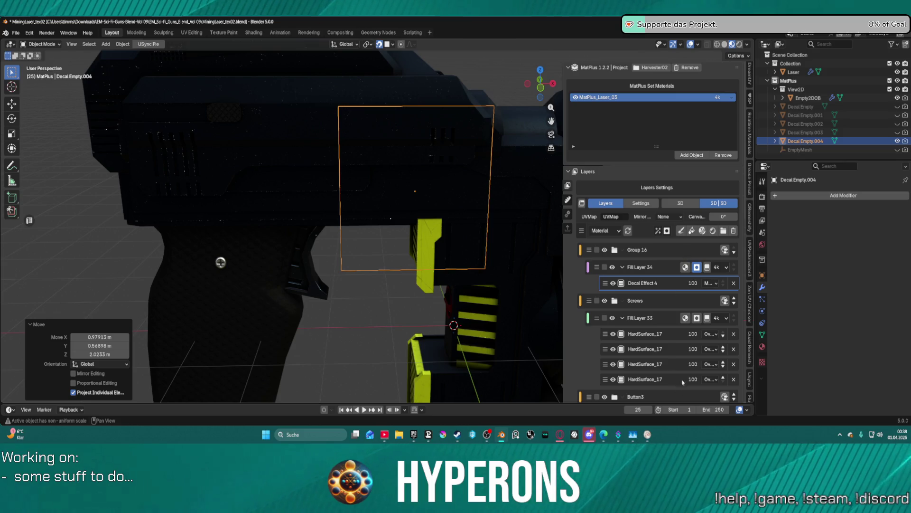
Choose the W Laser warning sign as the decal texture
scroll(658, 290, "down", 15)
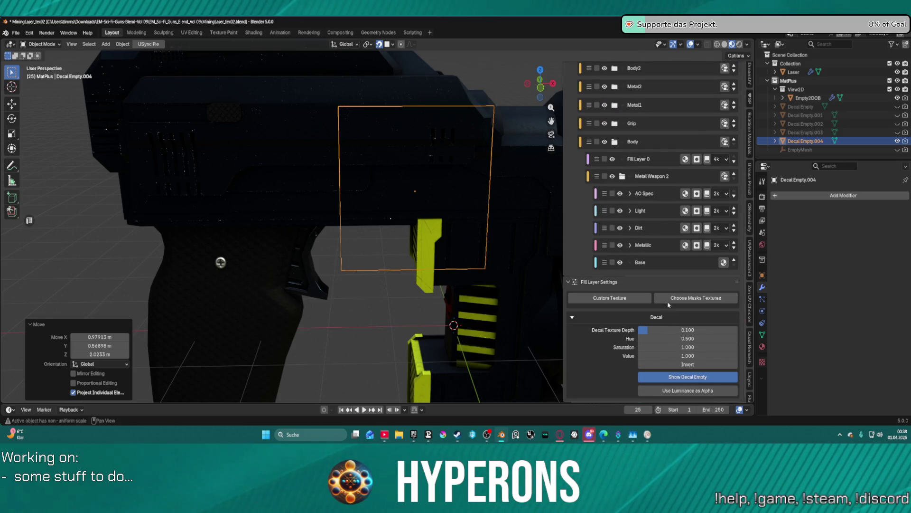
left_click(669, 299)
scroll(774, 338, "down", 2)
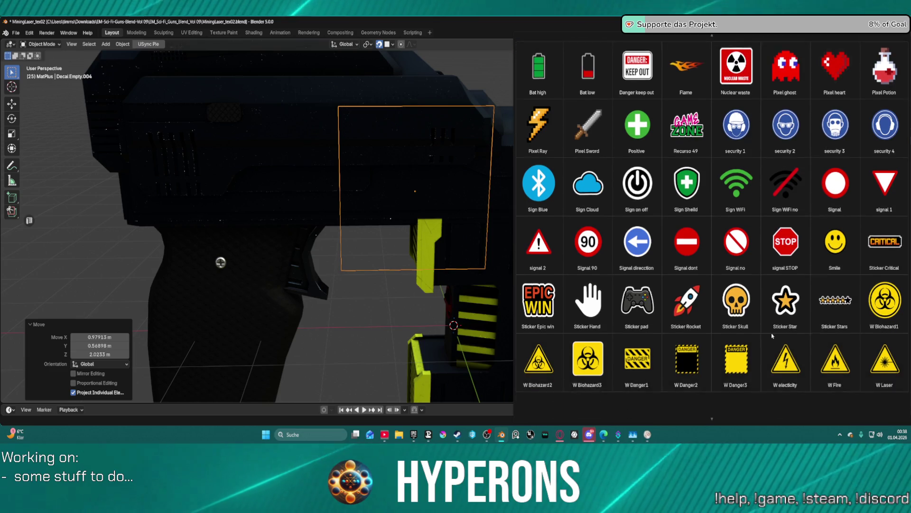
scroll(774, 338, "down", 2)
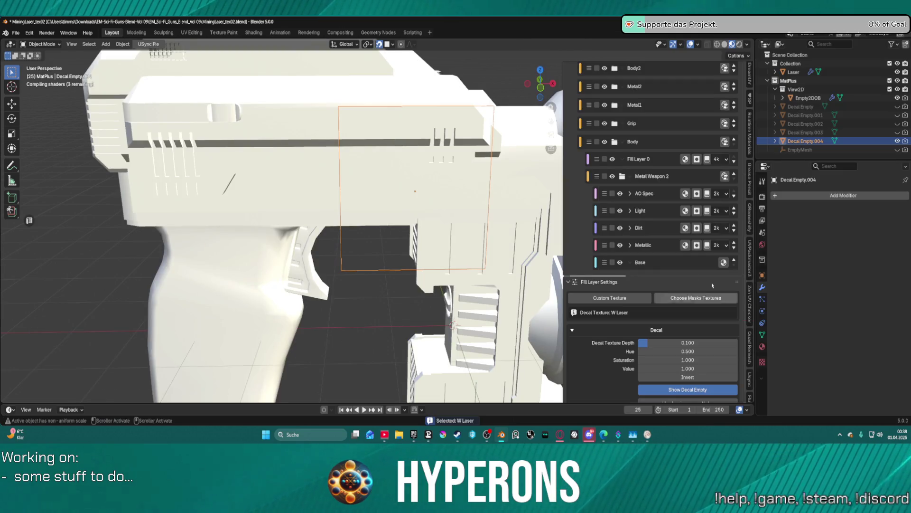
Scale the W Laser decal to 0.3 and view the gun from the front
key("s")
key("equal")
type("0.3")
key("Return")
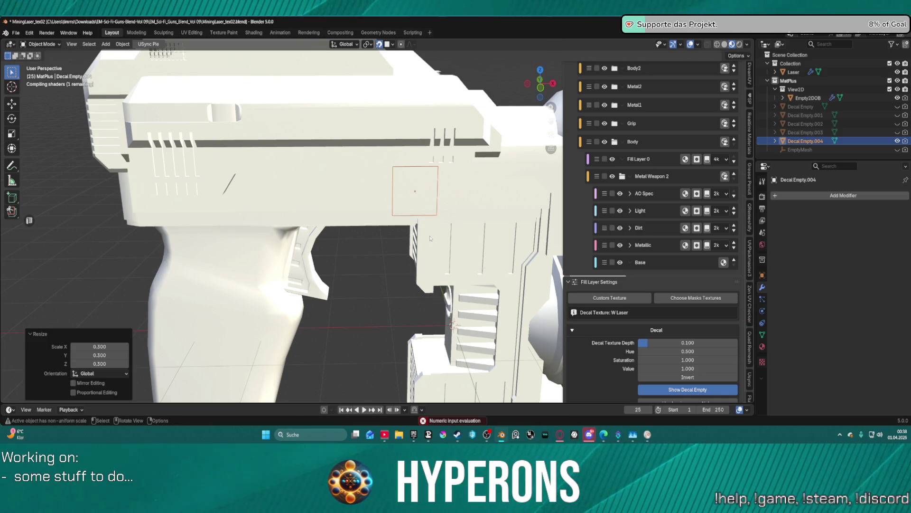
key("KP_1")
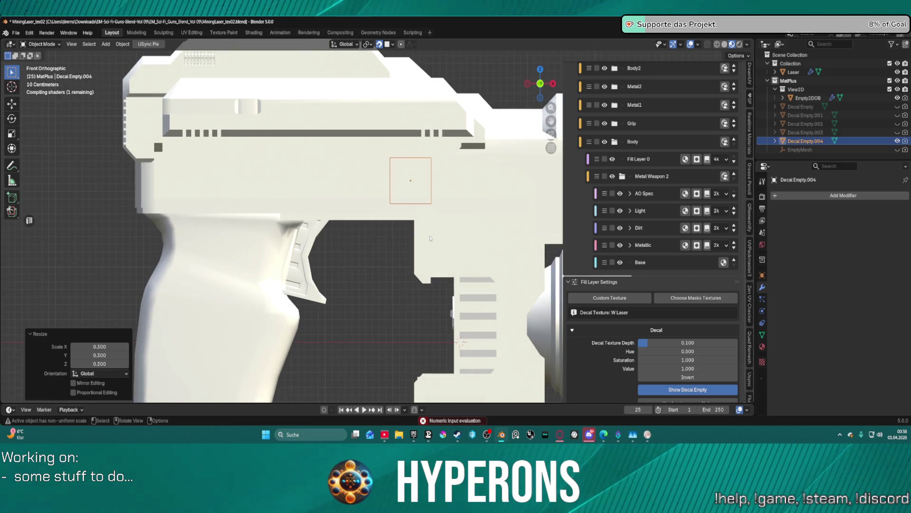
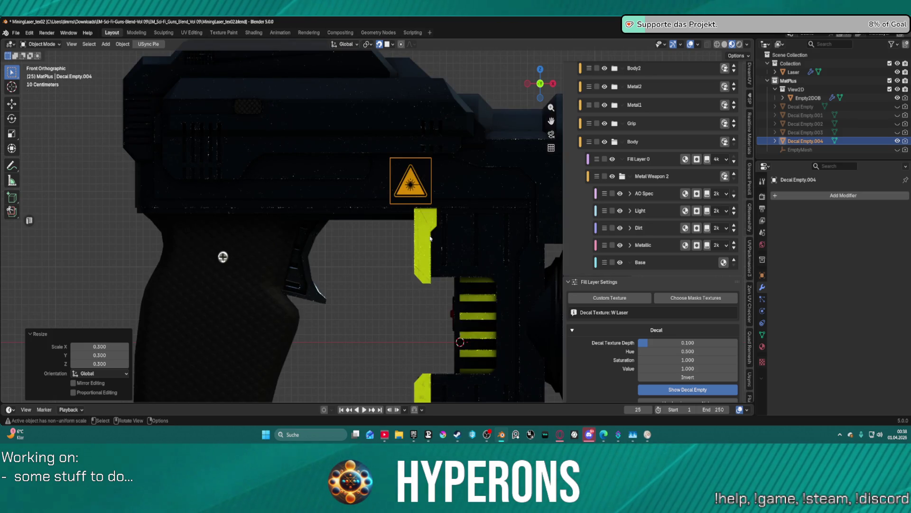
Nudge the laser warning decal slightly right and up, just above the yellow piece
scroll(430, 238, "up", 2)
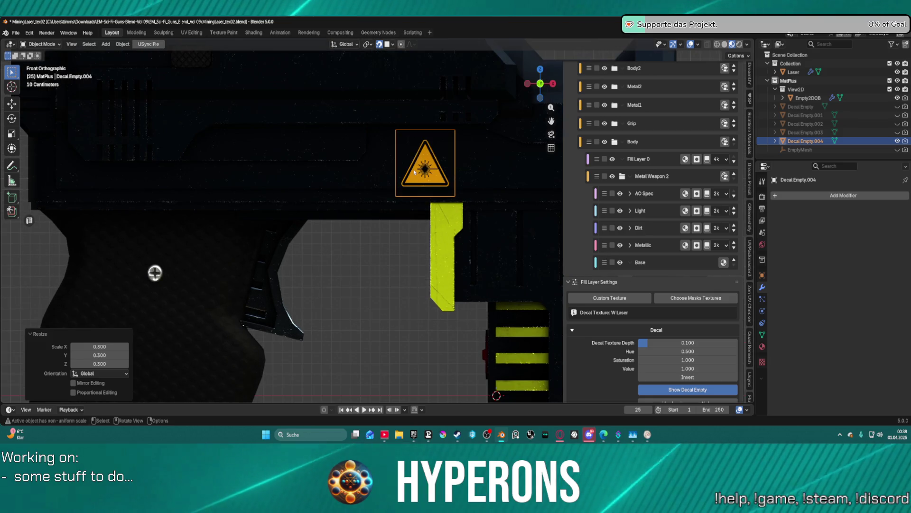
key("g")
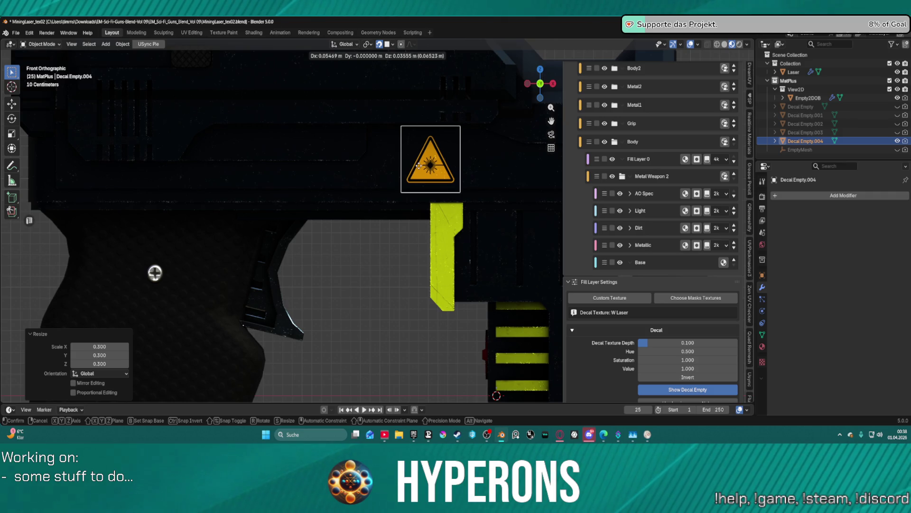
left_click(417, 166)
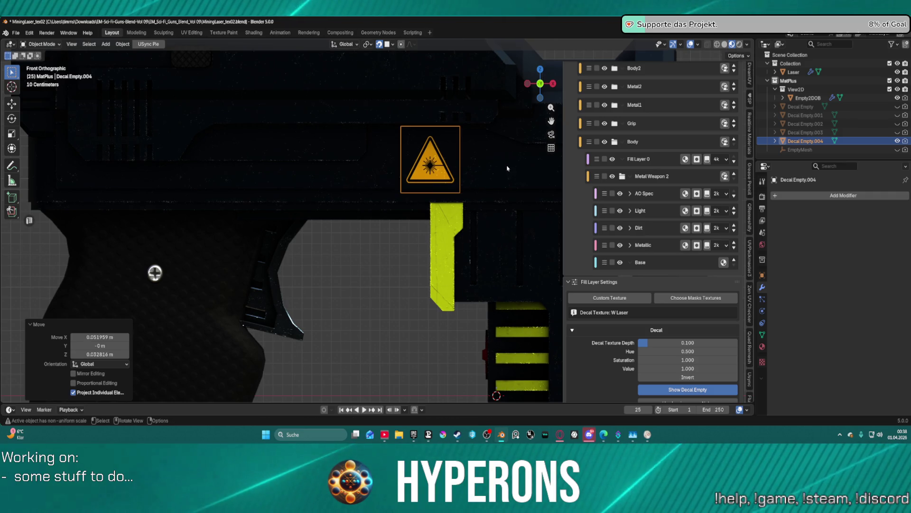
Orbit around the gun and switch to Back Orthographic view
scroll(504, 164, "down", 1)
mouse_move(504, 165)
middle_mouse_down()
mouse_move(403, 181)
mouse_move(325, 160)
middle_mouse_up()
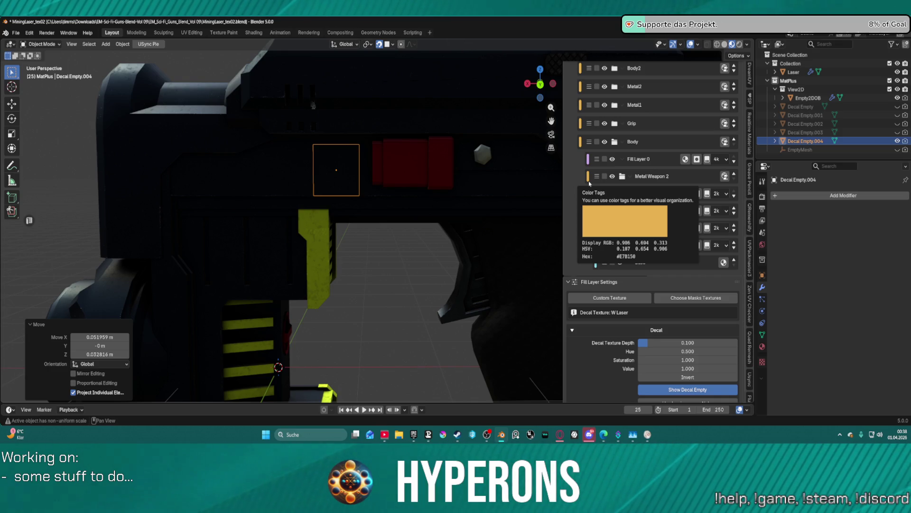
key("ctrl+KP_1")
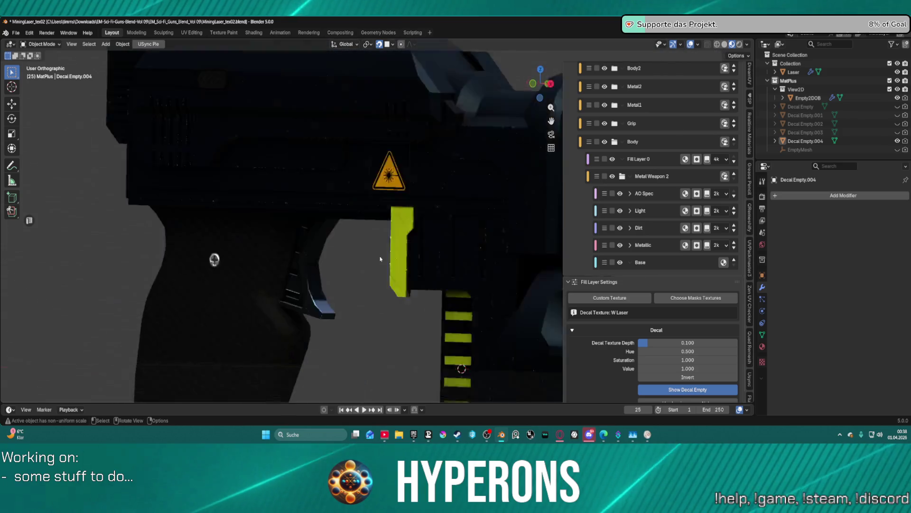
key("ctrl+KP_1")
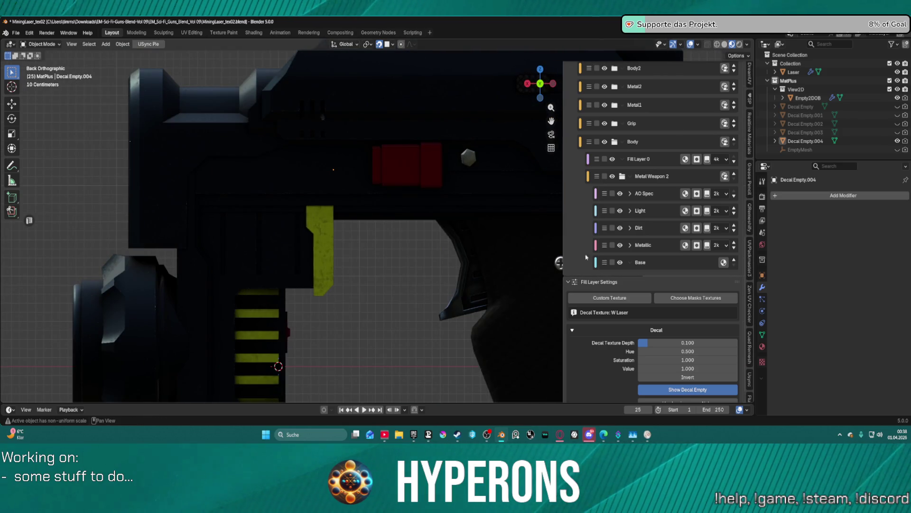
Add a decal effect under Fill Layer 34 and assign it the W Laser texture from the library
scroll(666, 167, "up", 15)
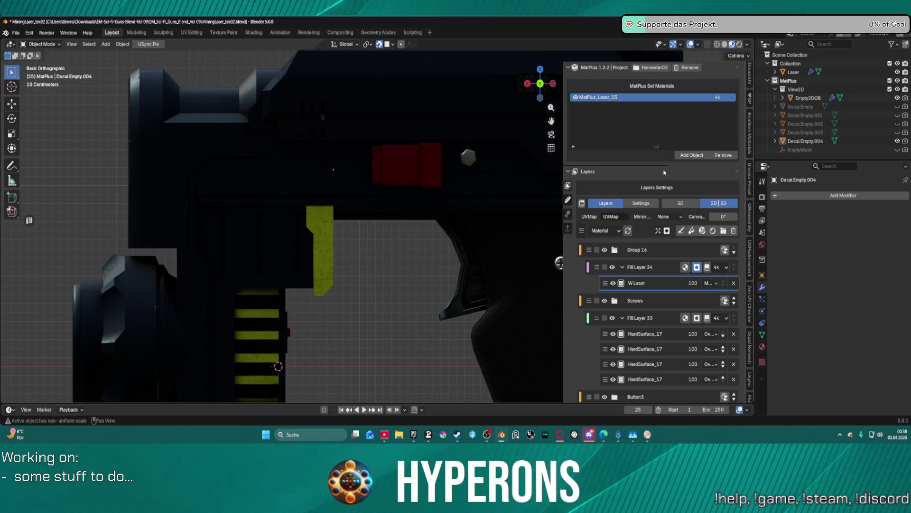
left_click(658, 231)
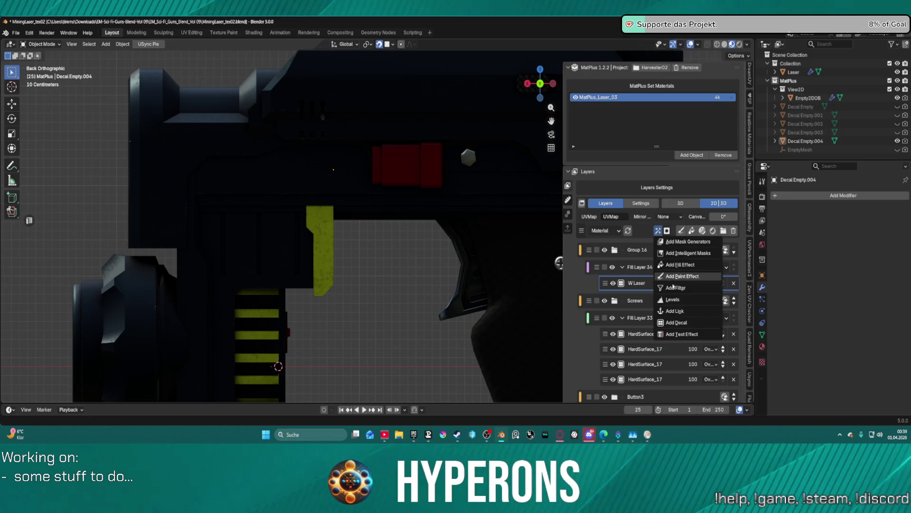
left_click(686, 323)
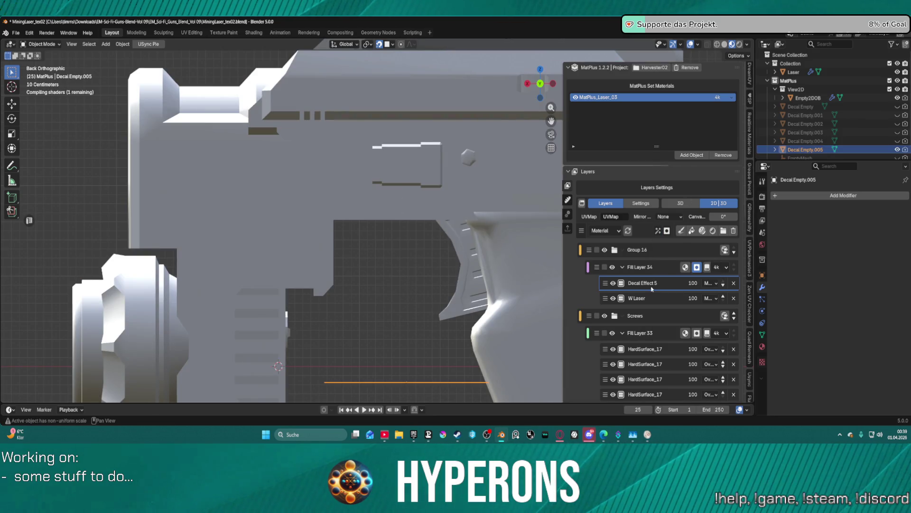
scroll(665, 294, "down", 15)
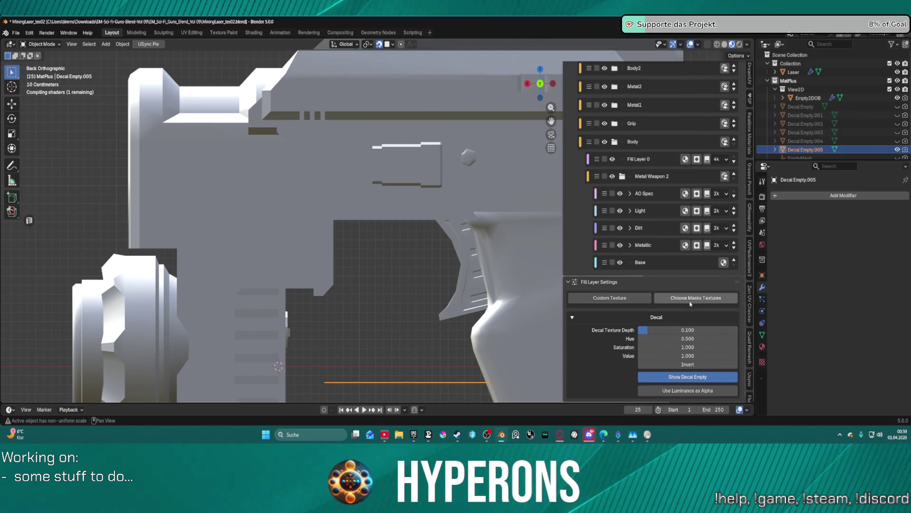
left_click(690, 299)
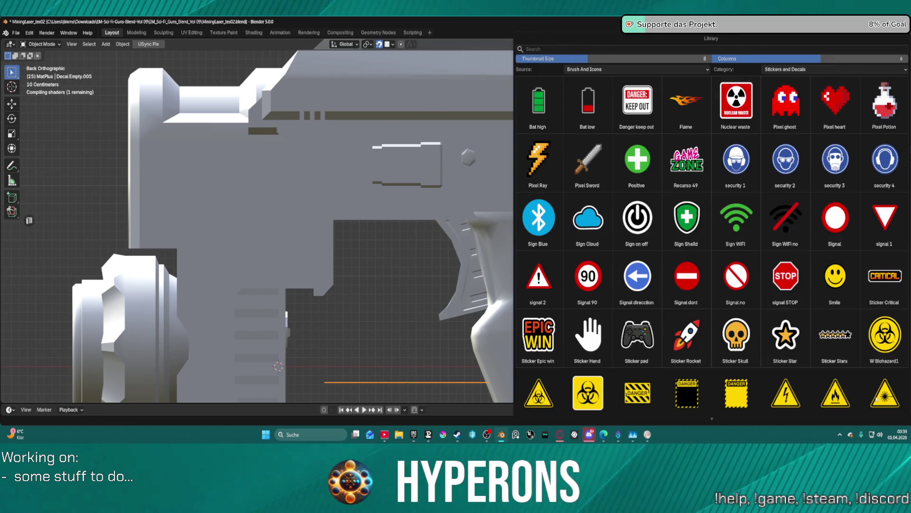
left_click(877, 400)
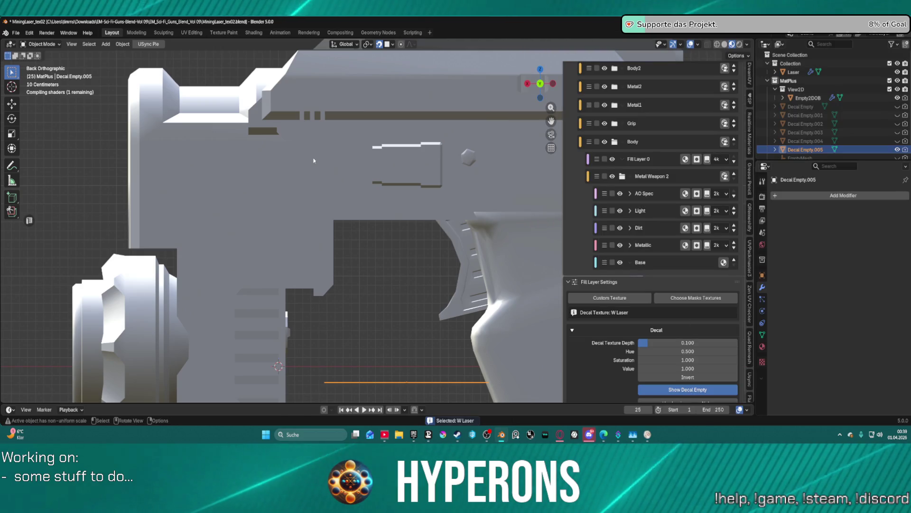
key("g")
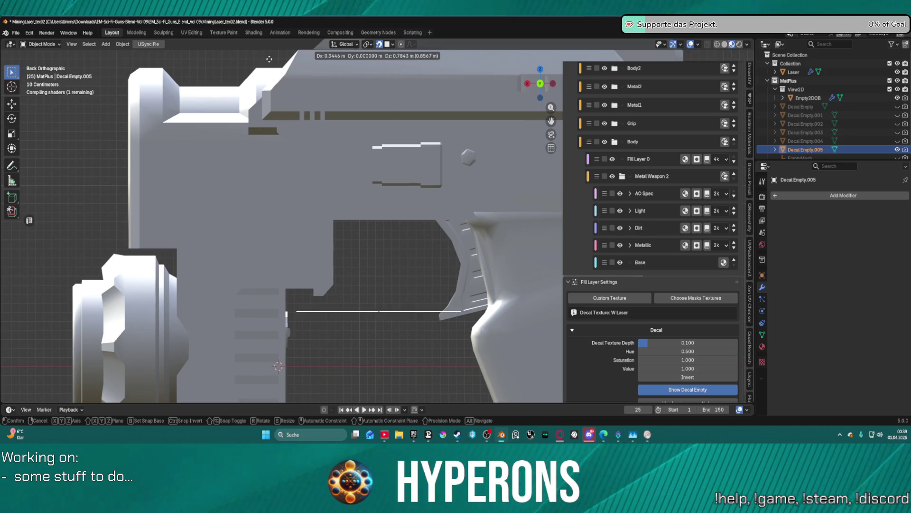
Move the new decal onto the gun's back side, above the yellow piece
right_click(203, 299)
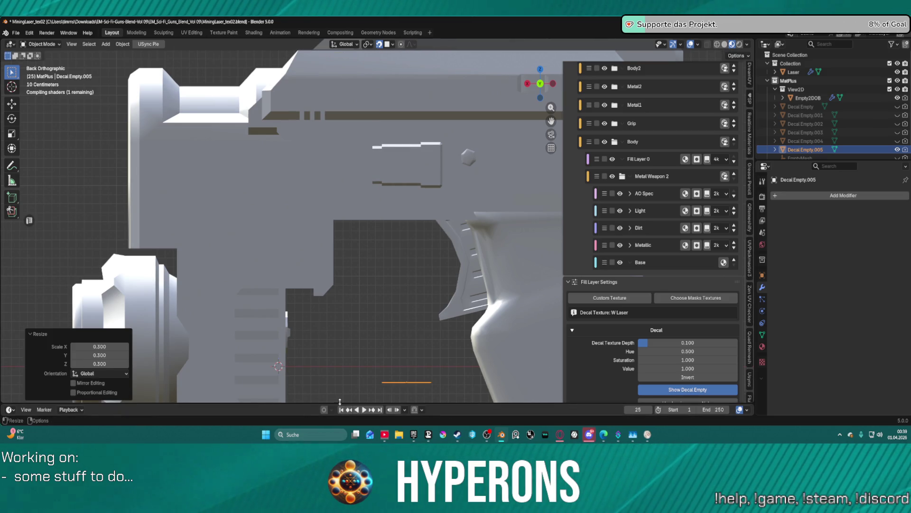
key("g")
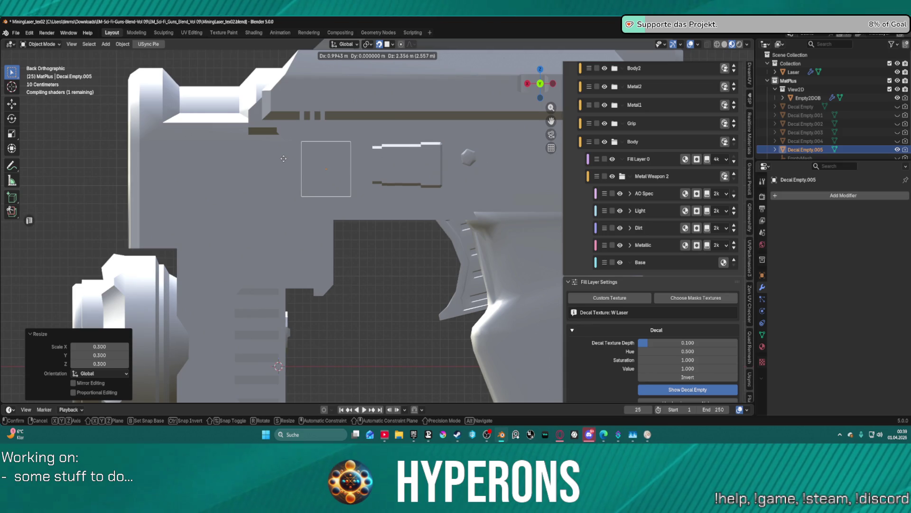
left_click(280, 161)
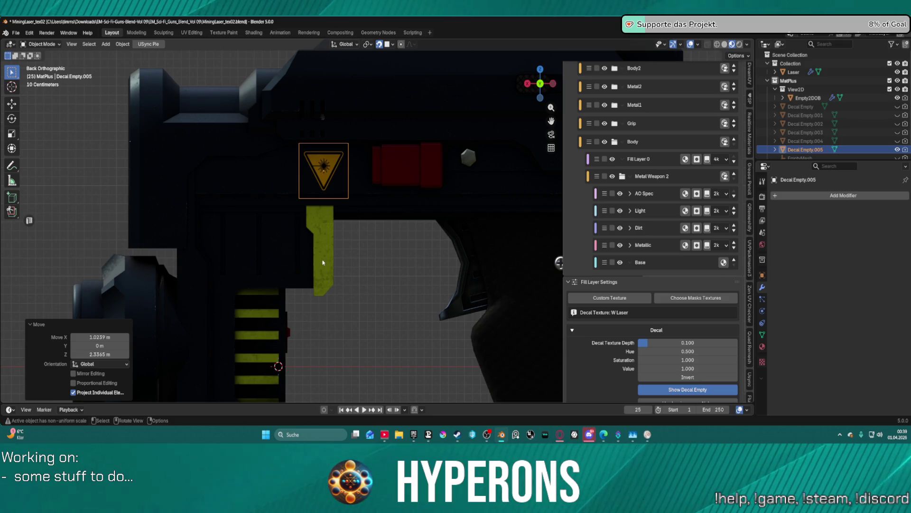
Rotate the decal 180° about the Y axis so it reads correctly
key("r")
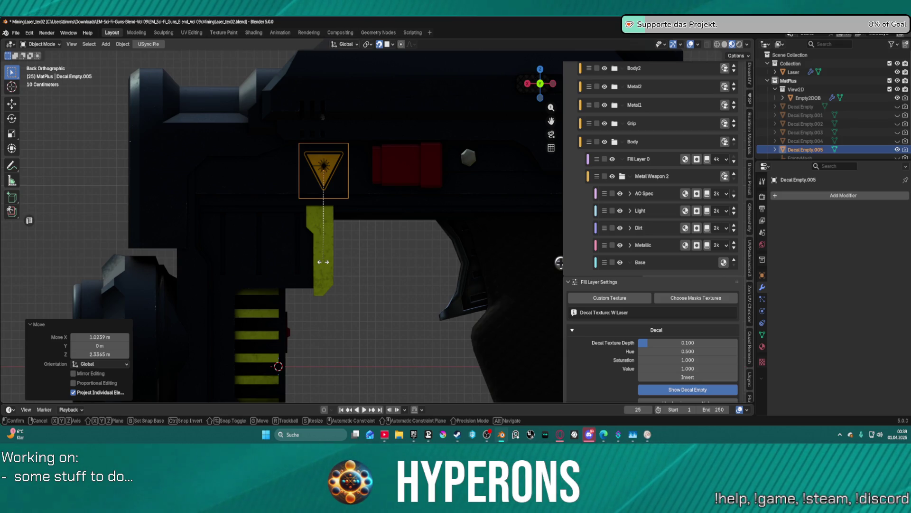
key("x")
type("y180")
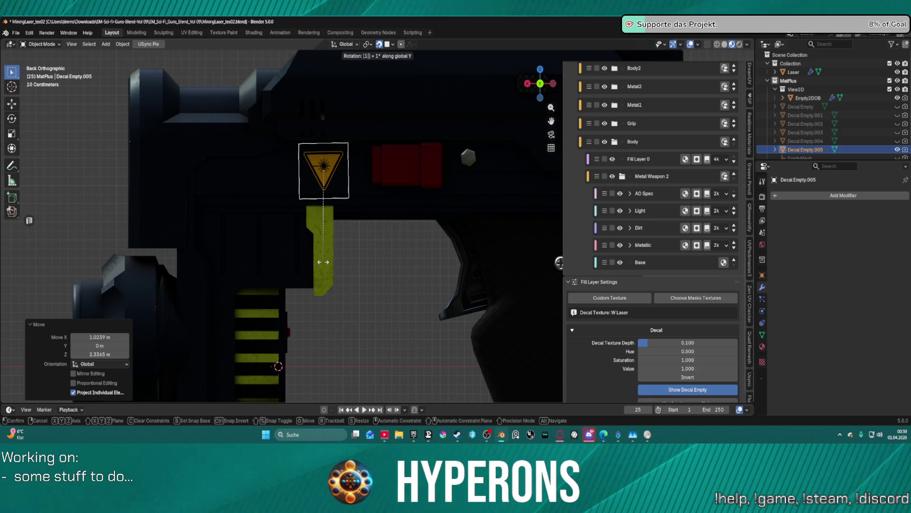
key("Return")
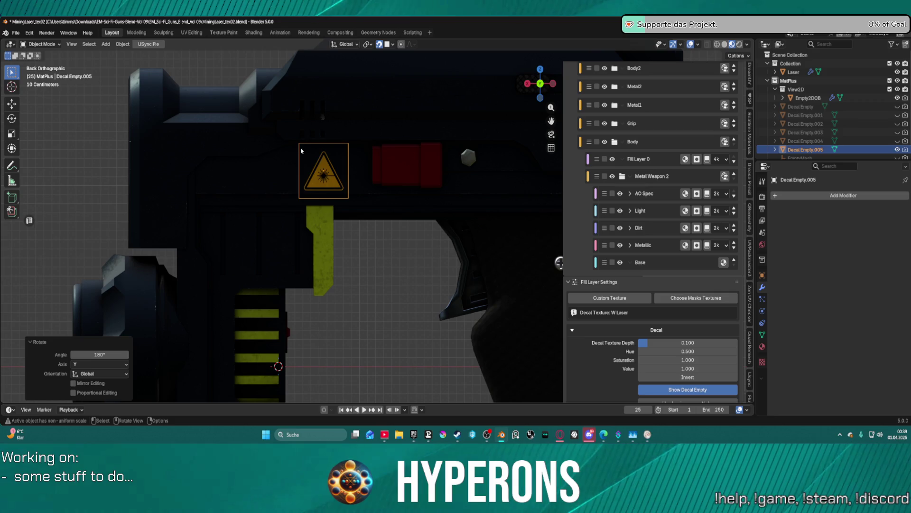
Fine-tune the flipped decal's position, then deselect it and view the whole gun
key("g")
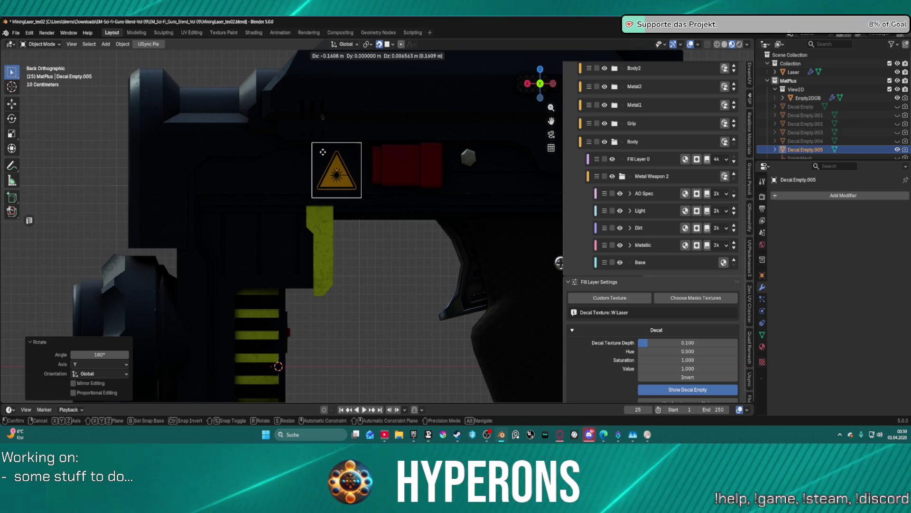
left_click(378, 285)
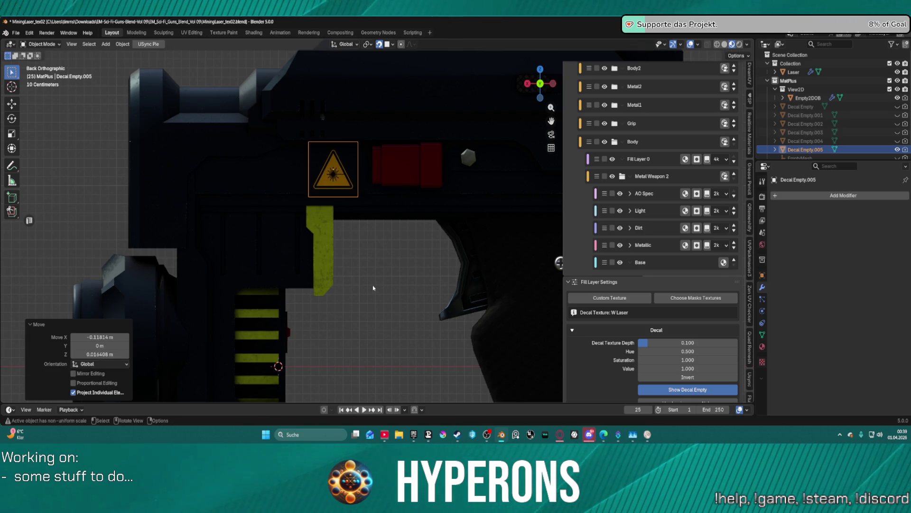
left_click(377, 284)
scroll(372, 275, "down", 5)
mouse_move(375, 280)
middle_mouse_down()
mouse_move(419, 282)
mouse_move(244, 218)
mouse_move(382, 221)
mouse_move(355, 204)
middle_mouse_up()
scroll(244, 217, "up", 5)
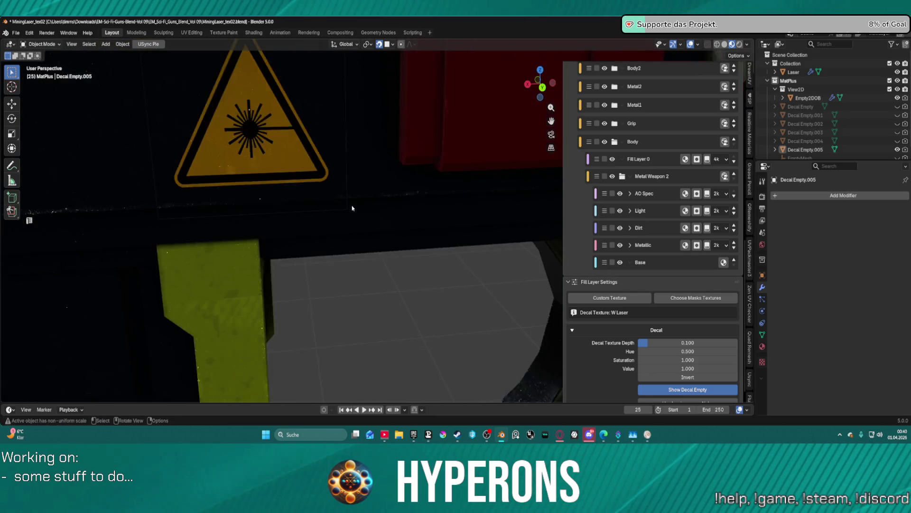
Select the gun's first W Laser decal layer and scale its decal to 0.8
left_click(291, 154)
scroll(291, 153, "down", 3)
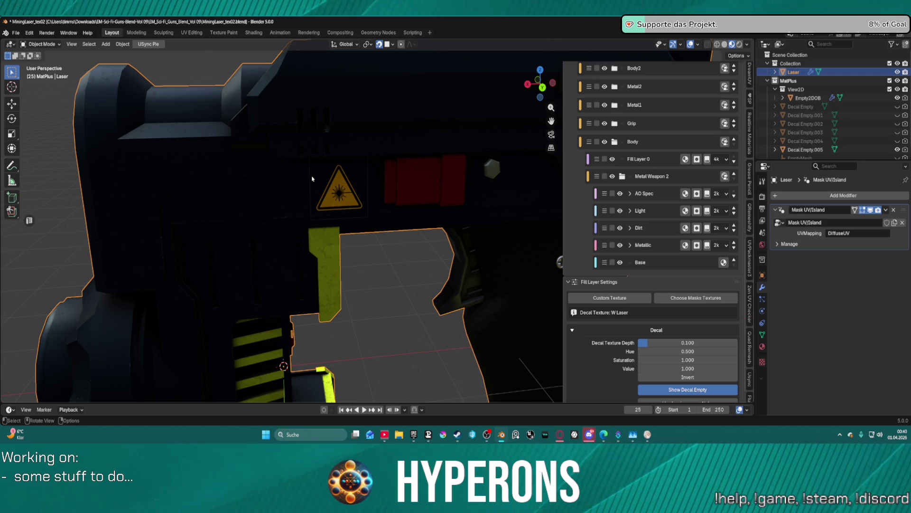
scroll(664, 151, "up", 10)
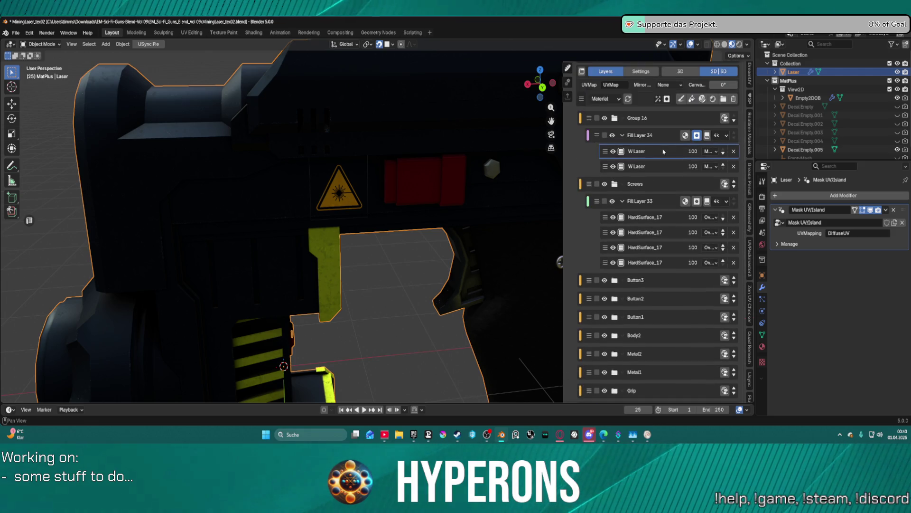
left_click(631, 166)
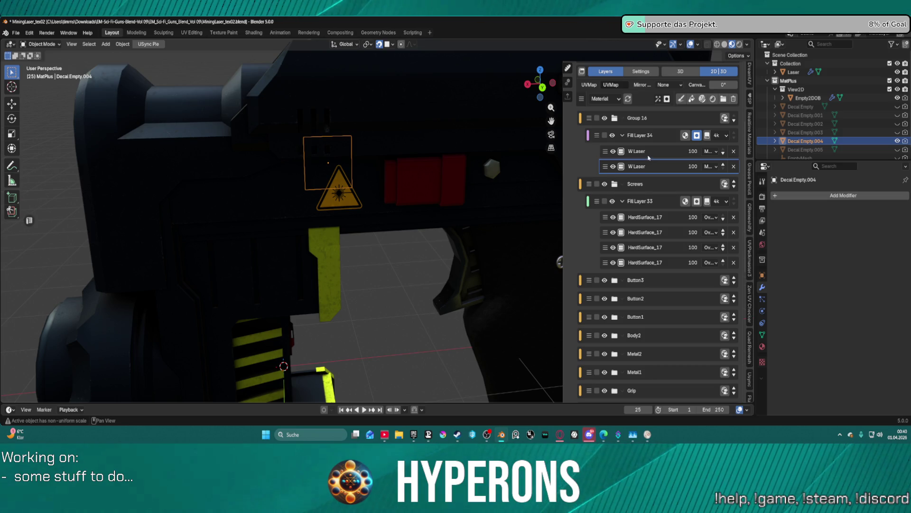
left_click(647, 152)
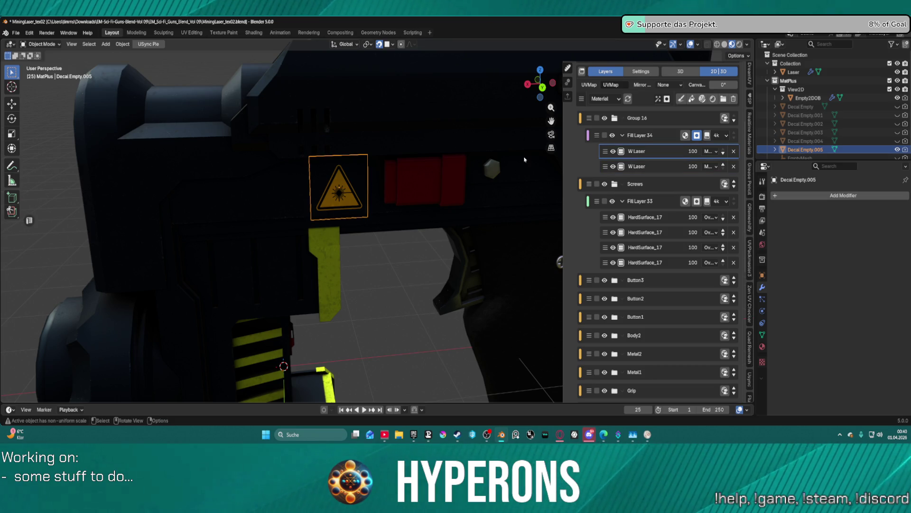
type("s")
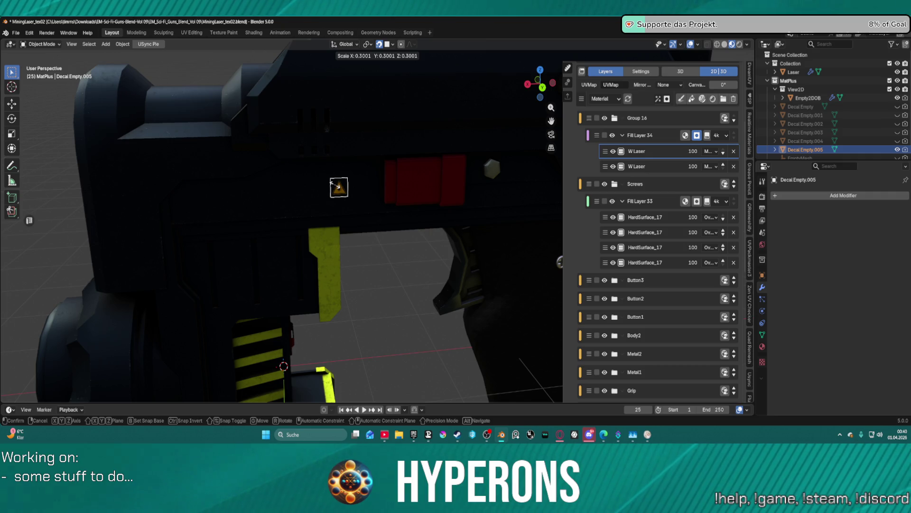
type(".8")
key("Return")
Resize the second W Laser decal, select the Laser object, and review the gun
mouse_move(335, 187)
middle_mouse_down()
mouse_move(511, 179)
mouse_move(436, 190)
mouse_move(456, 187)
middle_mouse_up()
left_click(435, 190)
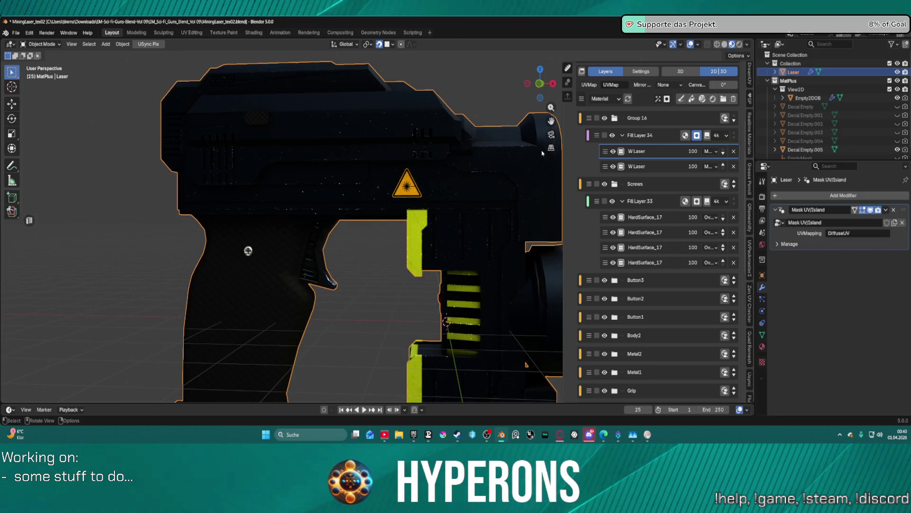
left_click(656, 167)
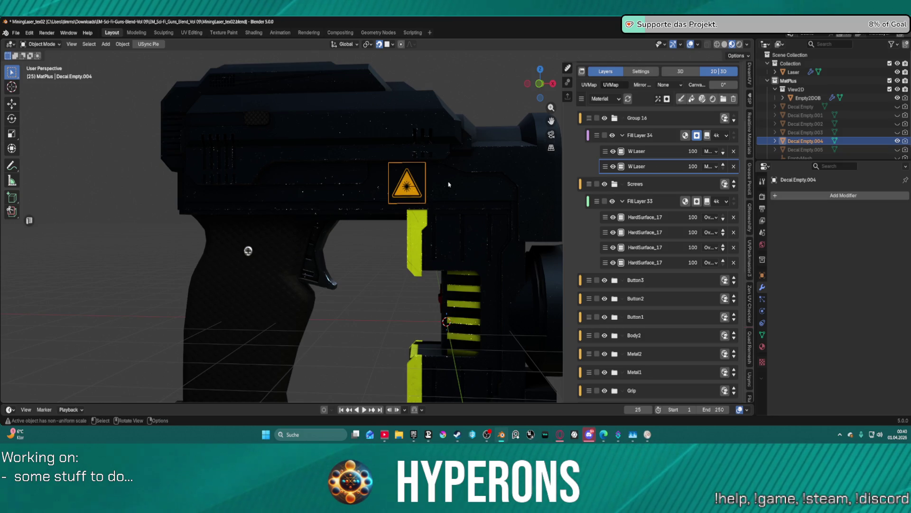
key("s")
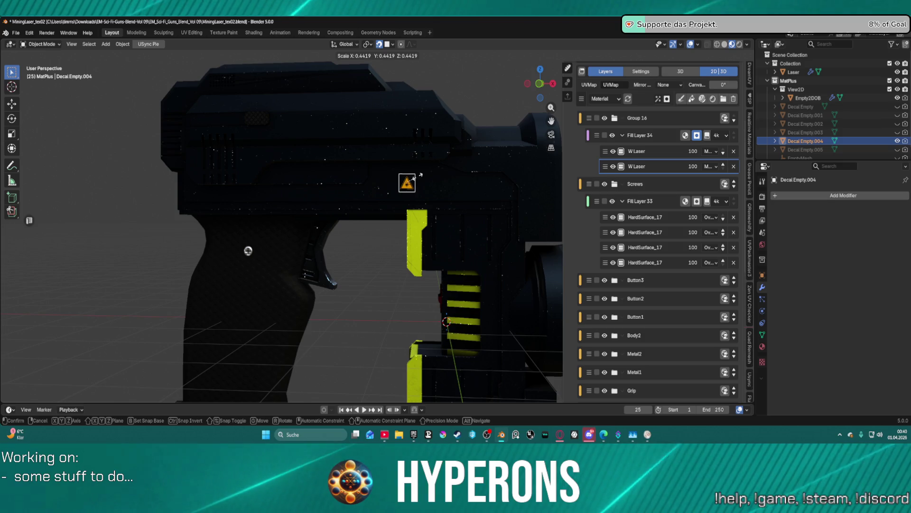
key("BackSpace")
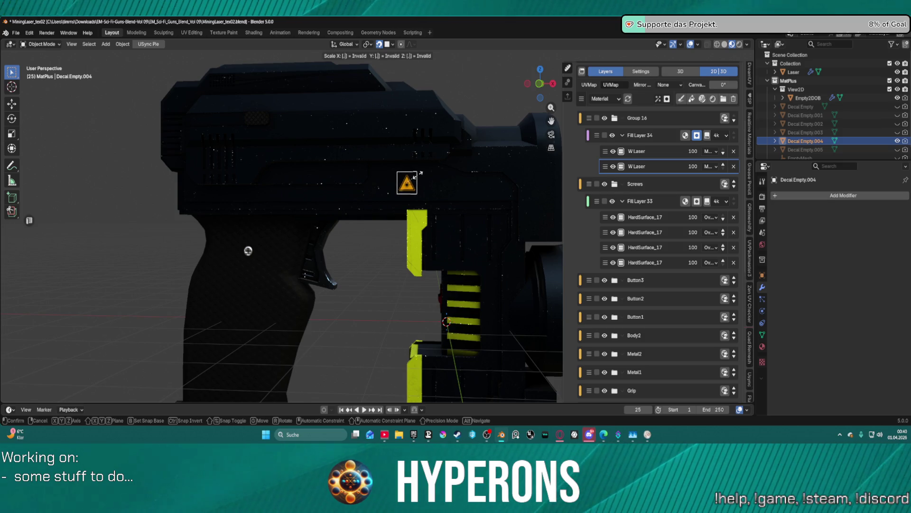
key("Return")
left_click(446, 177)
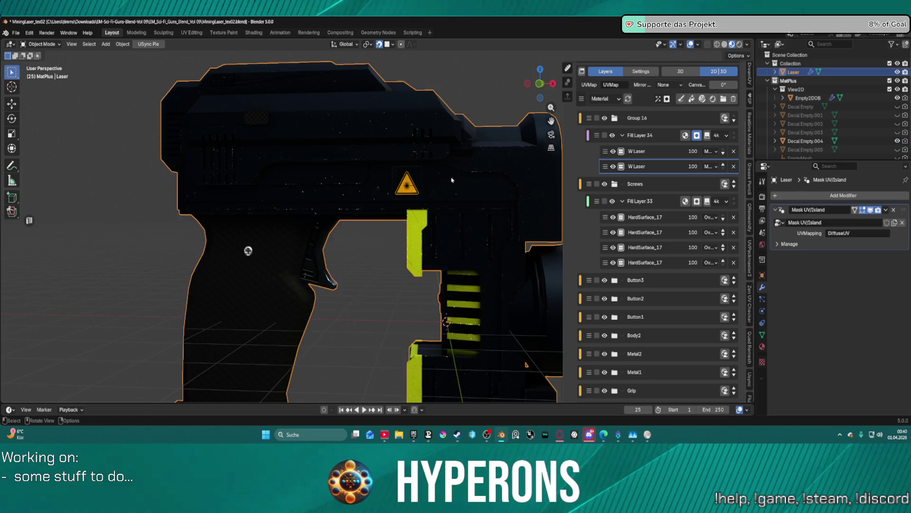
scroll(446, 177, "down", 5)
mouse_move(446, 177)
middle_mouse_down()
mouse_move(427, 206)
mouse_move(272, 202)
mouse_move(357, 229)
mouse_move(355, 257)
mouse_move(531, 259)
mouse_move(489, 267)
middle_mouse_up()
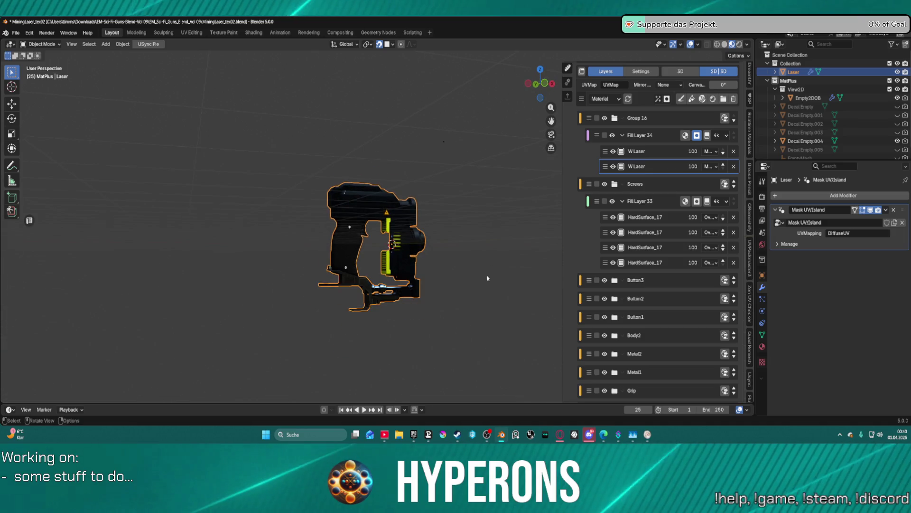
key("alt+a")
Collapse Screws, Group 16 and Body, expand Body2 and select its Base fill layer
mouse_move(412, 280)
middle_mouse_down()
mouse_move(457, 230)
mouse_move(633, 223)
middle_mouse_up()
scroll(454, 224, "up", 3)
scroll(454, 224, "up", 4)
scroll(454, 224, "down", 2)
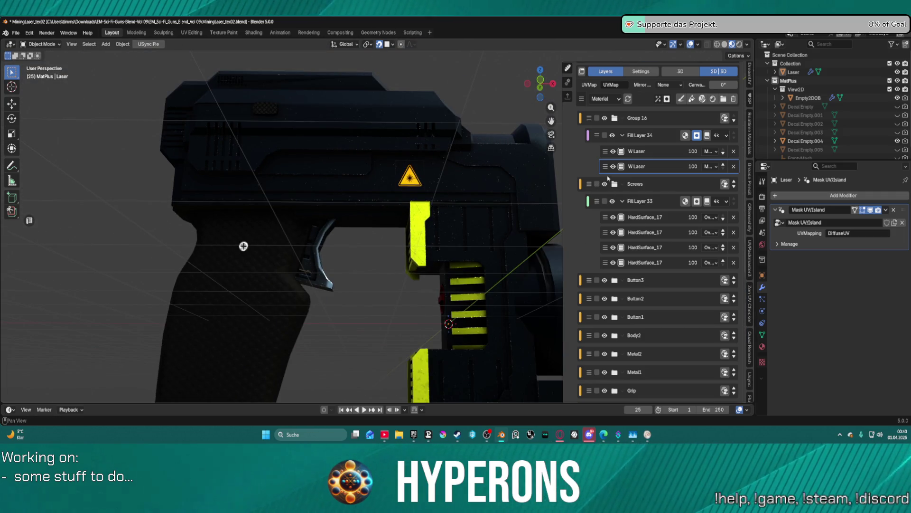
left_click(615, 184)
left_click(617, 119)
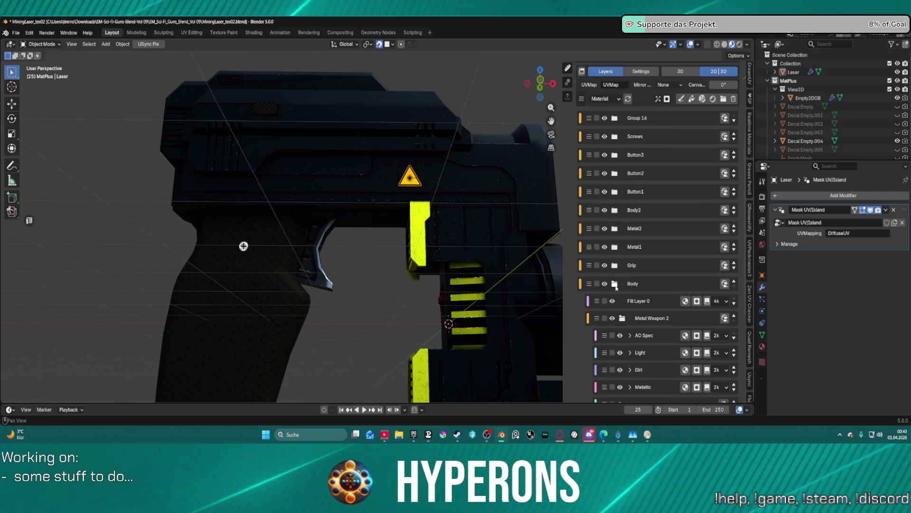
left_click(615, 283)
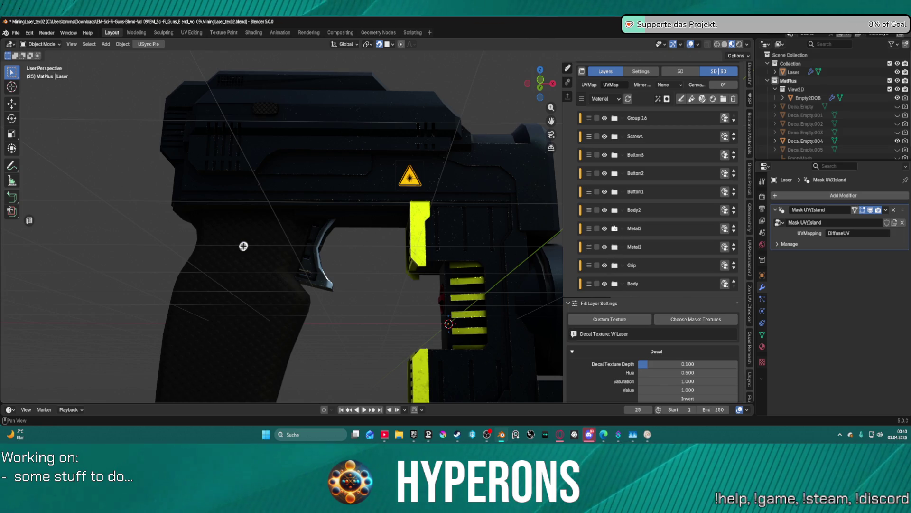
left_click(615, 210)
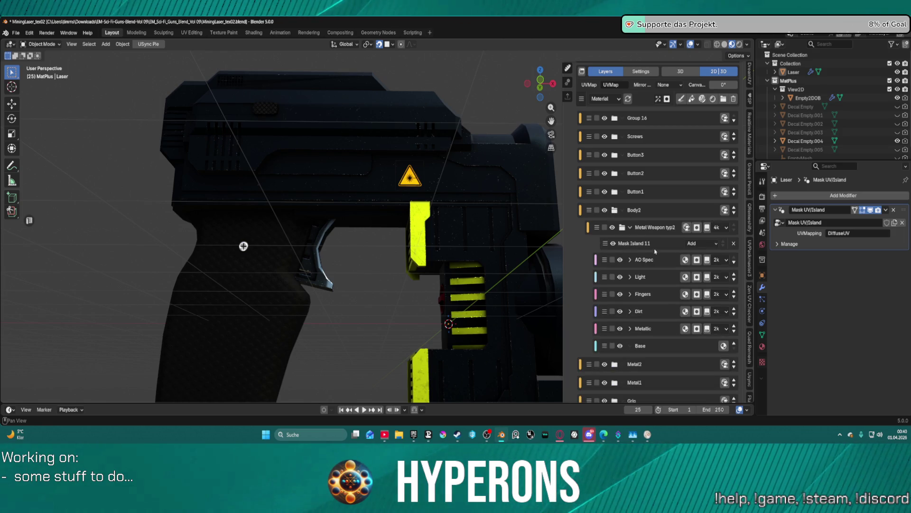
scroll(653, 245, "down", 3)
left_click(651, 295)
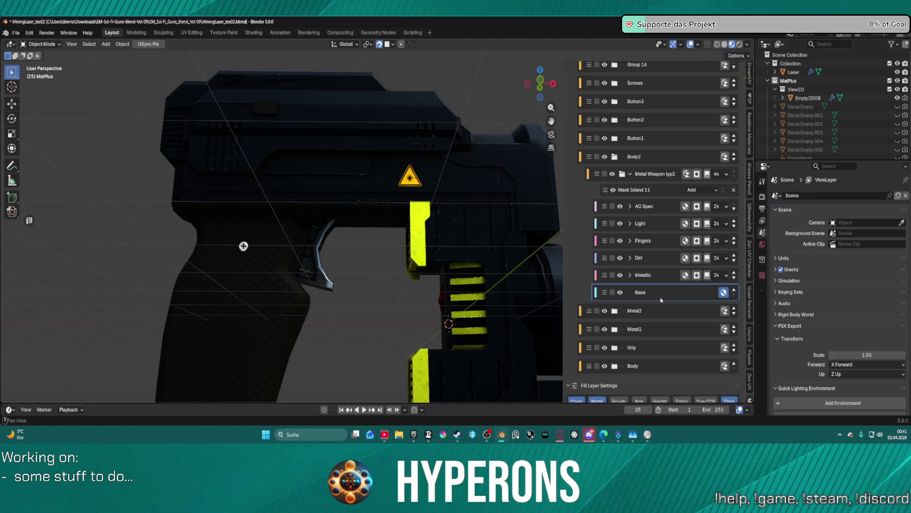
scroll(684, 318, "down", 5)
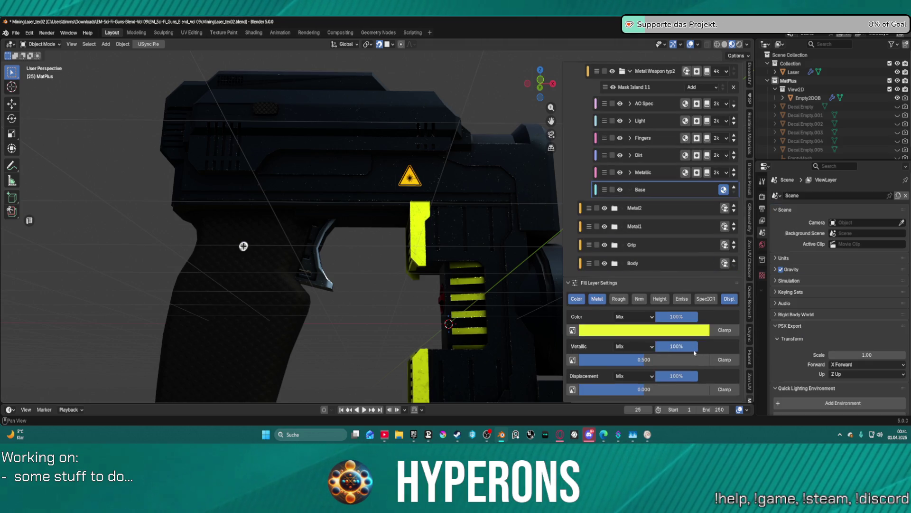
Lower the Body2 Base colour's value to about 0.70, giving olive yellow AFB425
left_click(654, 335)
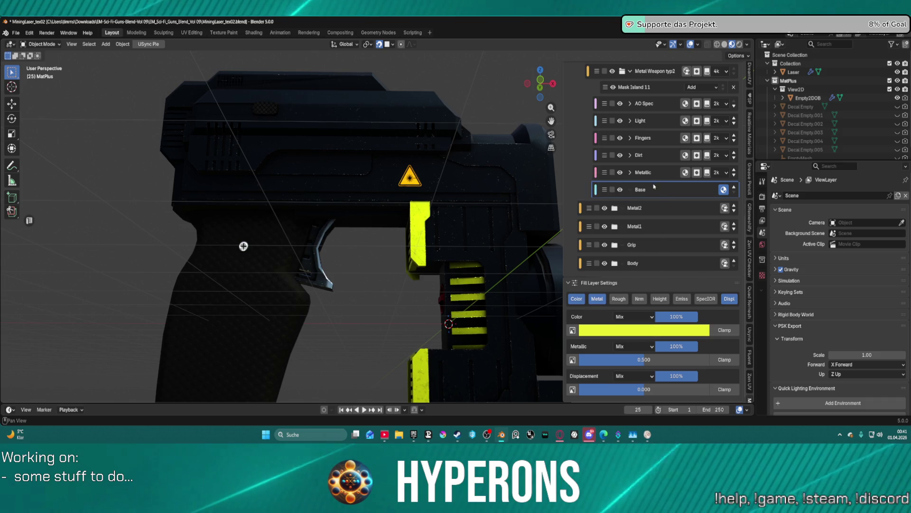
left_click(654, 330)
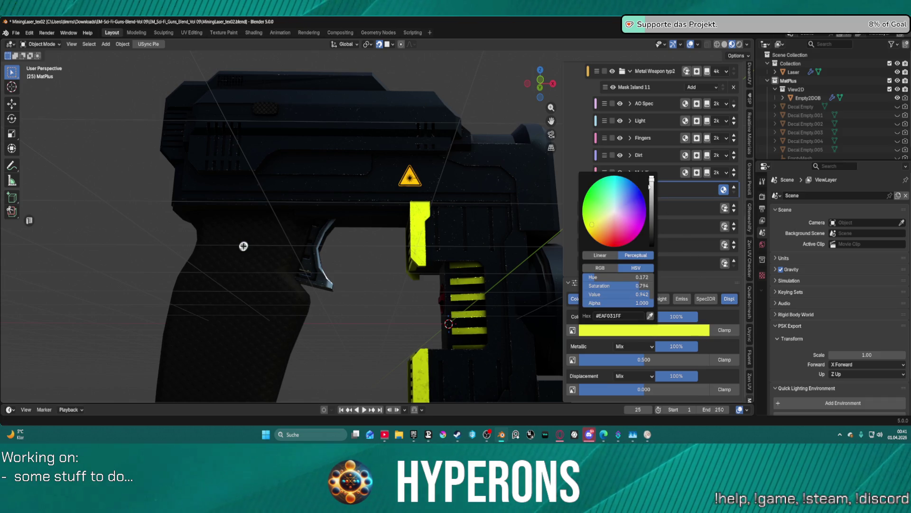
left_click_drag(652, 180, 654, 199)
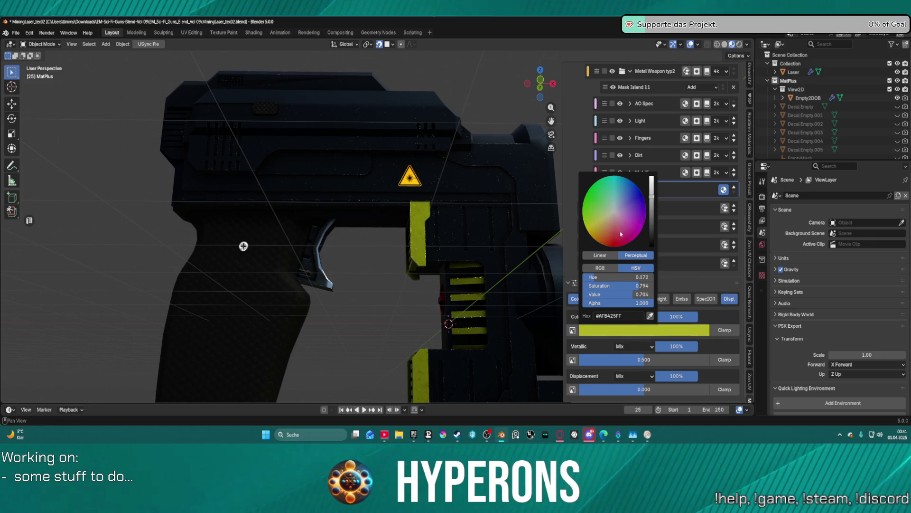
scroll(460, 183, "down", 3)
mouse_move(461, 182)
middle_mouse_down()
mouse_move(476, 237)
mouse_move(655, 228)
middle_mouse_up()
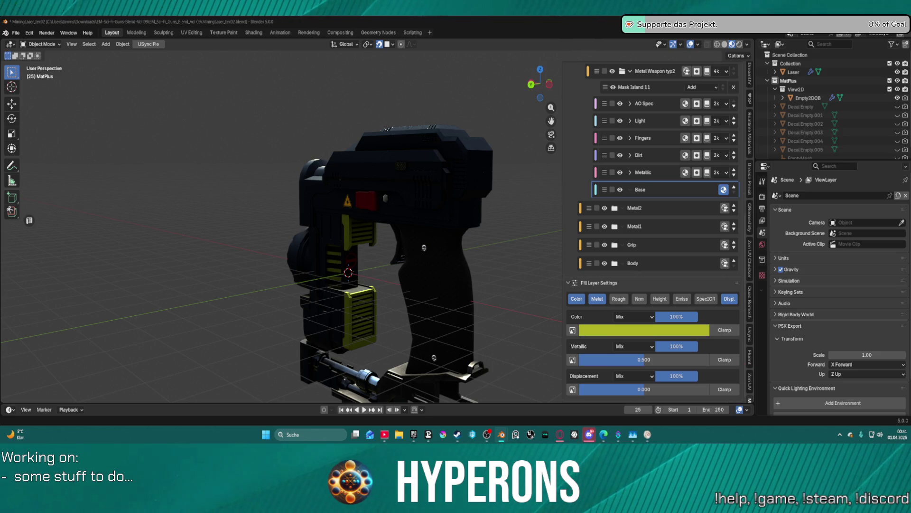
Save the .blend file and orbit and zoom to inspect the gun's front
key("ctrl+s")
mouse_move(351, 250)
middle_mouse_down()
mouse_move(391, 251)
mouse_move(280, 273)
mouse_move(382, 221)
middle_mouse_up()
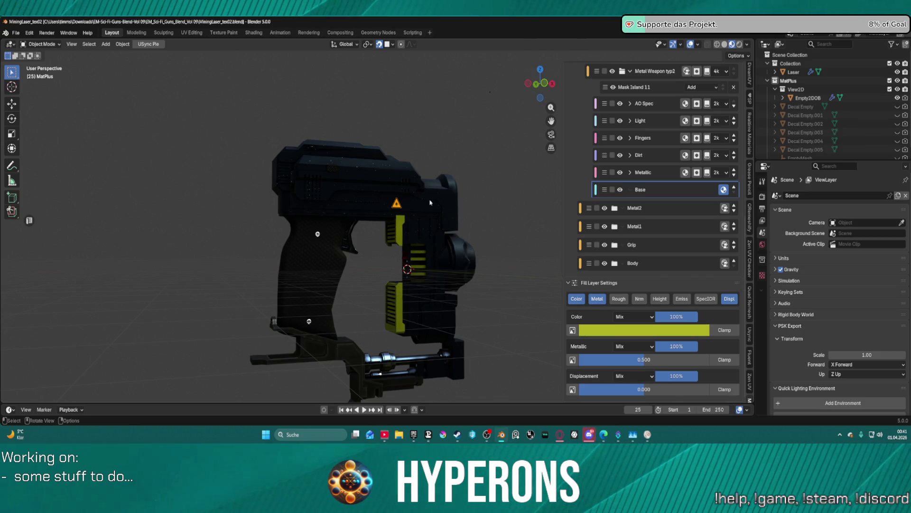
mouse_move(429, 202)
middle_mouse_down()
mouse_move(432, 242)
mouse_move(428, 206)
middle_mouse_up()
scroll(442, 206, "up", 6)
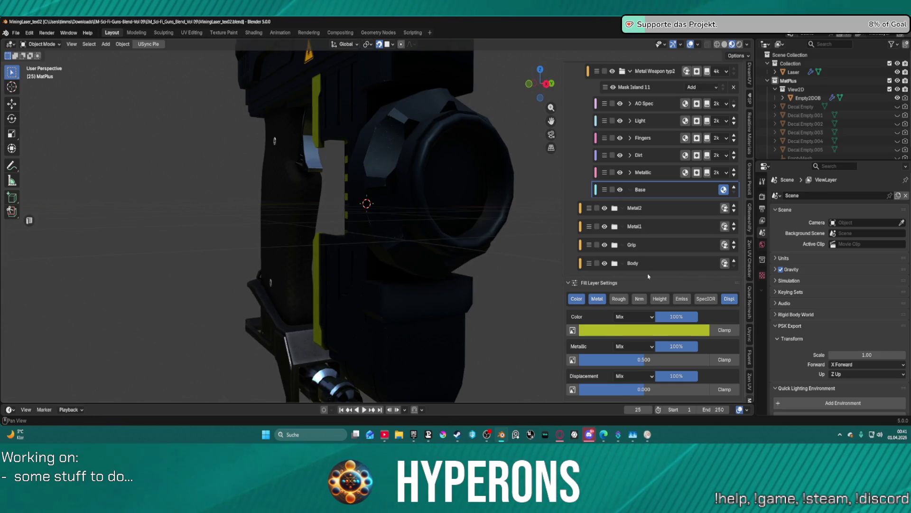
scroll(531, 228, "down", 1)
scroll(625, 166, "up", 3)
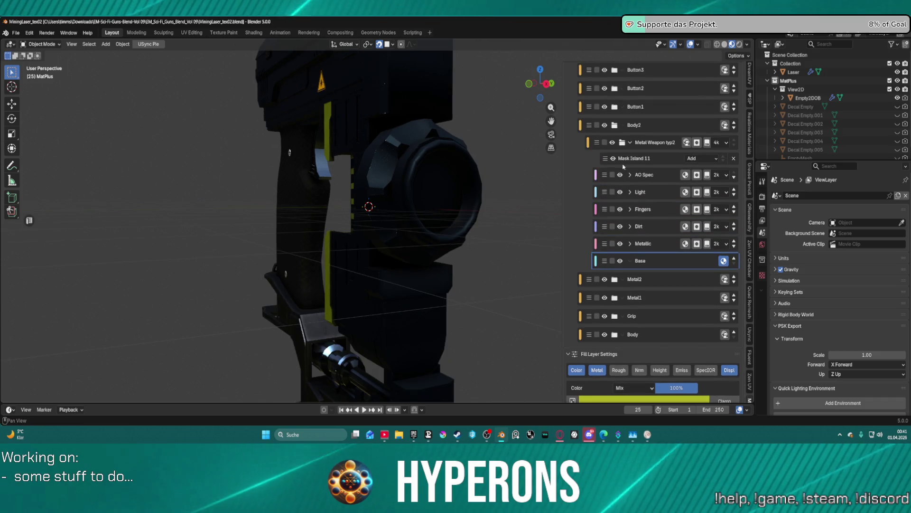
Rename the Group 16 layer group to Warnings
scroll(615, 171, "up", 8)
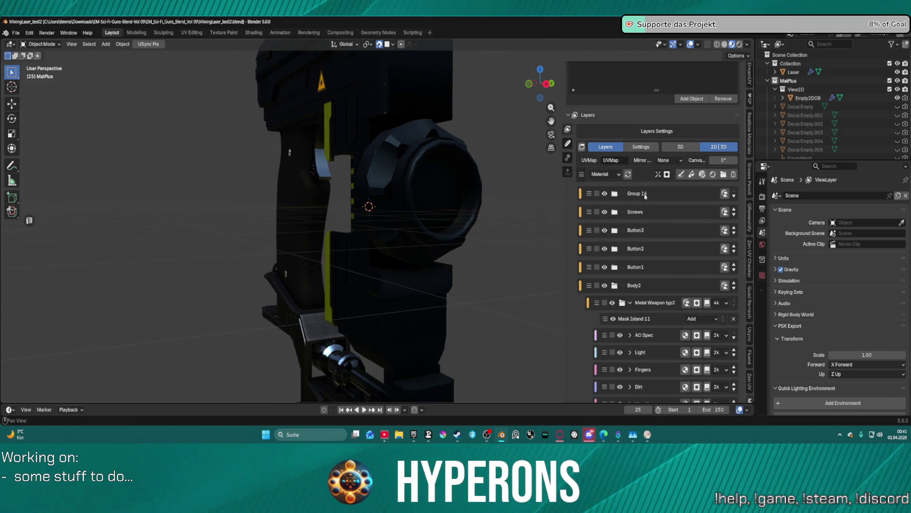
double_click(640, 195)
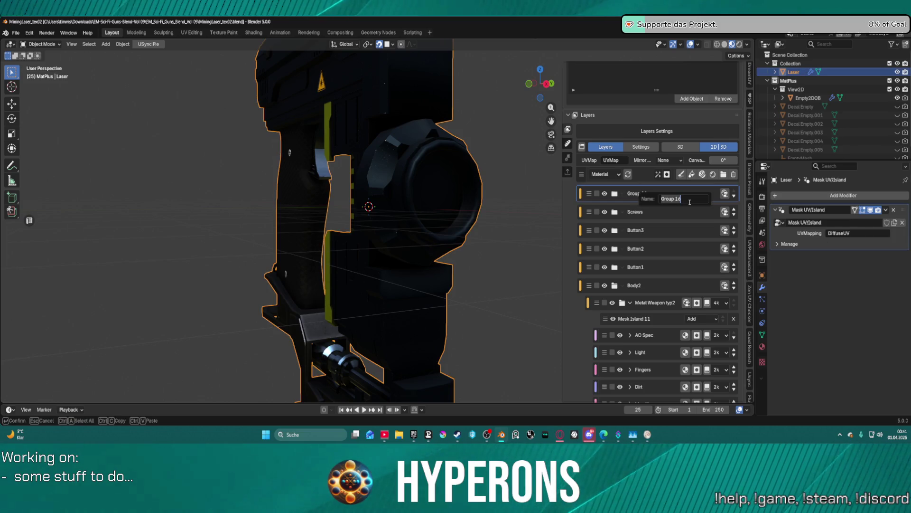
key("Return")
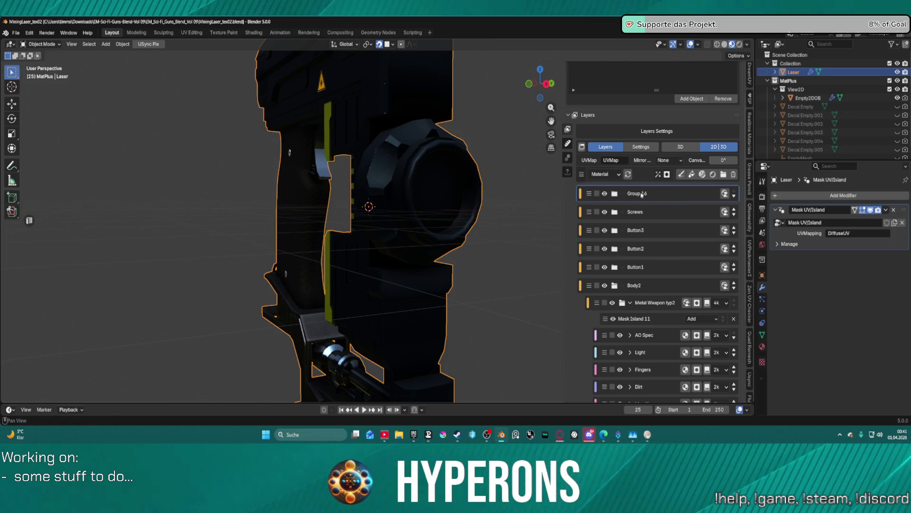
double_click(641, 194)
type("Wa")
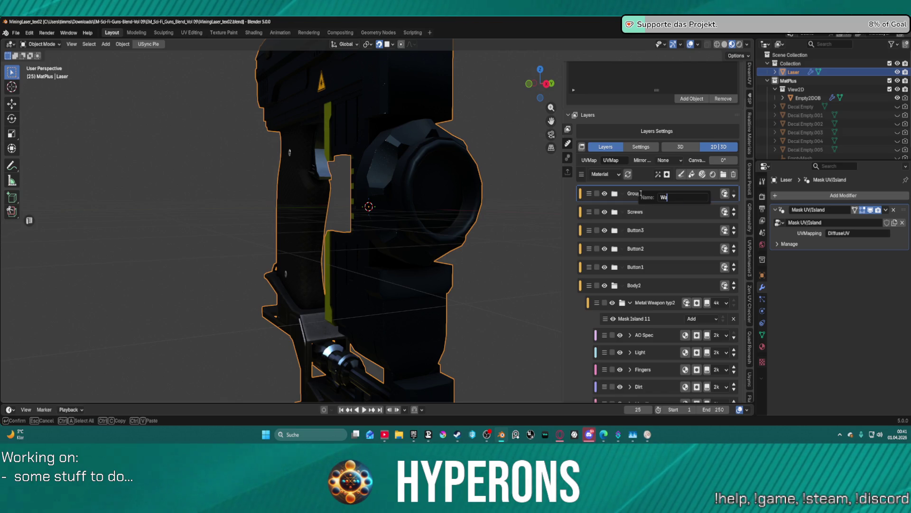
type("s")
key("Return")
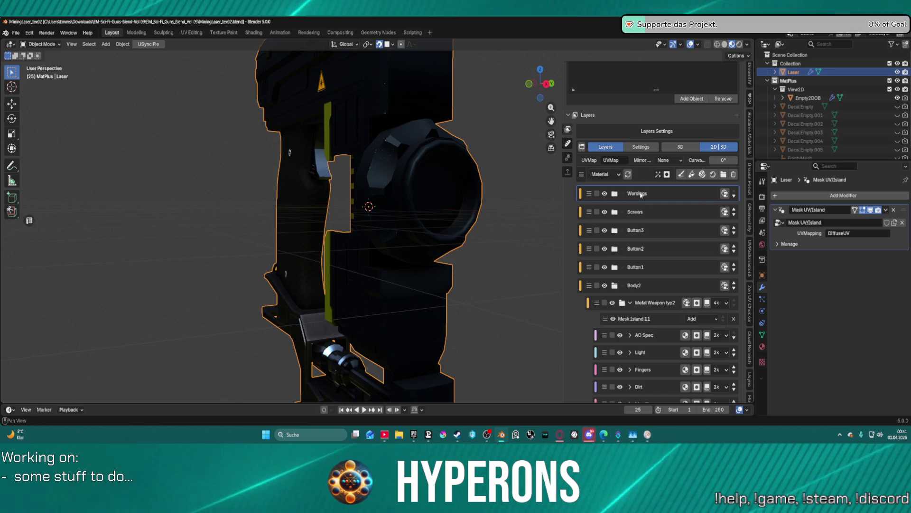
Add two new layer groups, Group 17 and Group 18, to the stack
left_click(724, 175)
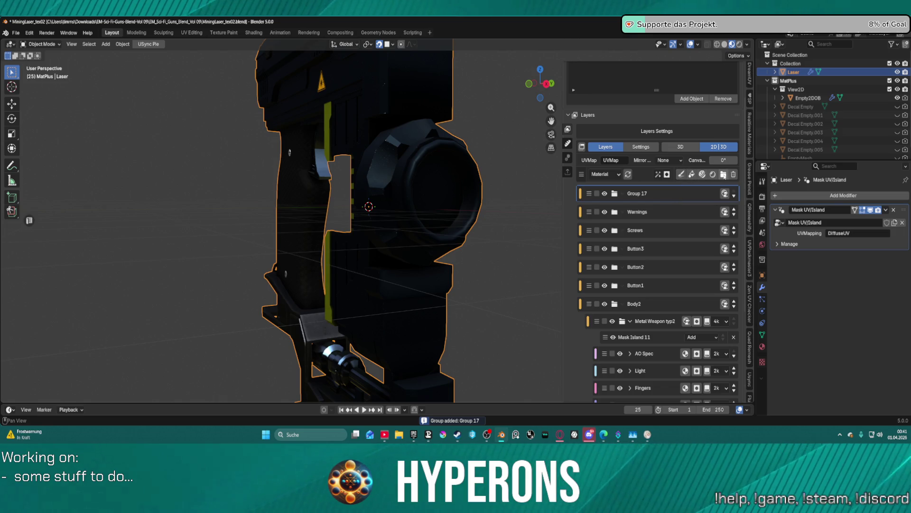
left_click(720, 175)
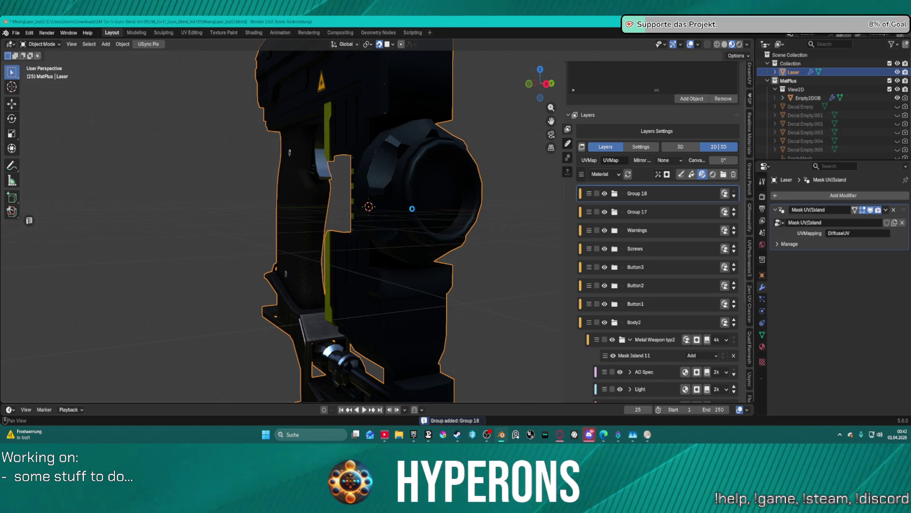
mouse_move(561, 431)
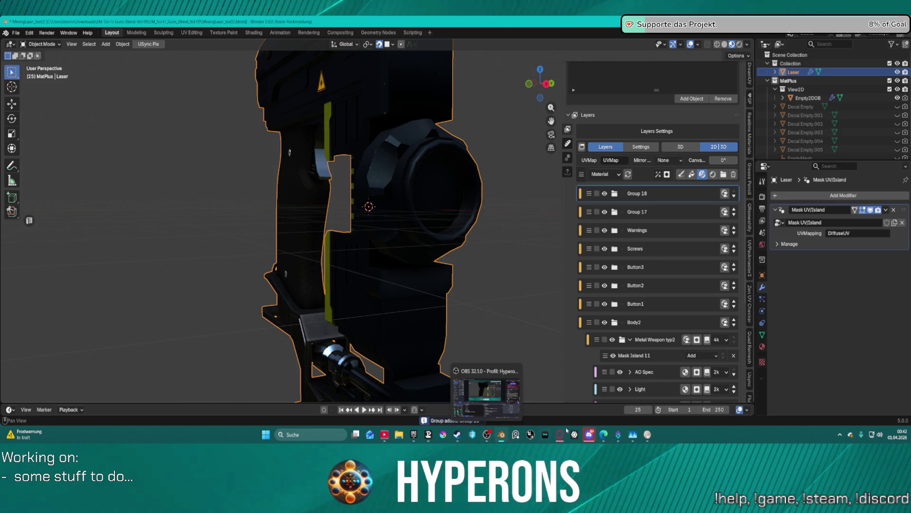
mouse_move(645, 440)
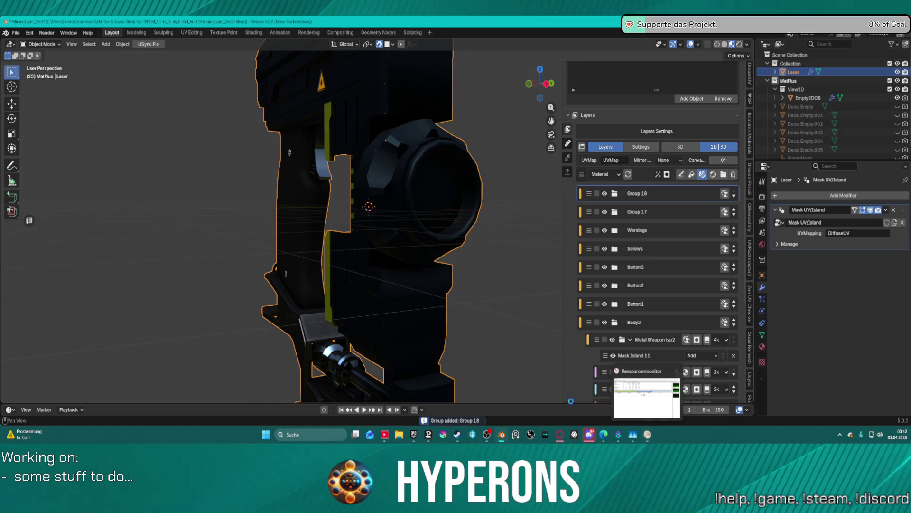
mouse_move(415, 440)
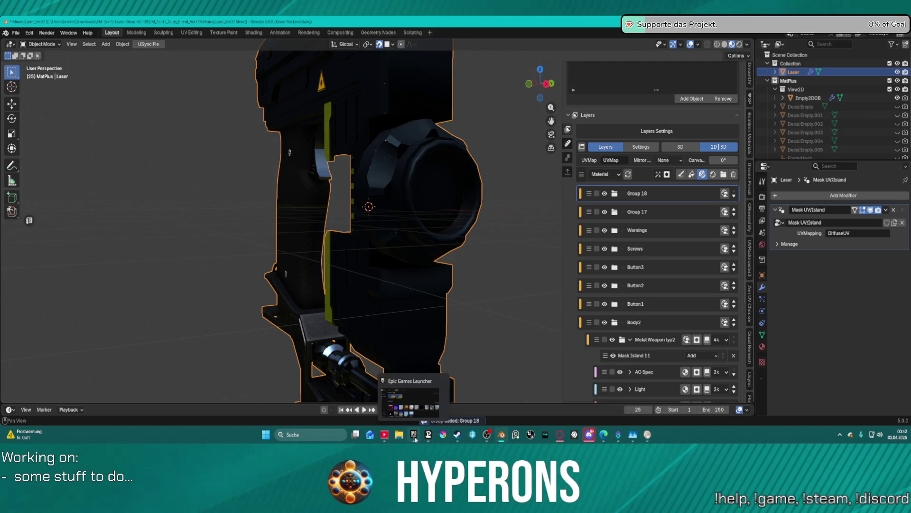
left_click(839, 434)
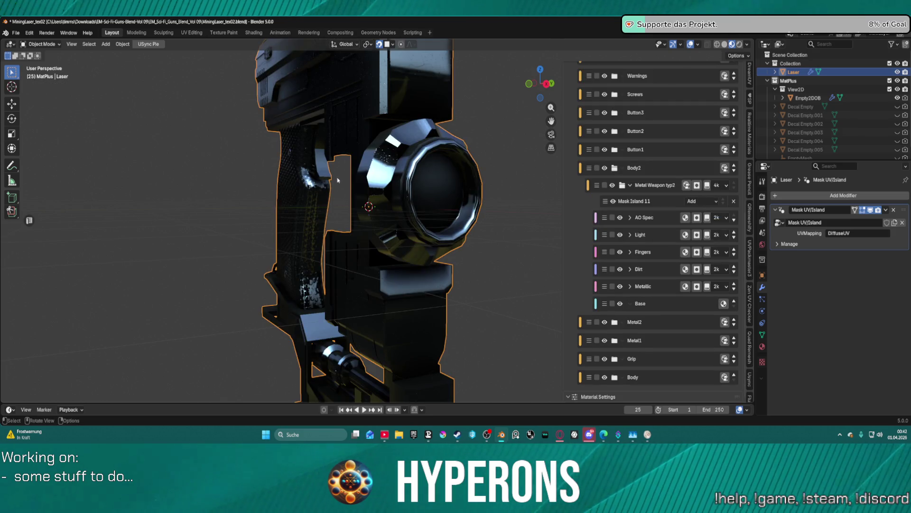
Select Group 18 and hide it to compare the gun without its Basic Metal material
scroll(661, 156, "up", 10)
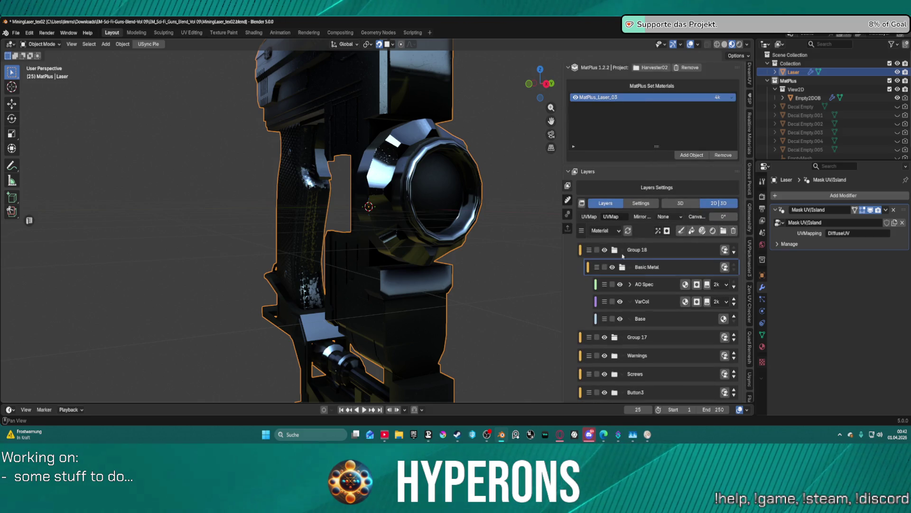
scroll(375, 204, "down", 5)
middle_click_drag(375, 204, 437, 206)
scroll(436, 206, "up", 6)
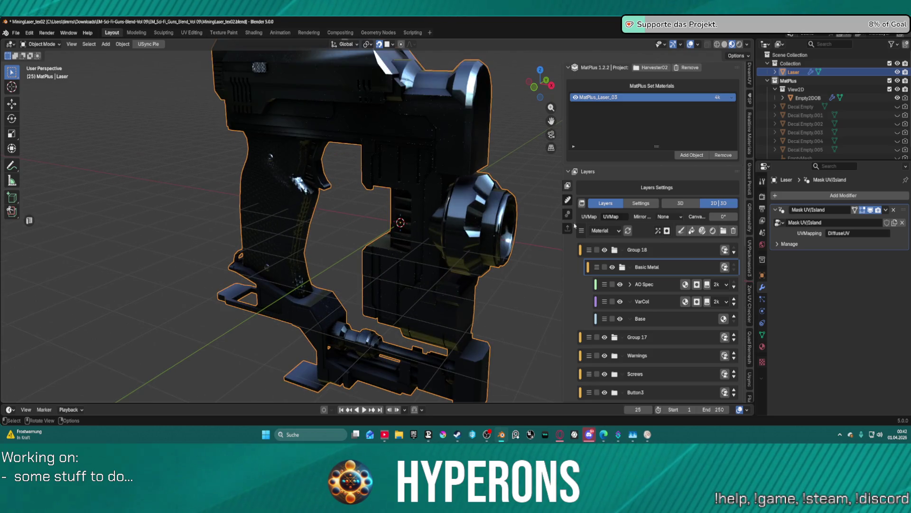
left_click(676, 251)
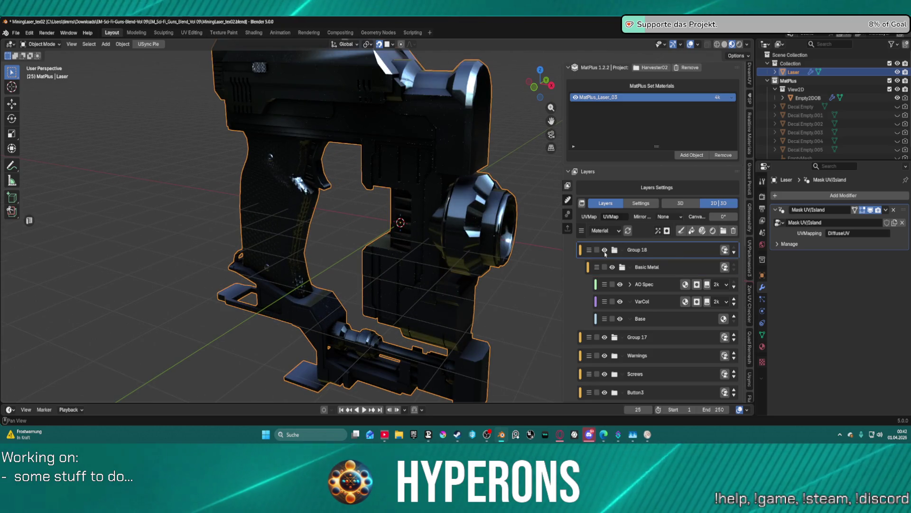
left_click(604, 249)
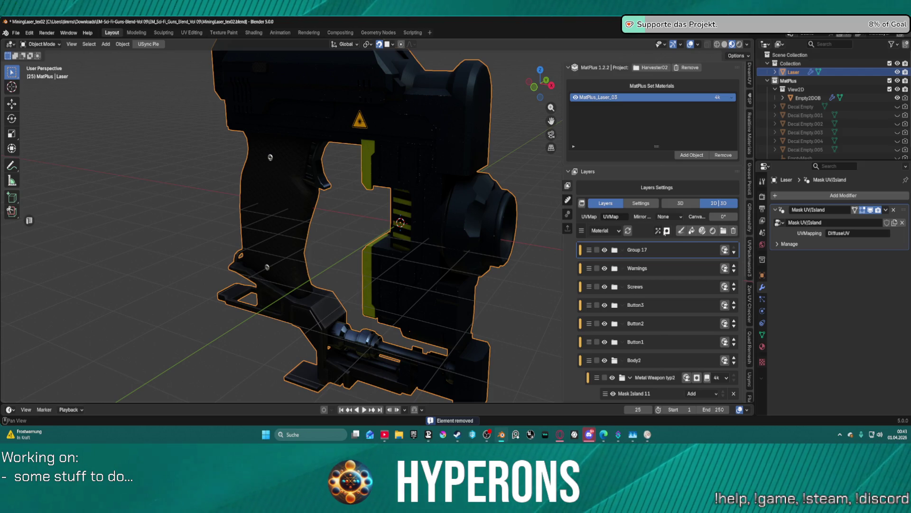
left_click(691, 230)
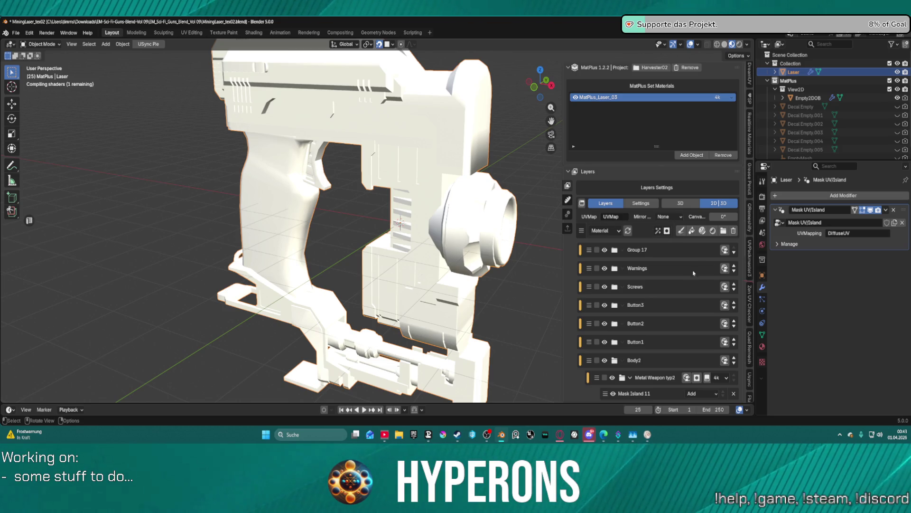
Inspect the recompiled gun and add Fill Layer 35 inside Group 17
scroll(399, 224, "down", 5)
mouse_move(399, 223)
middle_mouse_down()
mouse_move(444, 200)
mouse_move(405, 202)
middle_mouse_up()
scroll(444, 200, "up", 5)
scroll(444, 200, "up", 3)
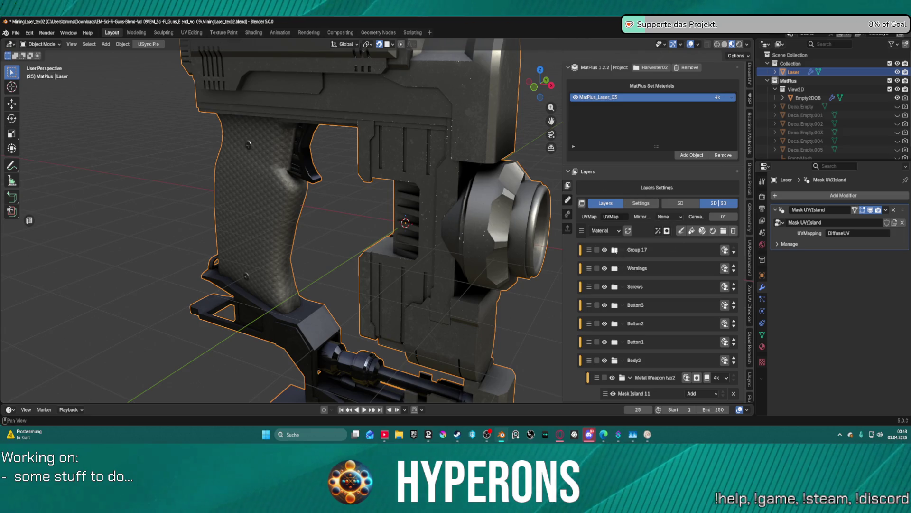
left_click(681, 230)
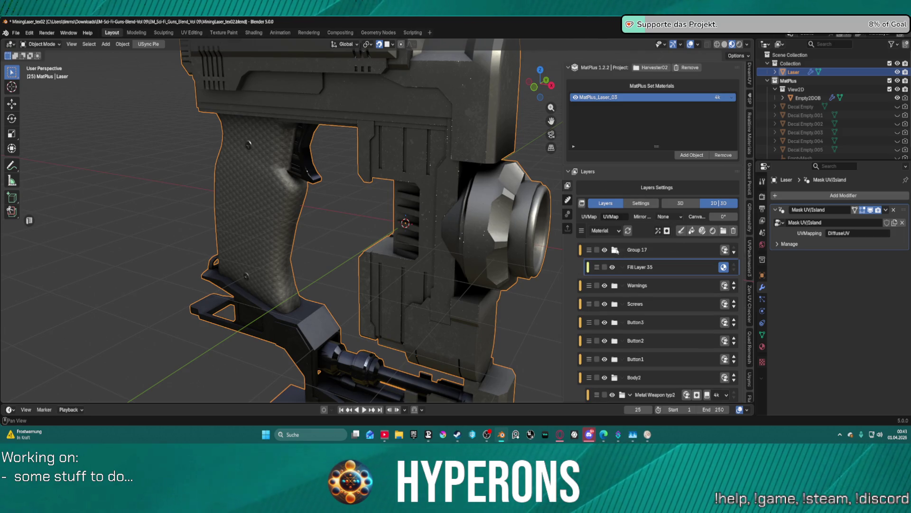
Add a black mask to Fill Layer 35
left_click(667, 231)
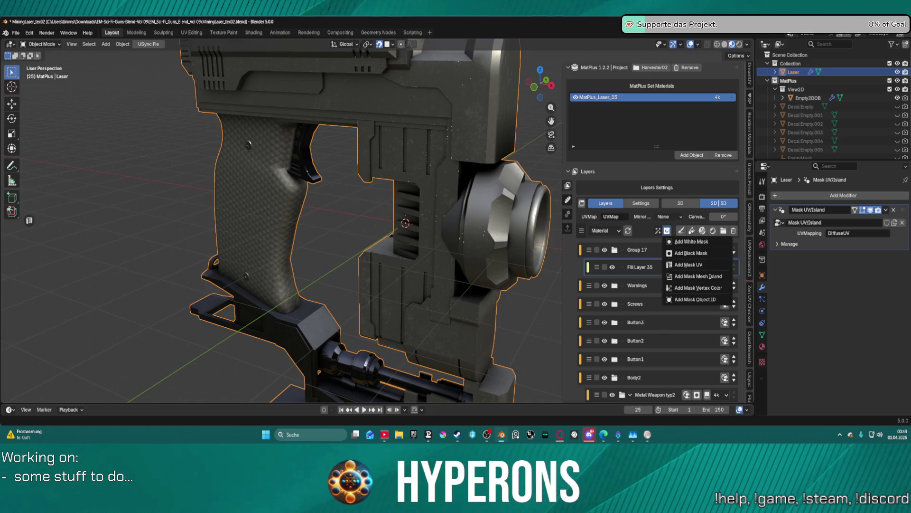
left_click(694, 253)
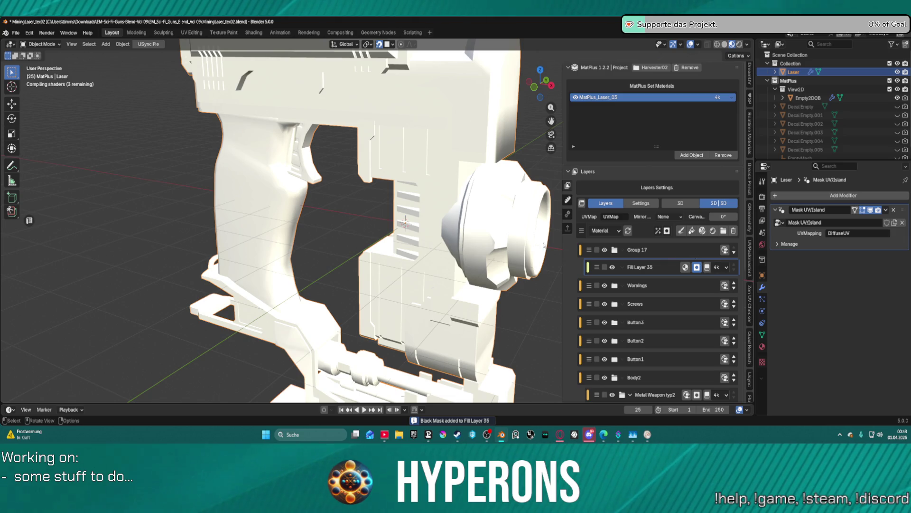
scroll(427, 238, "down", 5)
middle_click_drag(427, 237, 624, 258)
scroll(483, 238, "up", 5)
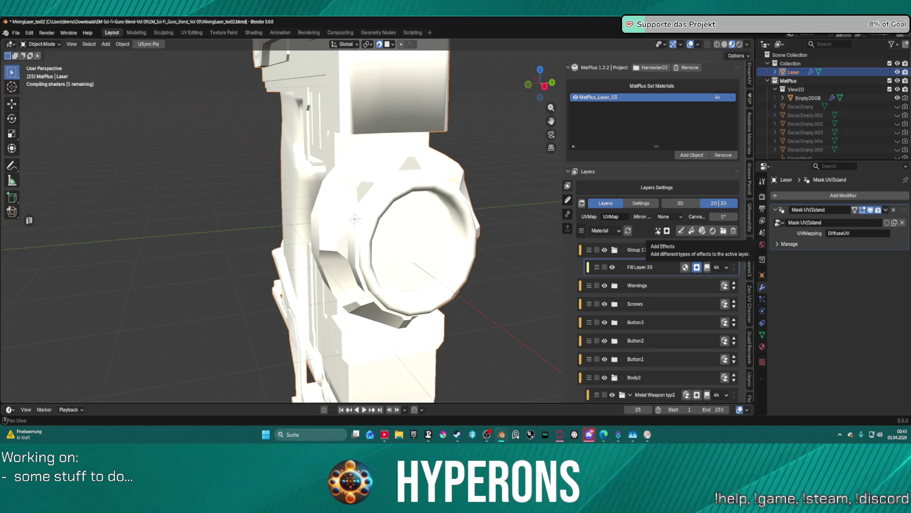
Add a Paint Effect to the layer's mask at 4k resolution
left_click(658, 231)
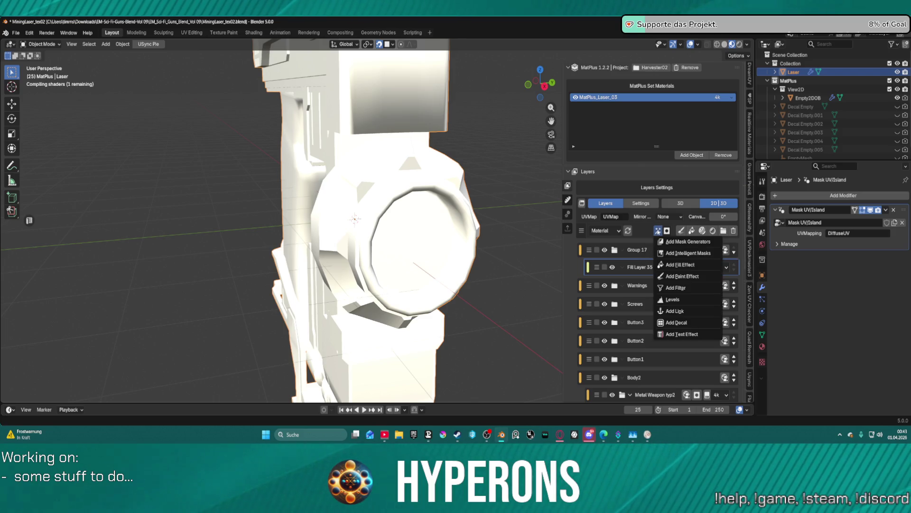
mouse_move(667, 230)
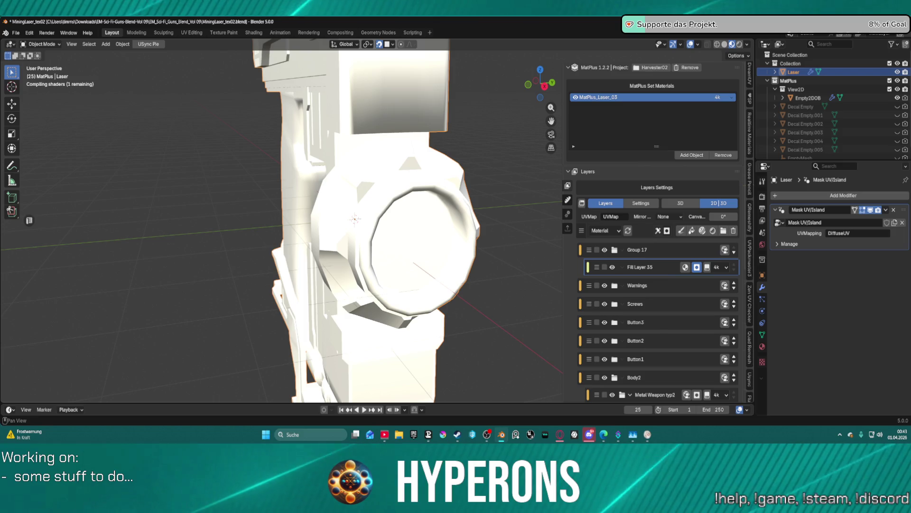
left_click(658, 231)
left_click(687, 276)
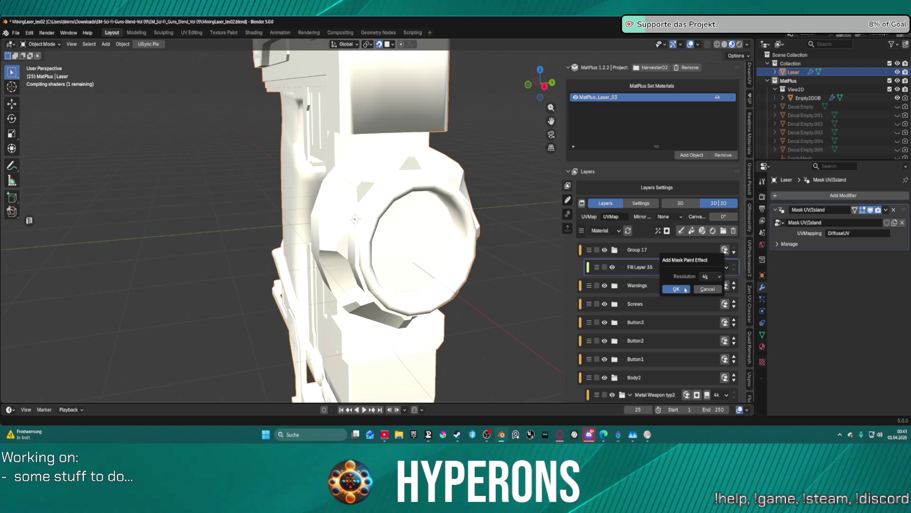
key("Return")
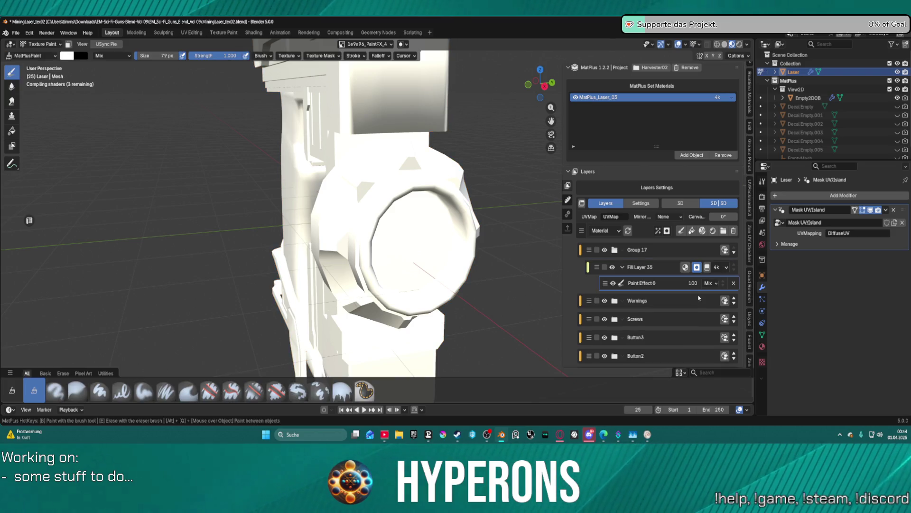
Show the paint brush's Falloff settings and list its falloff curve presets
scroll(699, 298, "down", 12)
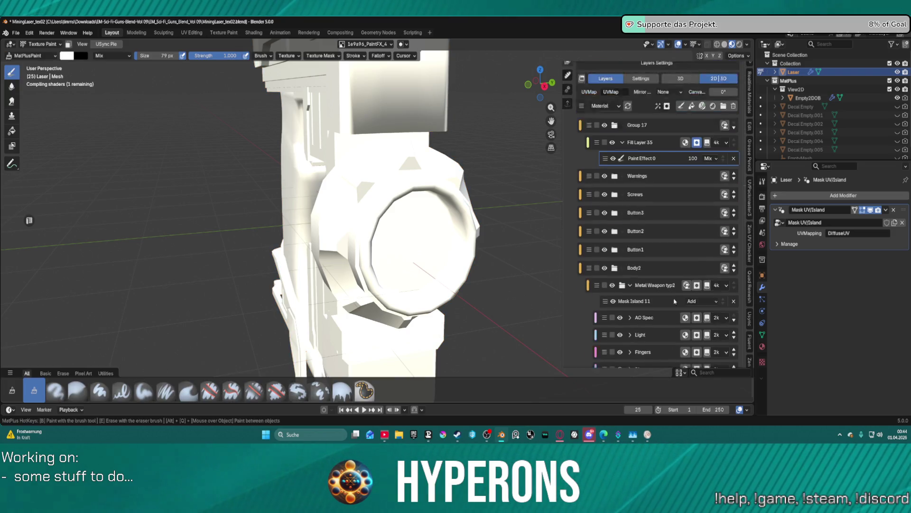
scroll(662, 279, "up", 2)
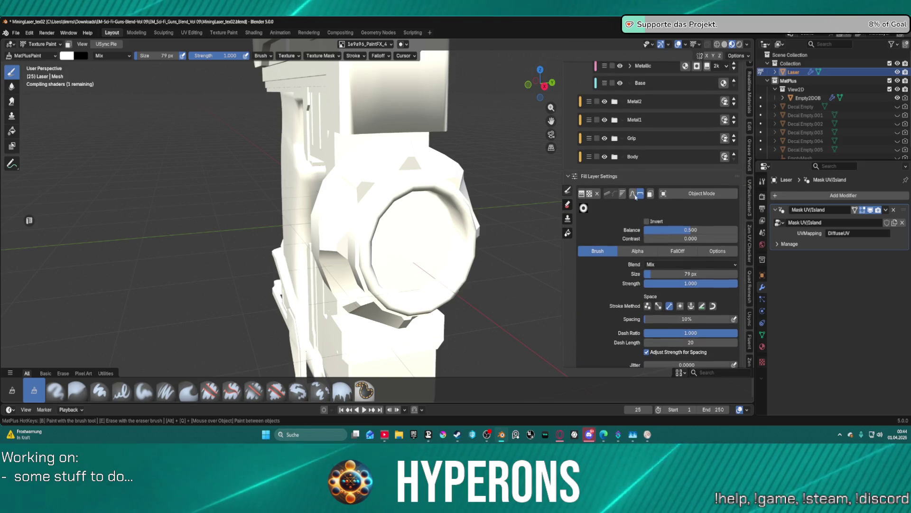
scroll(584, 210, "up", 2)
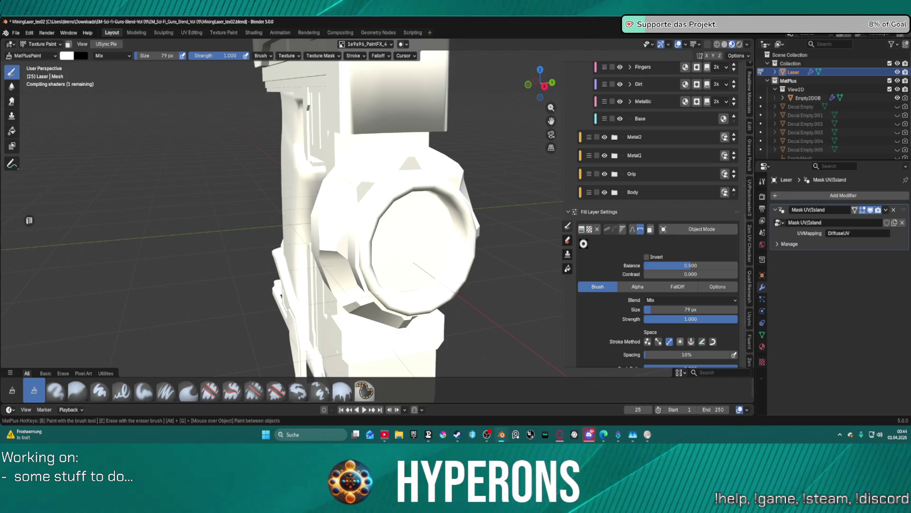
left_click(589, 230)
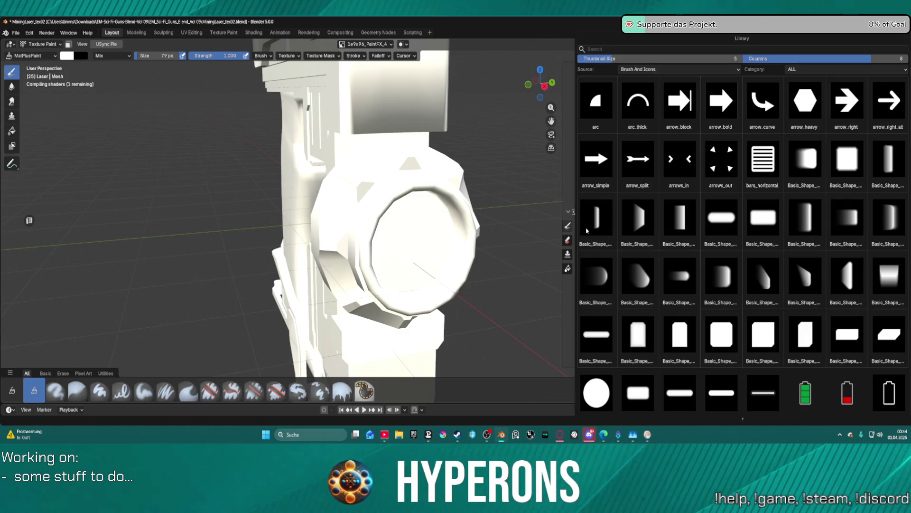
key("Escape")
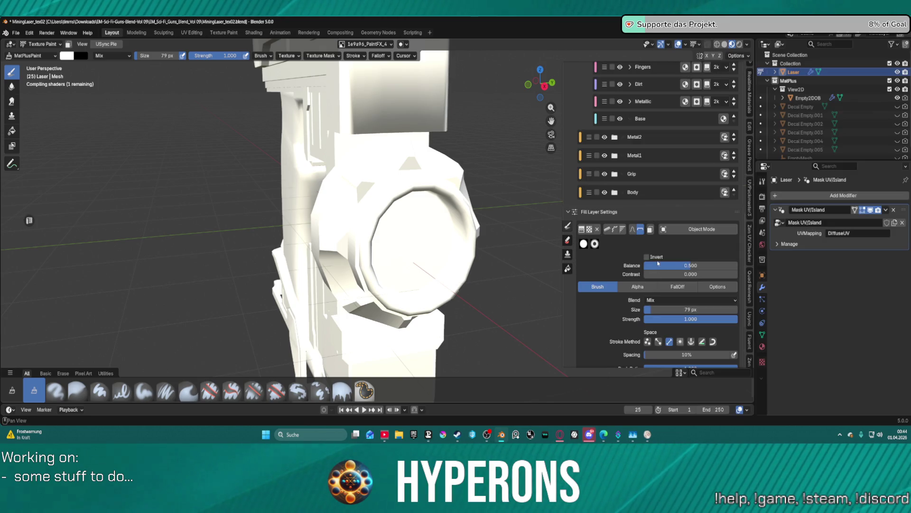
left_click(691, 290)
scroll(674, 342, "down", 1)
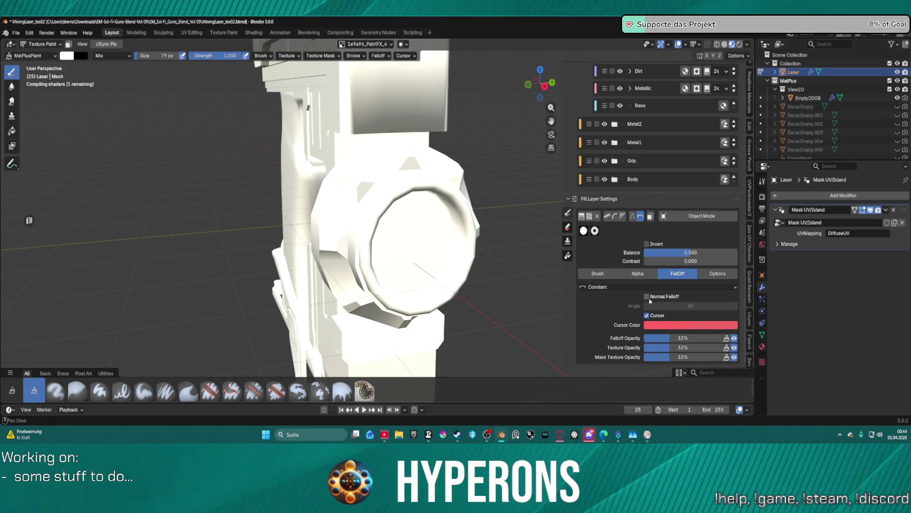
left_click(603, 287)
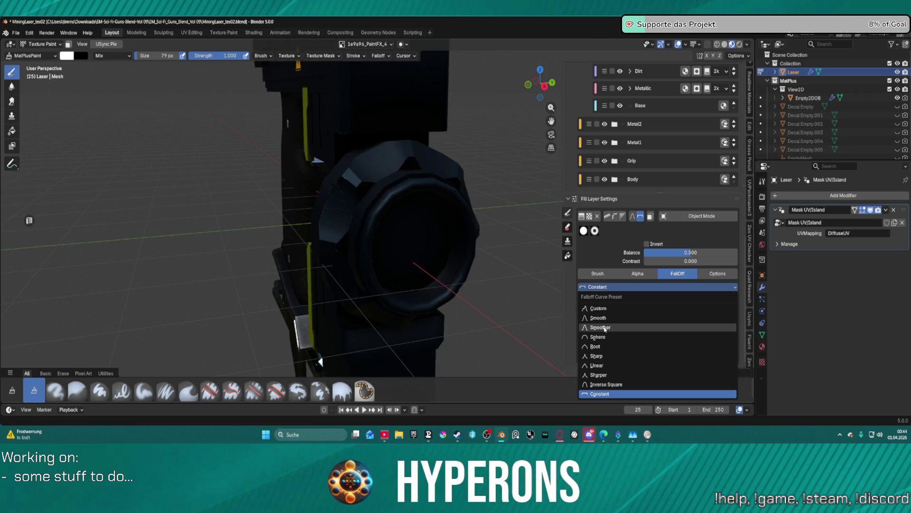
Set the brush falloff to Smooth and frame the lens in Right Ortho view
left_click(600, 317)
middle_click_drag(515, 240, 460, 217)
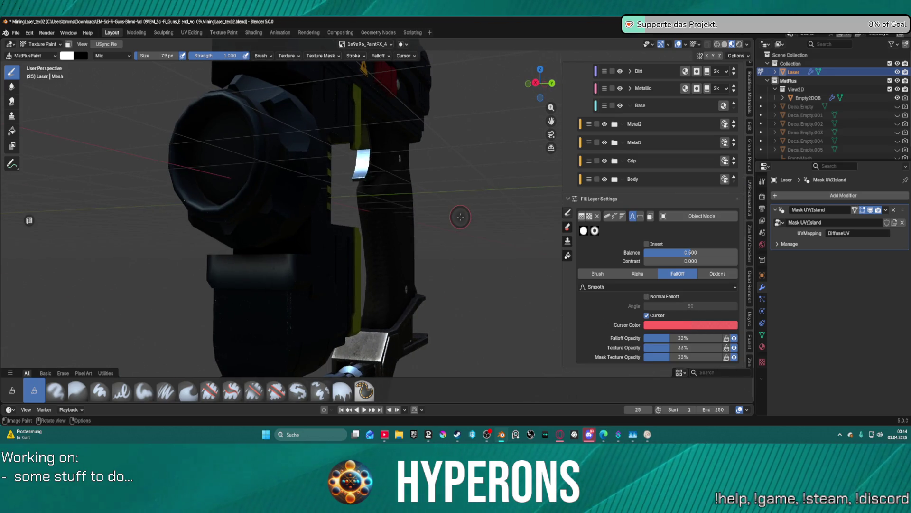
key("KP_7")
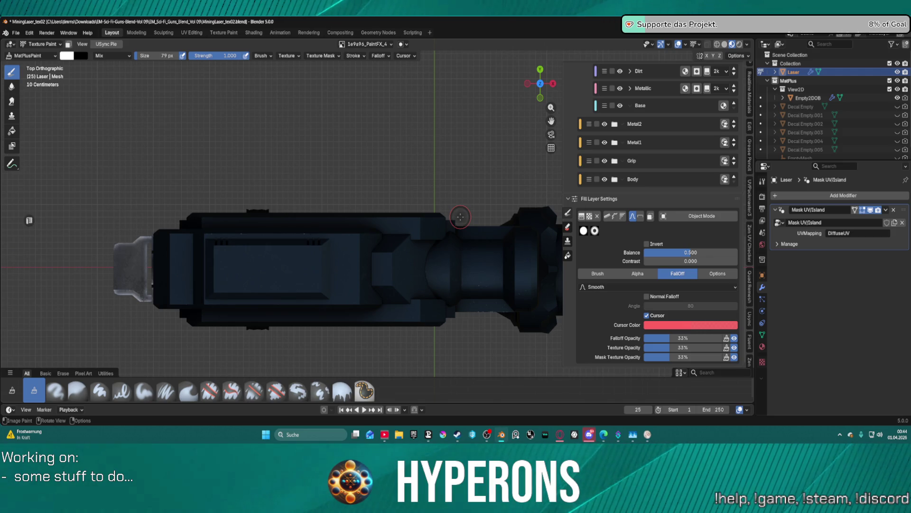
key("KP_4")
key("KP_4")
key("KP_4")
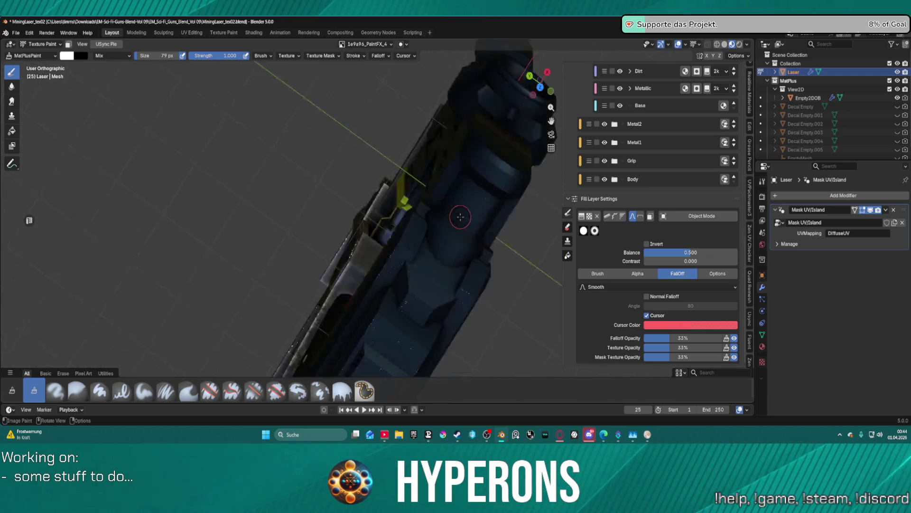
key("KP_3")
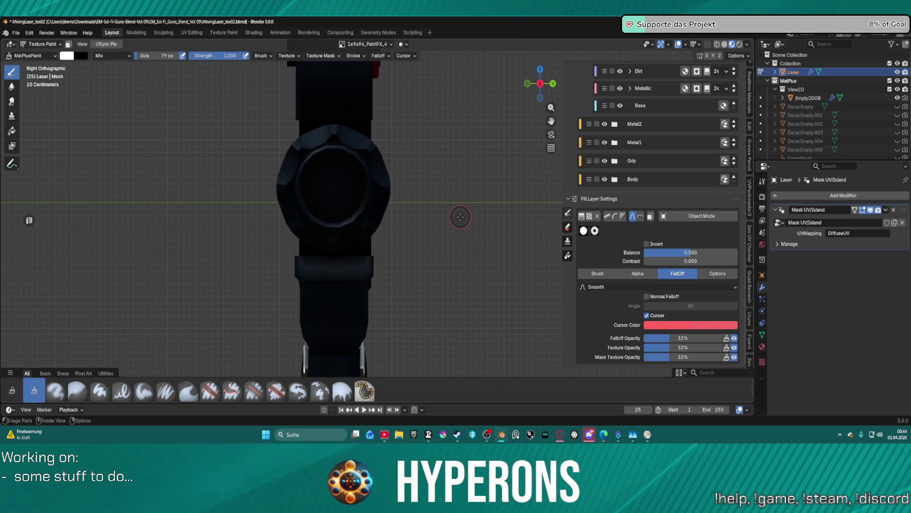
scroll(402, 153, "up", 2)
middle_click_drag(302, 166, 360, 233, "shift")
scroll(346, 218, "up", 2)
key("bracketright")
key("bracketright")
key("bracketright")
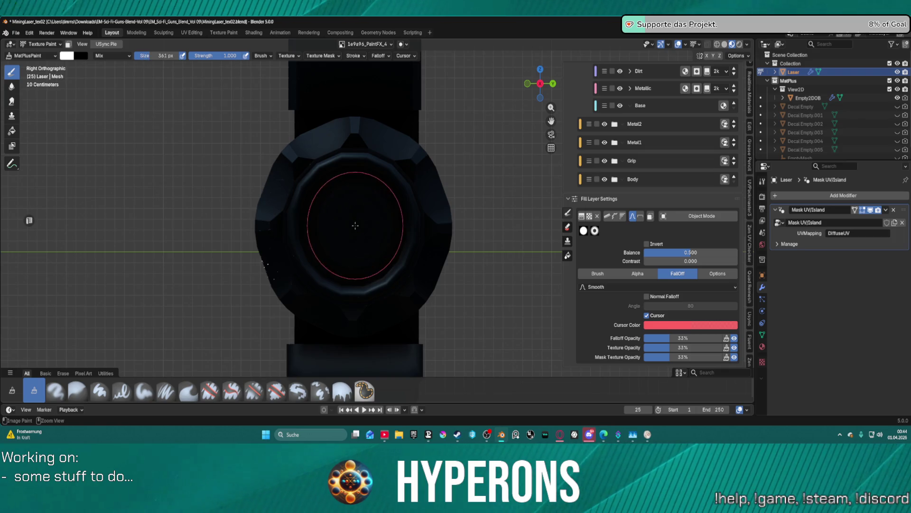
key("bracketright")
key("bracketright")
key("bracketright")
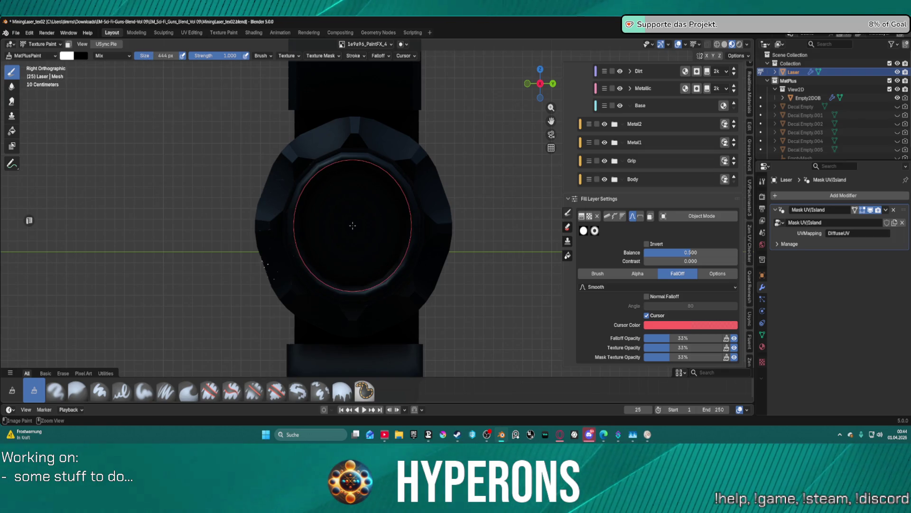
key("bracketleft")
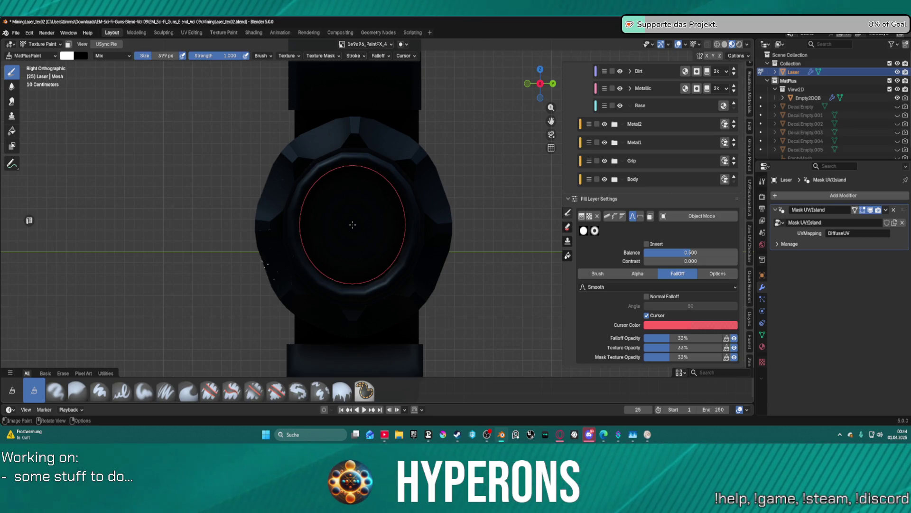
Dab paint three times on the lens centre, then clear it away
left_click(353, 225)
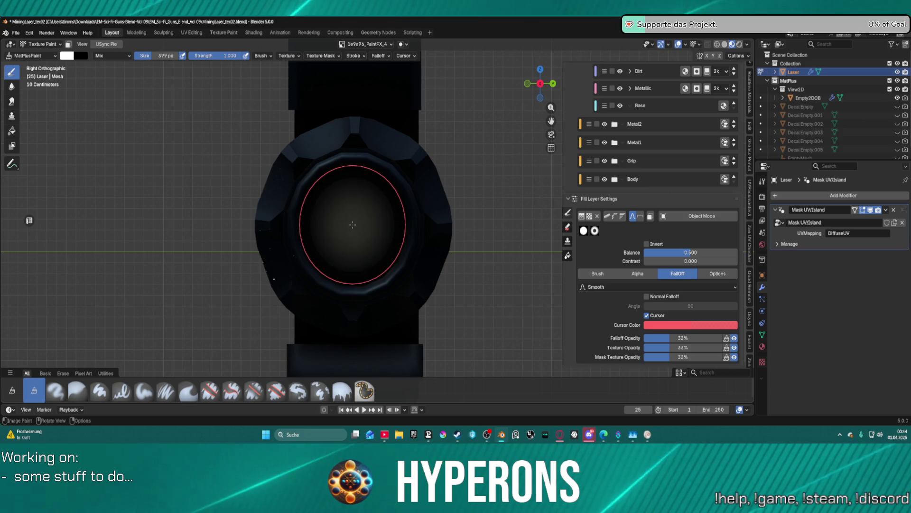
left_click(353, 225)
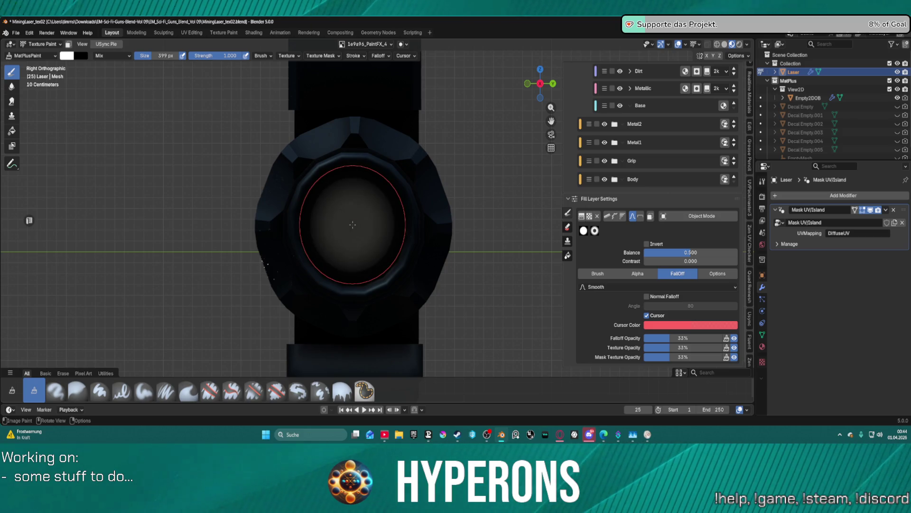
left_click(352, 224)
middle_click_drag(468, 254, 488, 262)
middle_click_drag(443, 252, 418, 246)
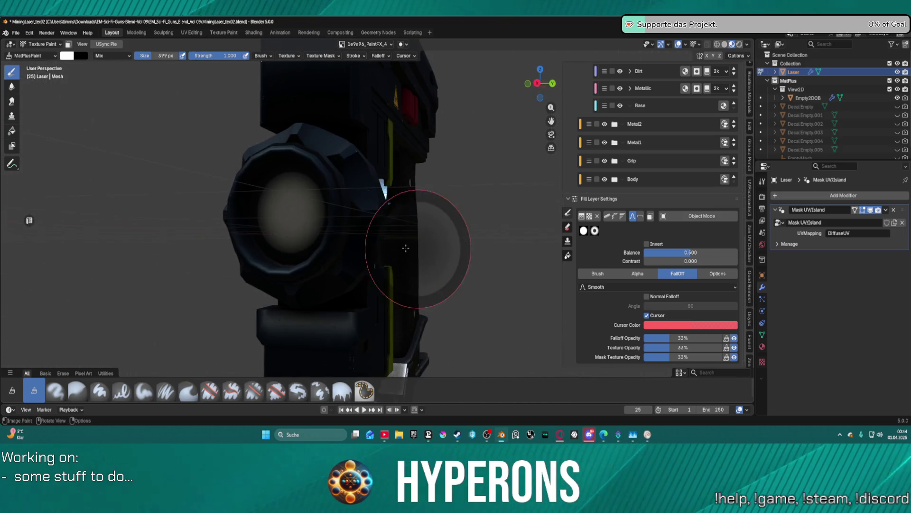
left_click_drag(353, 247, 286, 215)
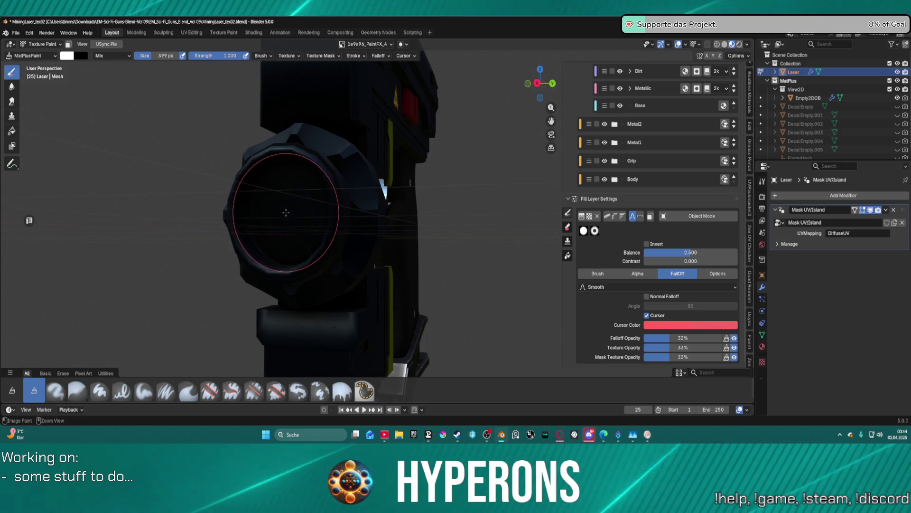
middle_click_drag(286, 215, 271, 209, "alt")
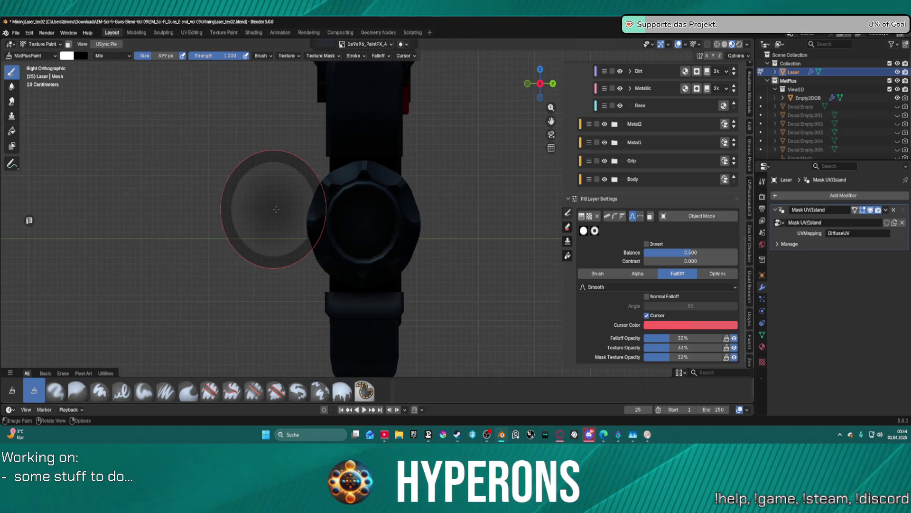
scroll(272, 209, "up", 3)
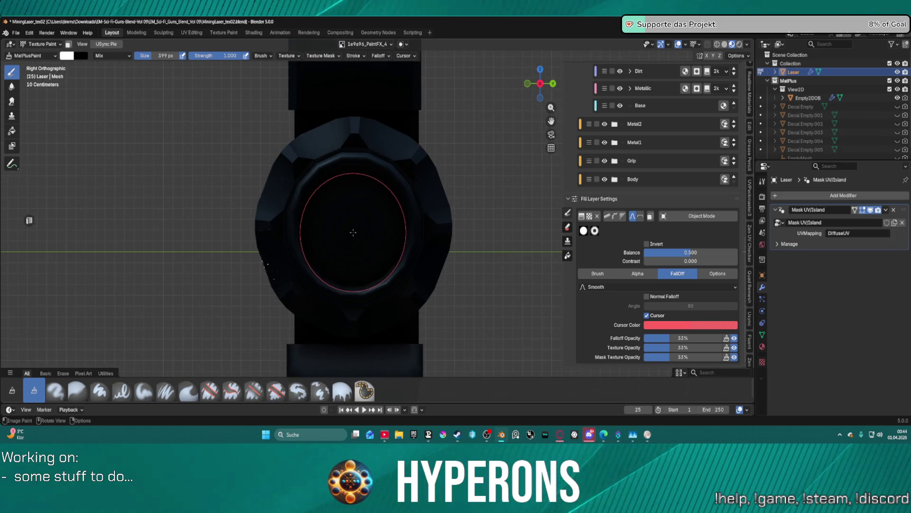
Enlarge the brush to 606 px and paint a glow across the lens centre
key("f")
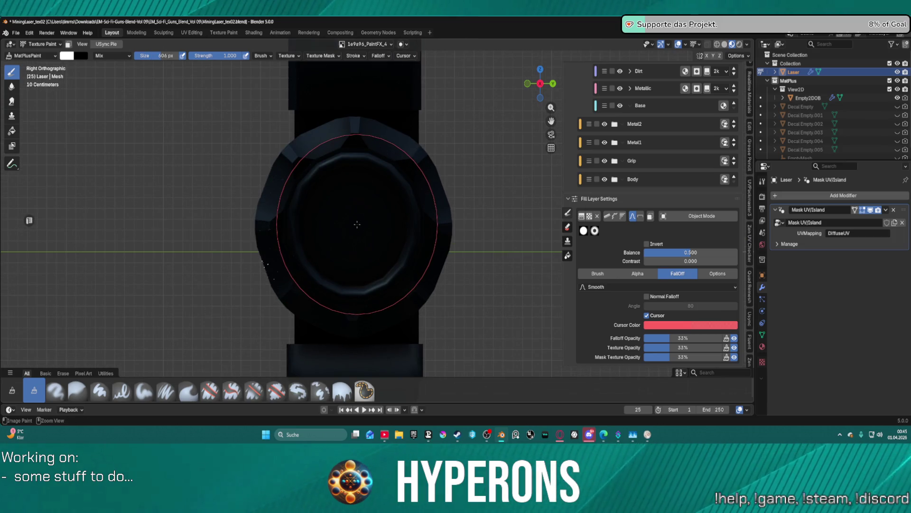
left_click(356, 227)
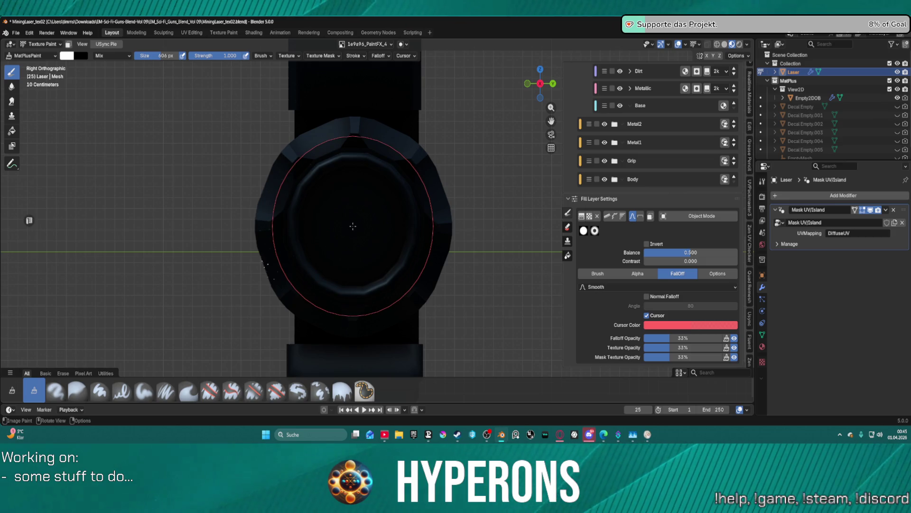
left_click(352, 225)
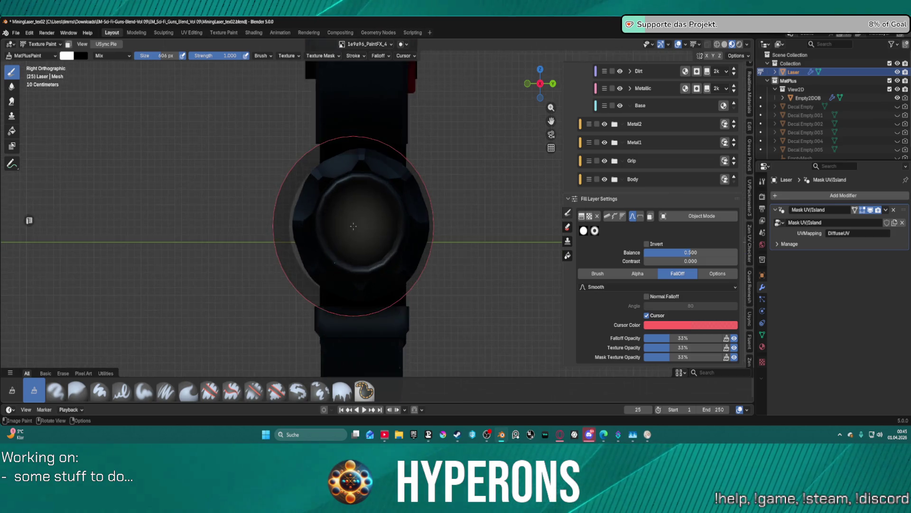
mouse_move(353, 225)
middle_mouse_down()
mouse_move(474, 230)
mouse_move(458, 214)
mouse_move(377, 224)
mouse_move(336, 240)
mouse_move(379, 225)
middle_mouse_up()
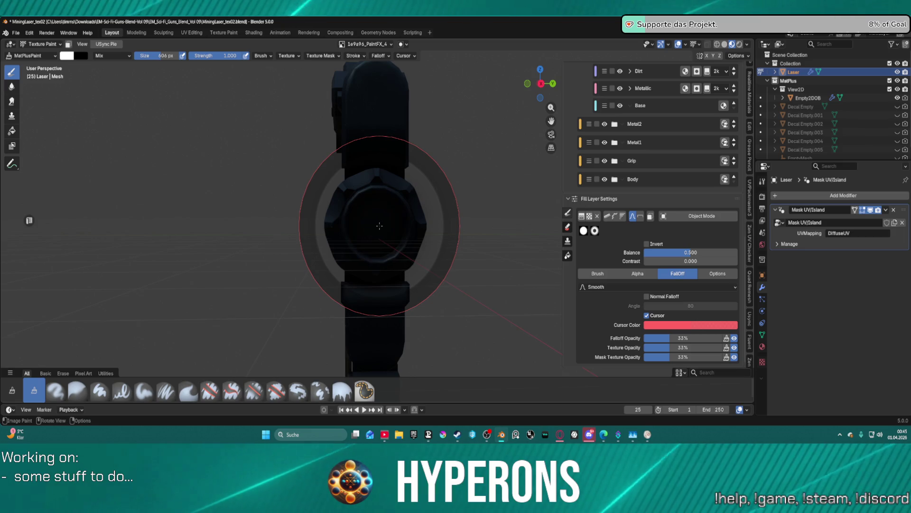
key("KP_3")
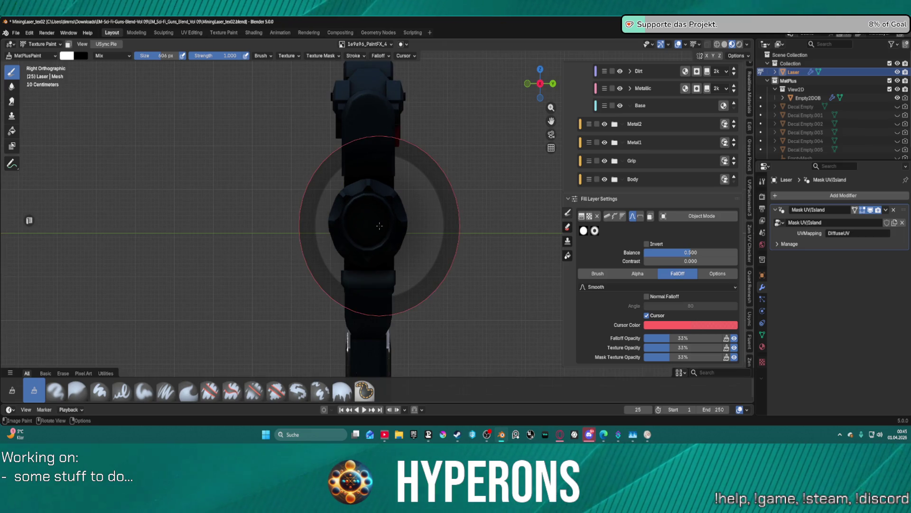
scroll(380, 226, "up", 5)
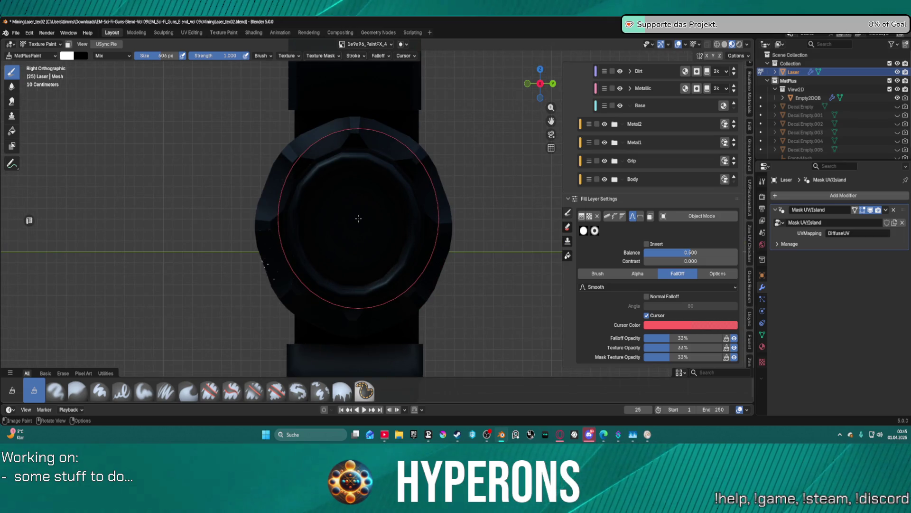
Shrink the paint brush step by step to 441 px
key("bracketleft")
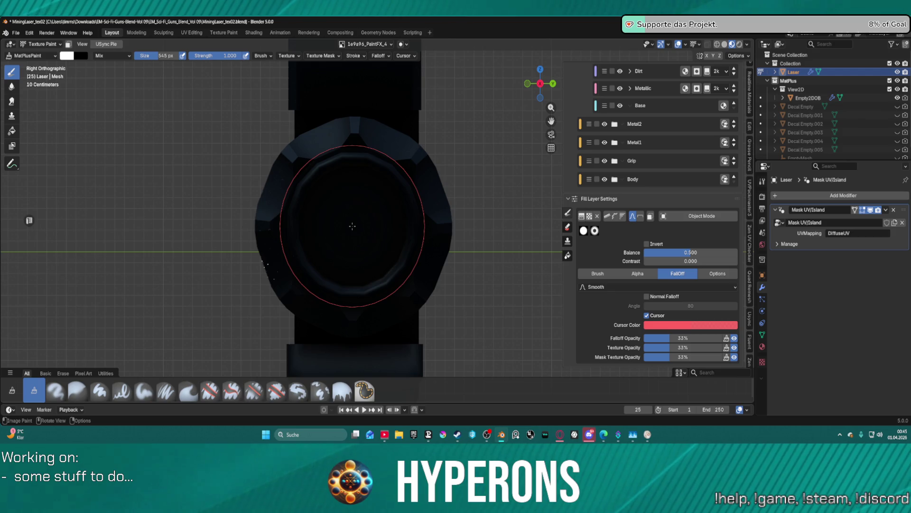
key("bracketleft")
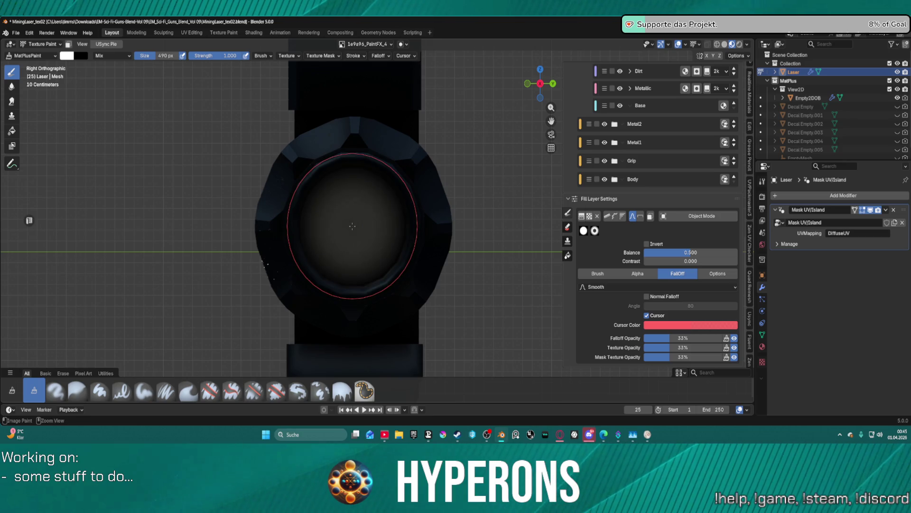
key("bracketleft")
scroll(352, 226, "down", 2)
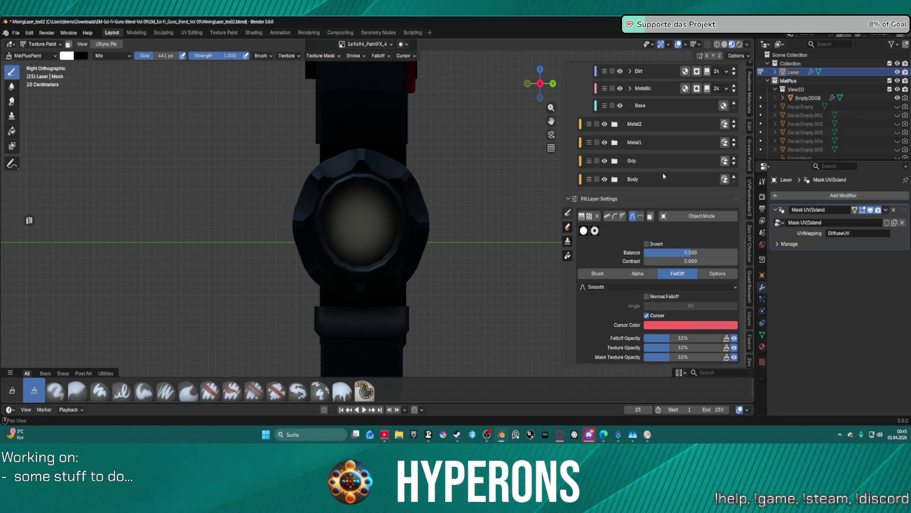
scroll(675, 118, "up", 12)
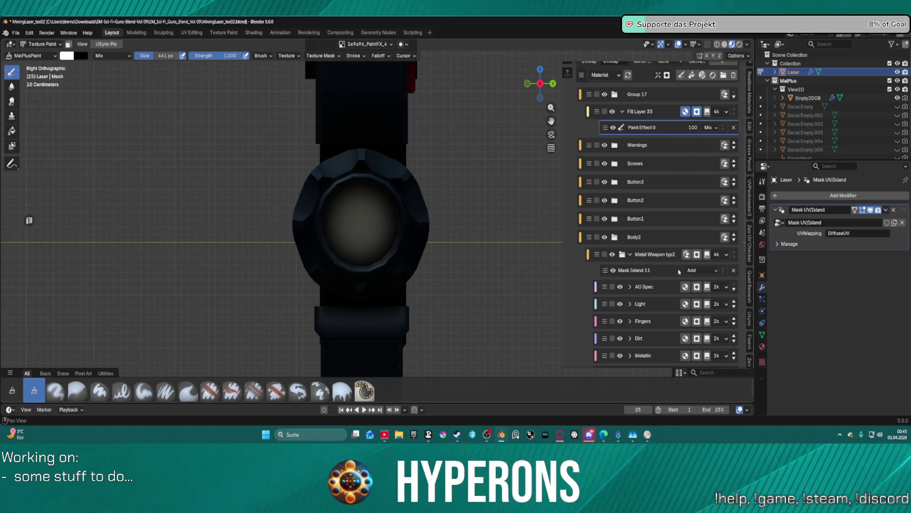
In Object Mode, enable the fill layer's Emission channel and brighten its Color to near-white
key("ctrl+Tab")
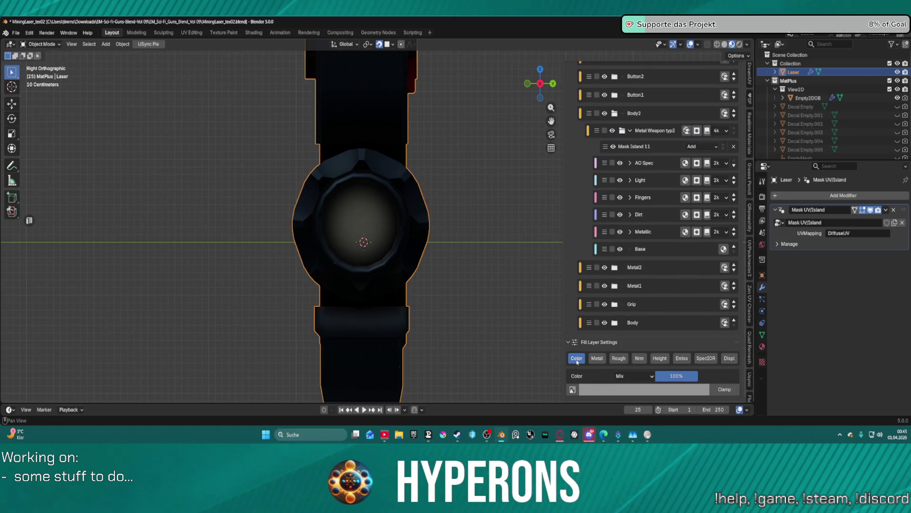
left_click(577, 360)
left_click(682, 387)
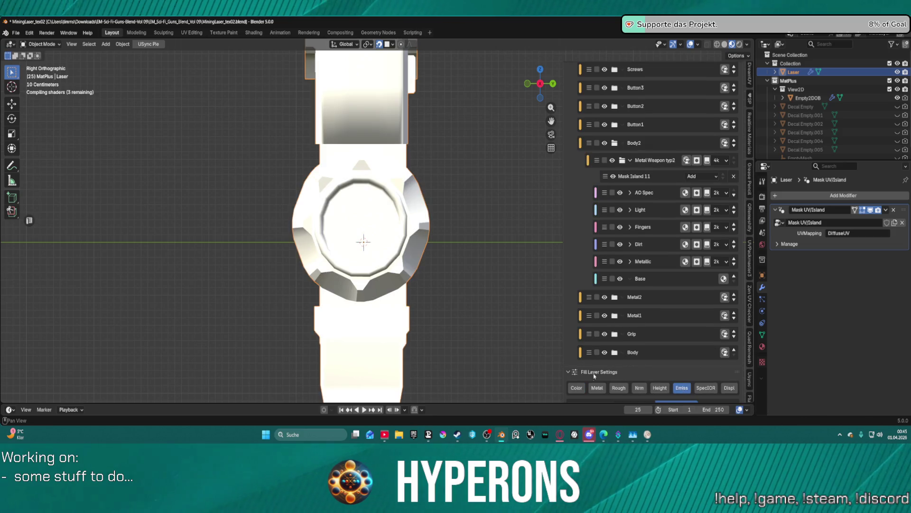
scroll(596, 374, "down", 2)
left_click(577, 359)
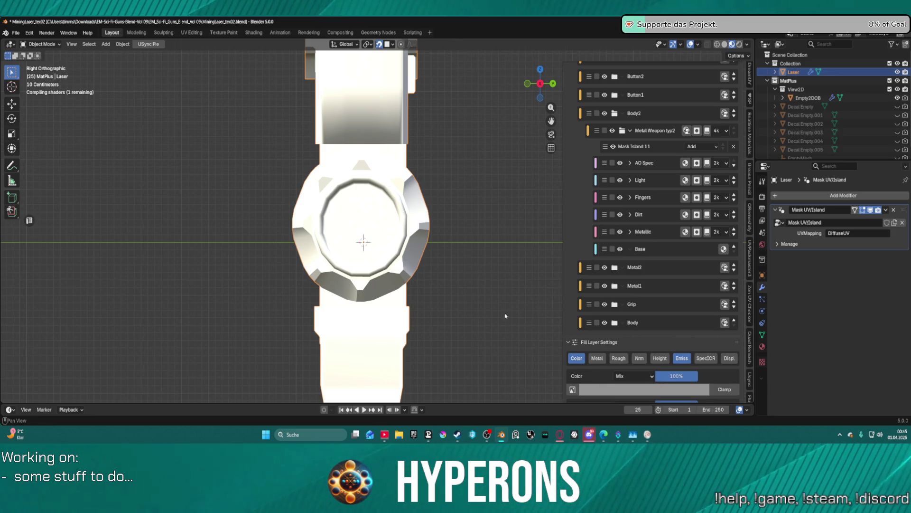
left_click(662, 394)
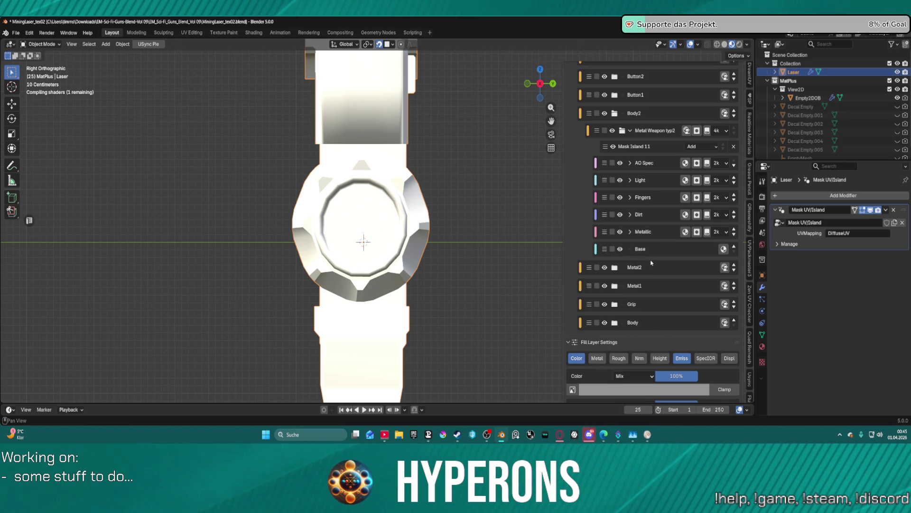
left_click(697, 391)
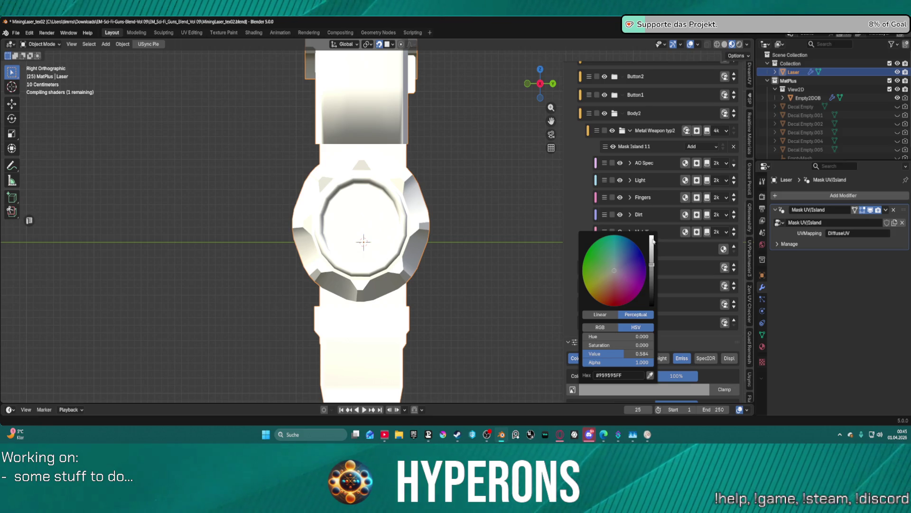
left_click(653, 241)
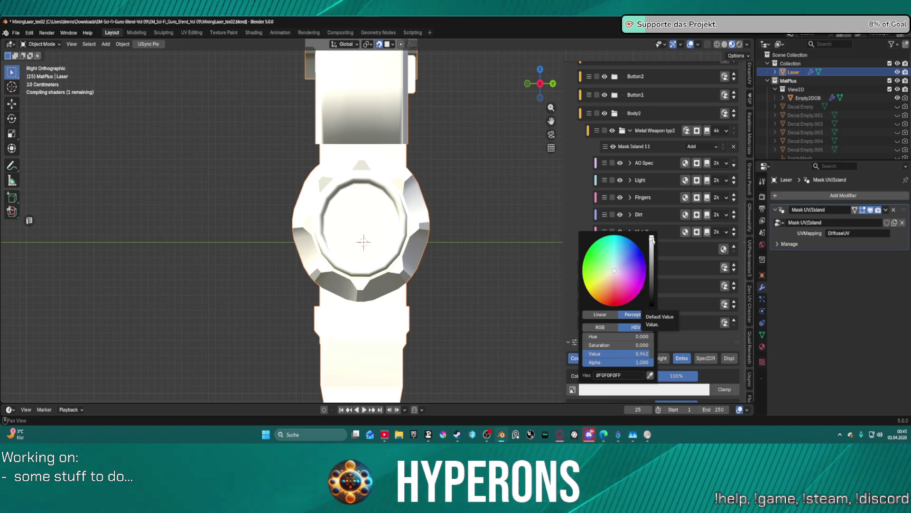
Raise the fill layer's emission colour to near-white
left_click(696, 341)
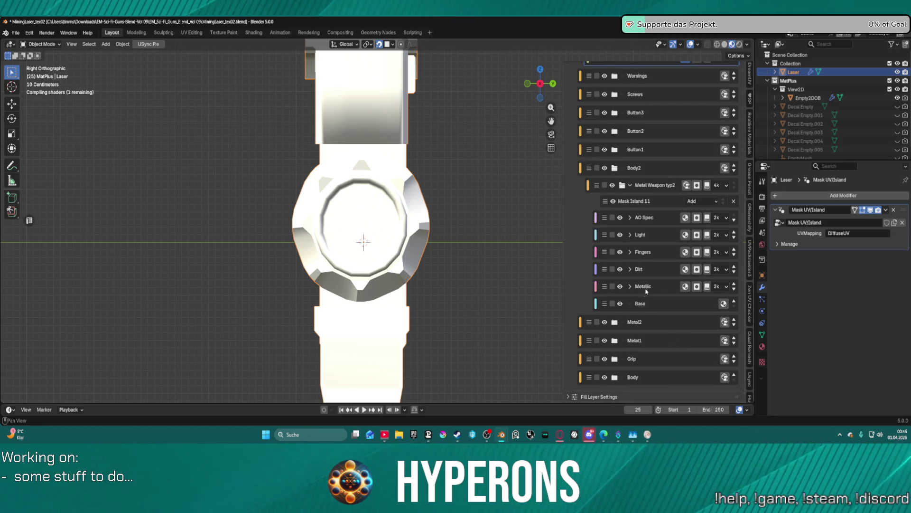
scroll(646, 289, "up", 8)
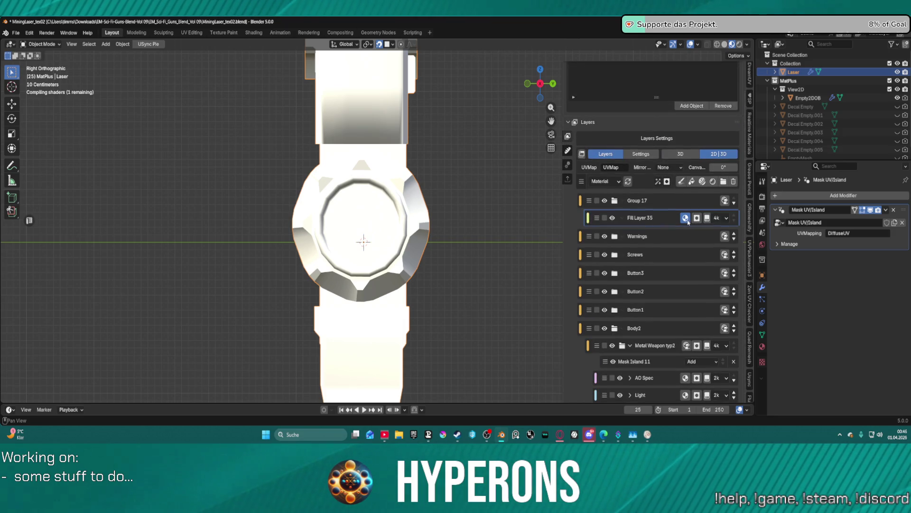
scroll(686, 234, "down", 8)
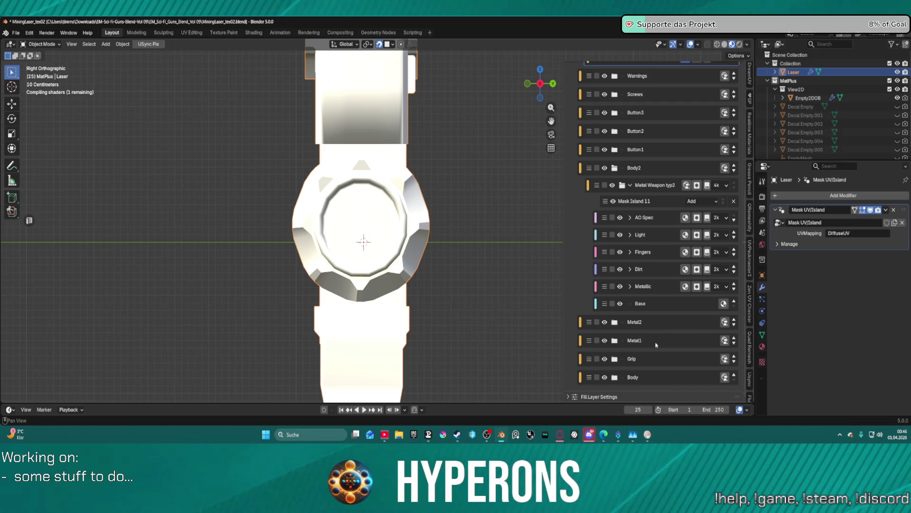
left_click(573, 395)
left_click(612, 389)
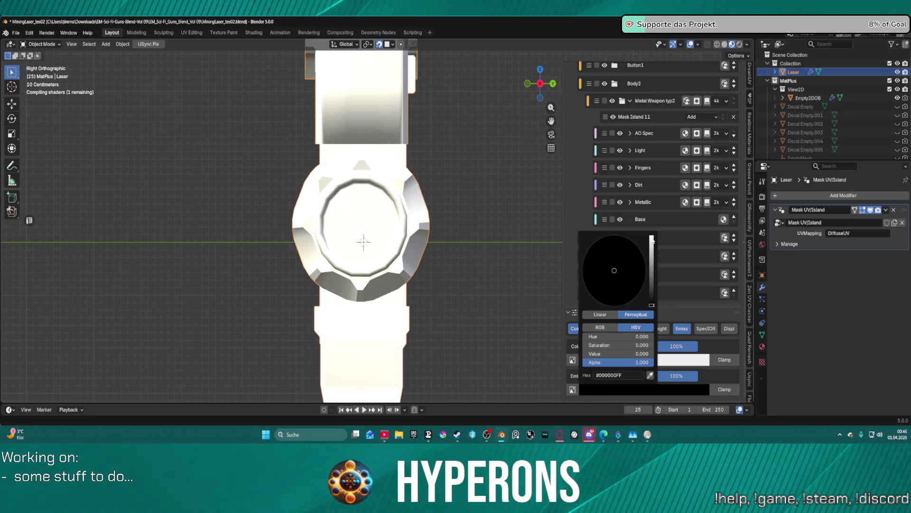
left_click_drag(650, 295, 652, 240)
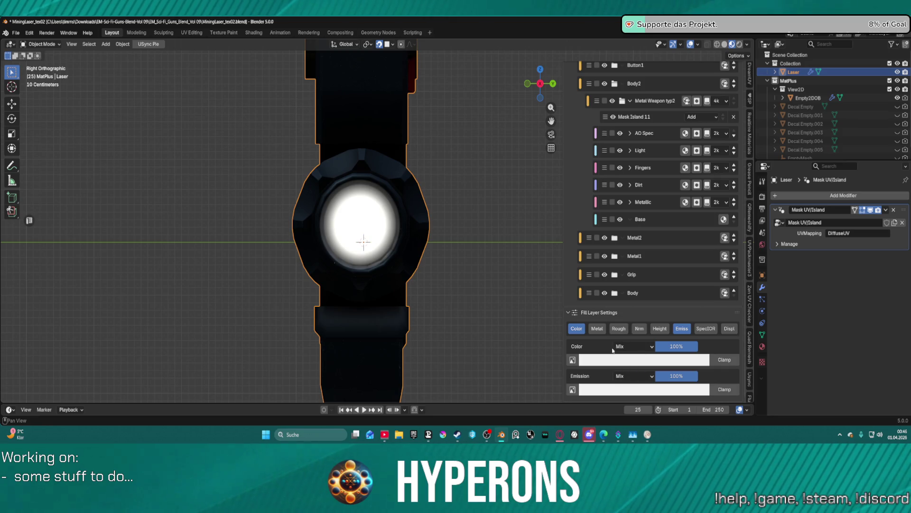
Drop the fill colour opacity to 0% and view the glowing gun in perspective
left_click_drag(681, 347, 577, 296)
scroll(375, 232, "down", 8)
mouse_move(380, 232)
middle_mouse_down()
mouse_move(412, 223)
mouse_move(454, 248)
middle_mouse_up()
scroll(403, 221, "up", 8)
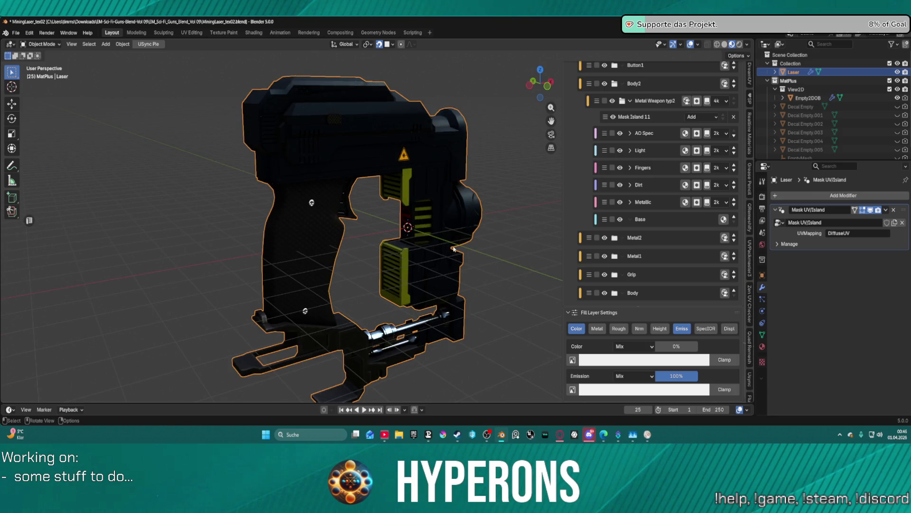
scroll(594, 127, "up", 12)
scroll(594, 127, "up", 2)
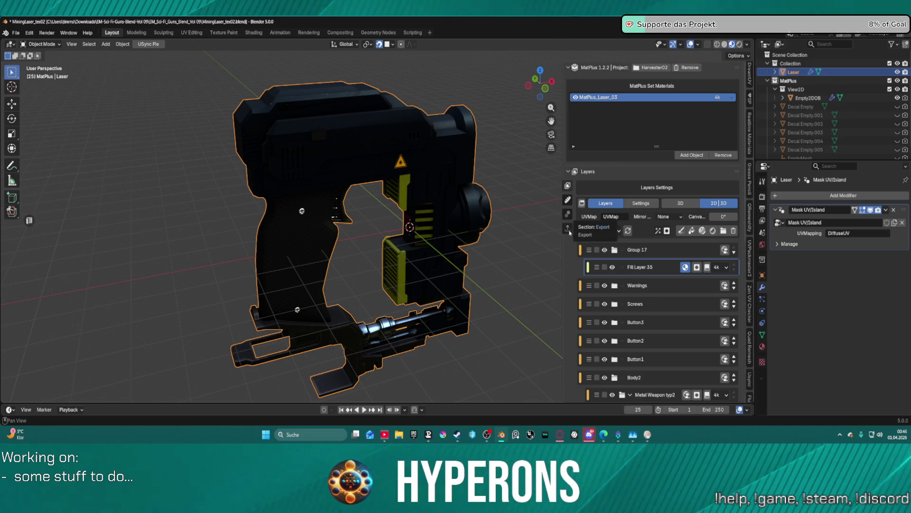
left_click(569, 230)
Set local export resolution to 4k and include Specular IOR, Height and Displacement maps
scroll(670, 247, "down", 4)
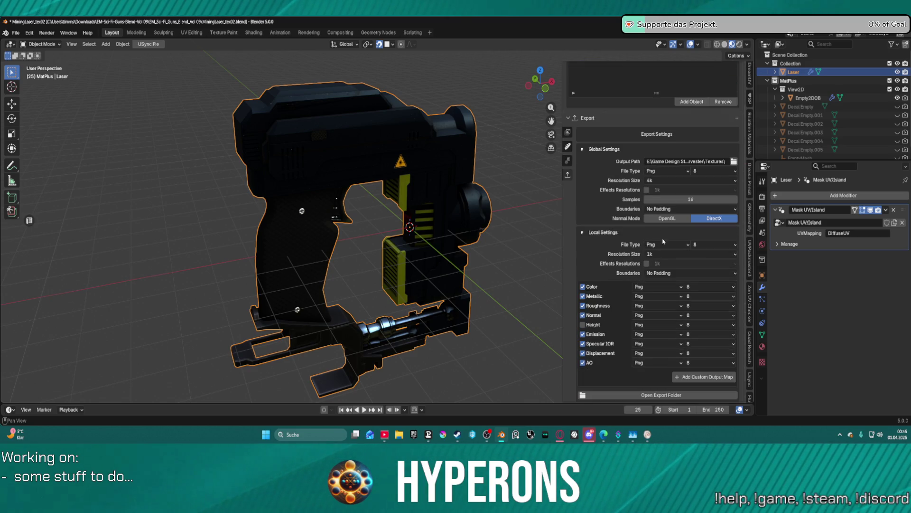
left_click(667, 254)
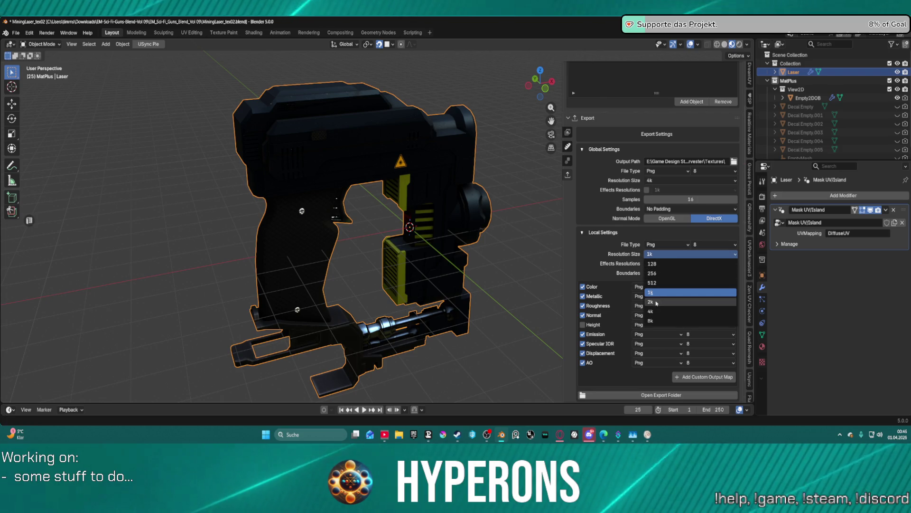
key("Return")
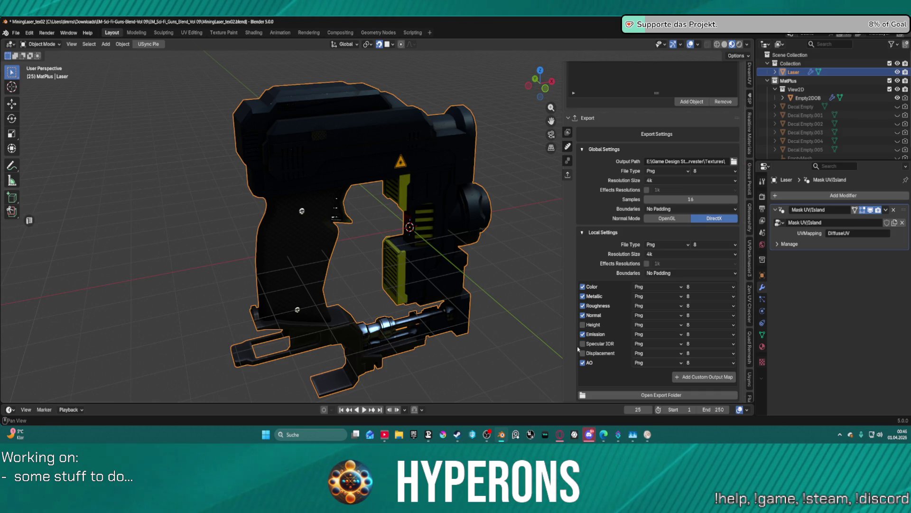
left_click(583, 343)
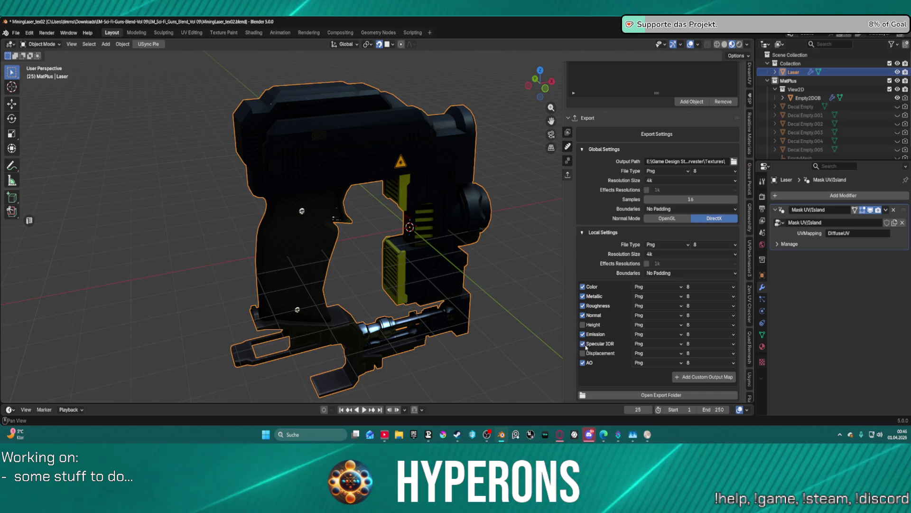
left_click(583, 324)
left_click(583, 353)
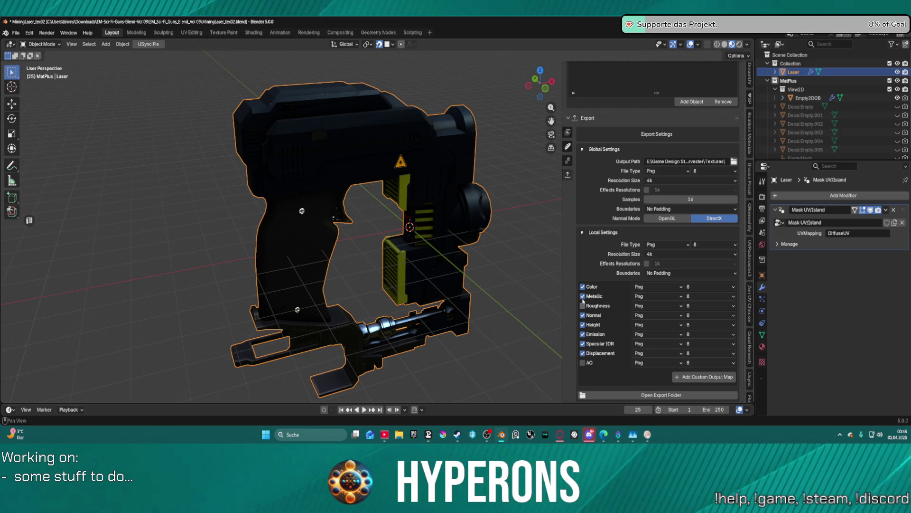
left_click(691, 375)
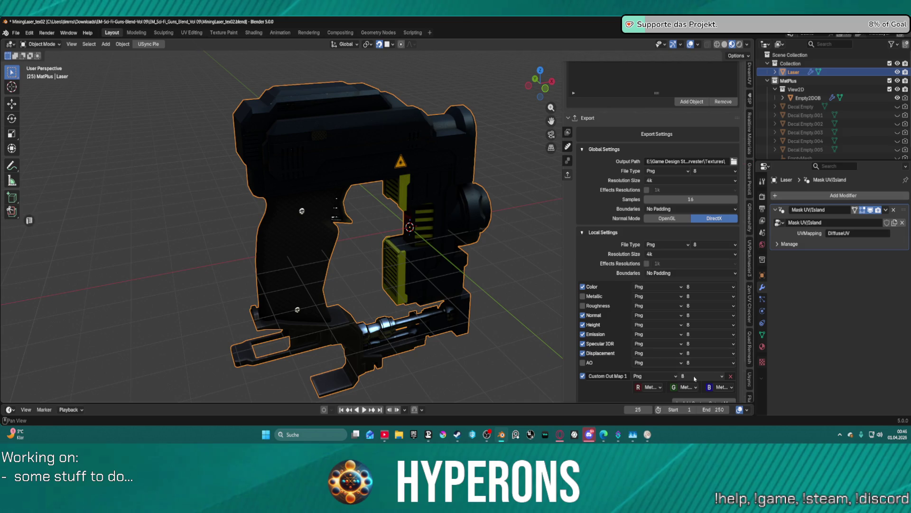
Pack AO into red and Roughness into green, keep Metallic blue, and name the map ORM
left_click(649, 387)
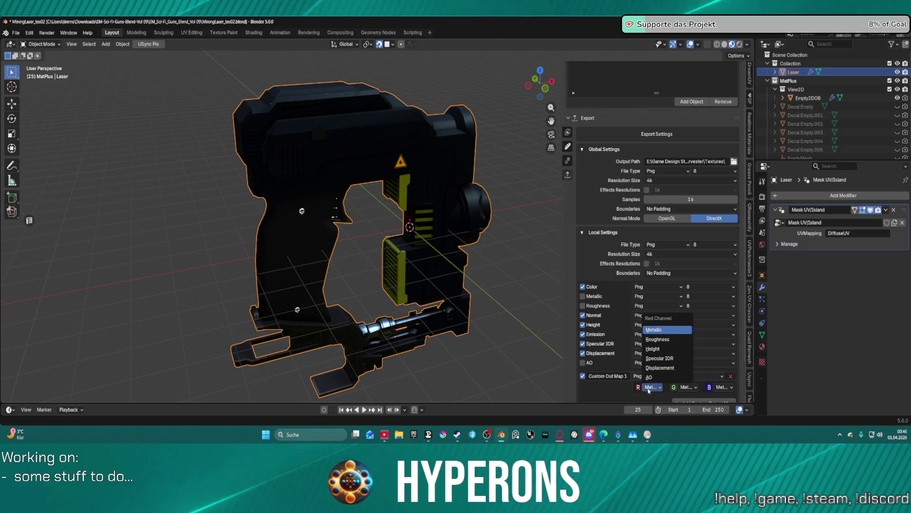
left_click(692, 389)
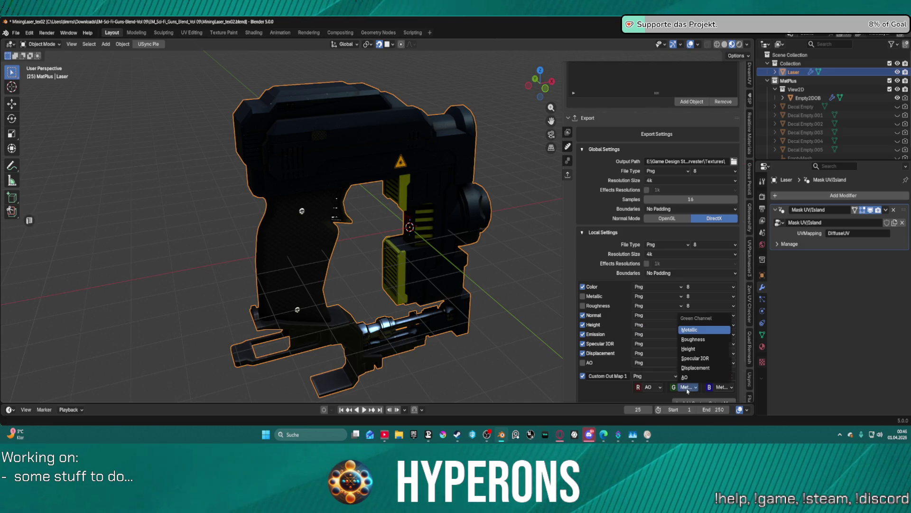
left_click(693, 339)
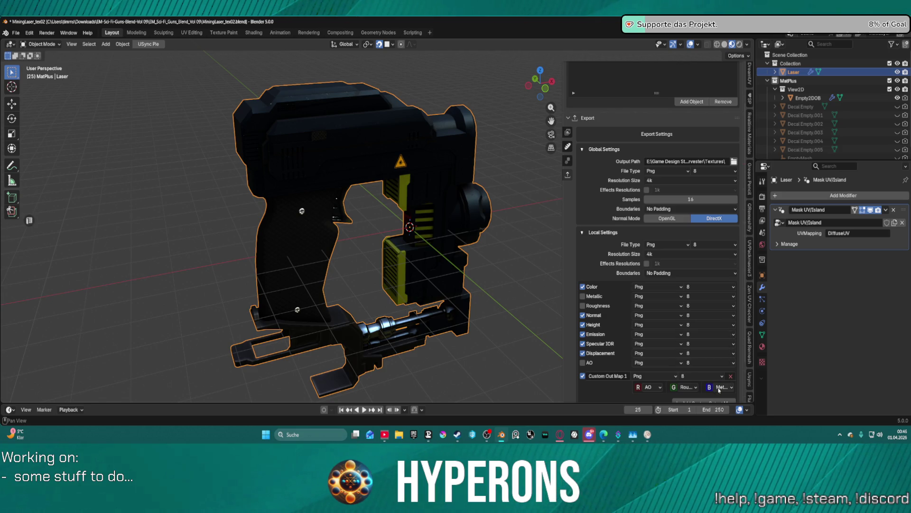
double_click(604, 376)
type("ORM")
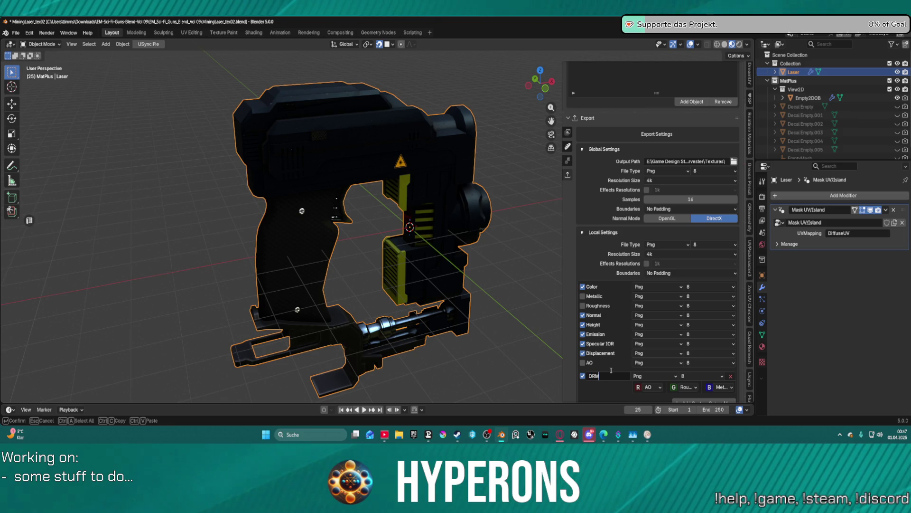
key("Return")
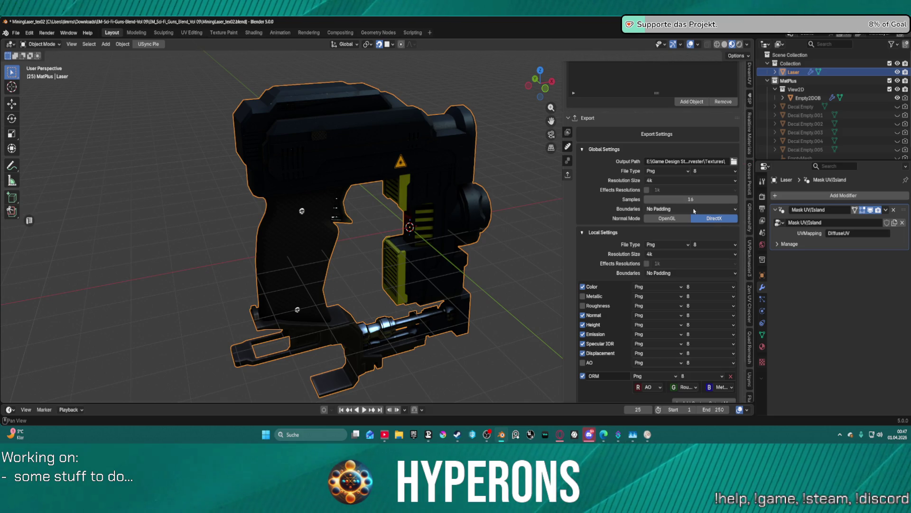
scroll(694, 313, "down", 3)
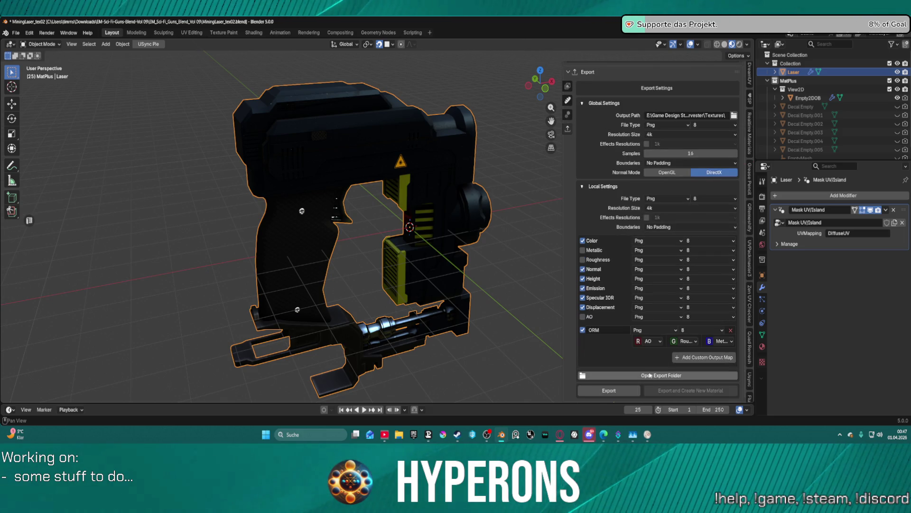